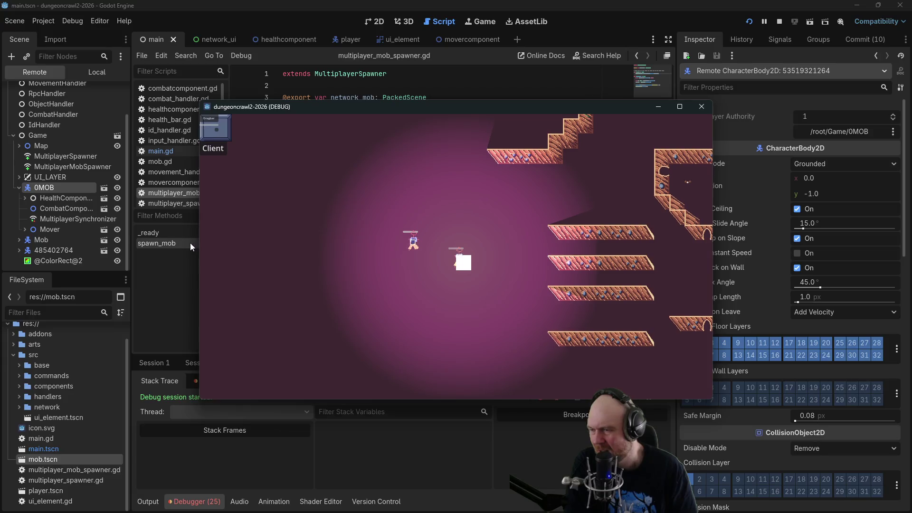
# Stop the running game and collapse the Map and UI_LAYER nodes in the scene tree.
pyautogui.click(55, 190)
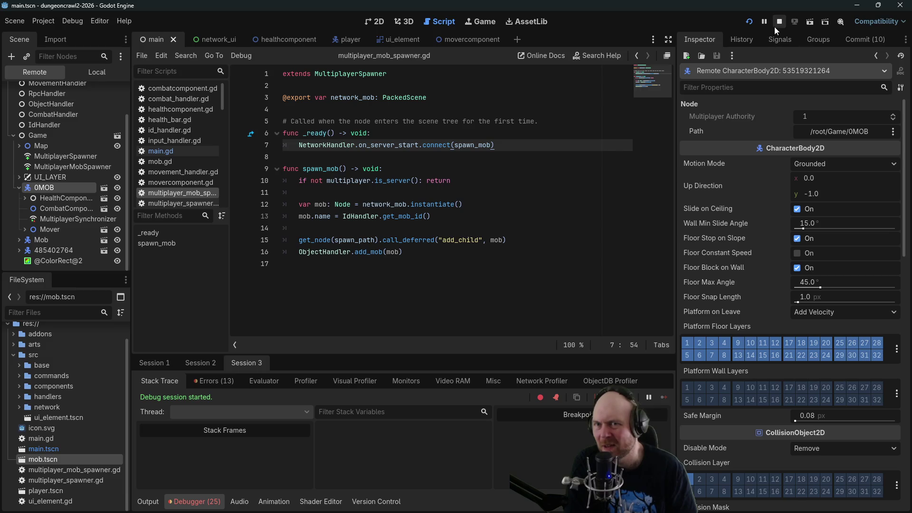
pyautogui.click(780, 22)
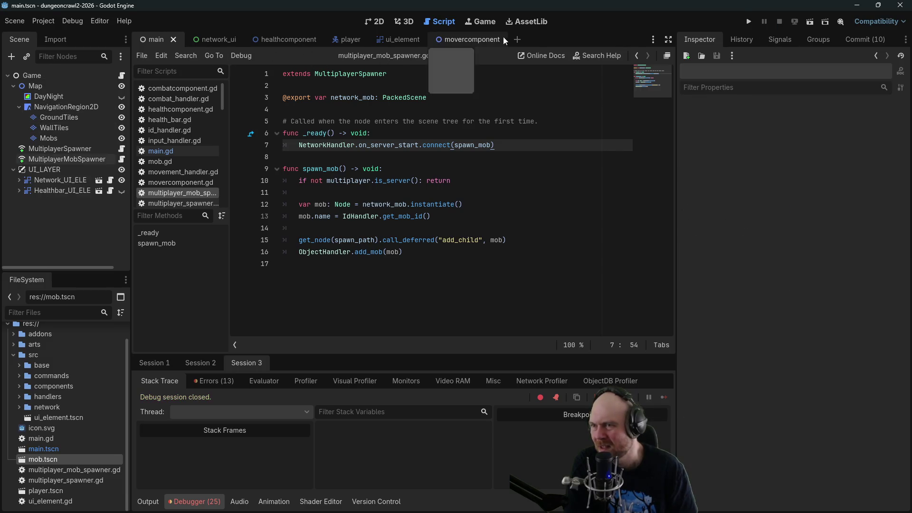
pyautogui.click(14, 86)
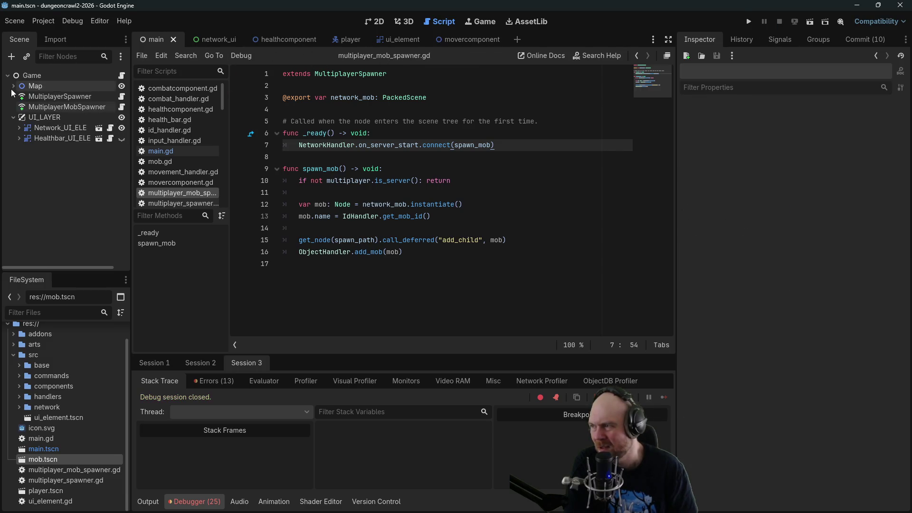
pyautogui.click(13, 118)
# Browse mob.gd, main.gd and movercomponent.gd, then select the Mover's Sprite2D in the player scene.
pyautogui.click(173, 161)
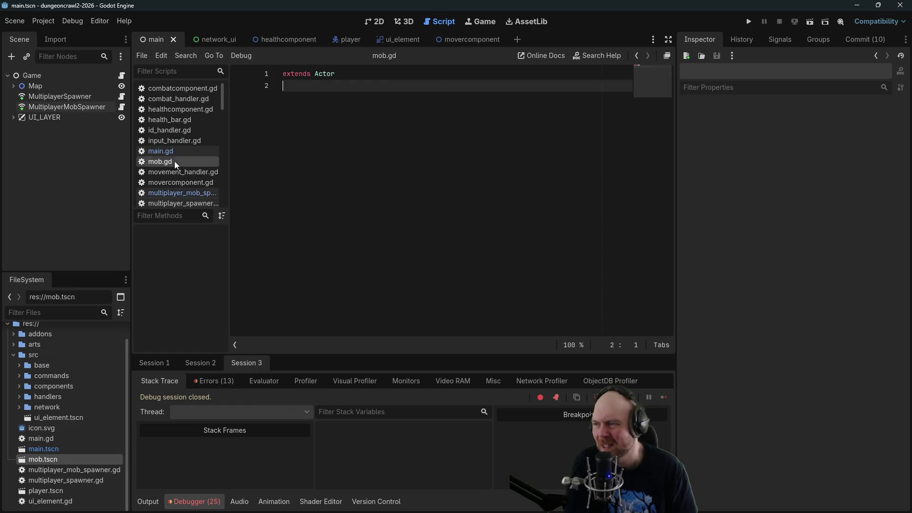
pyautogui.click(170, 152)
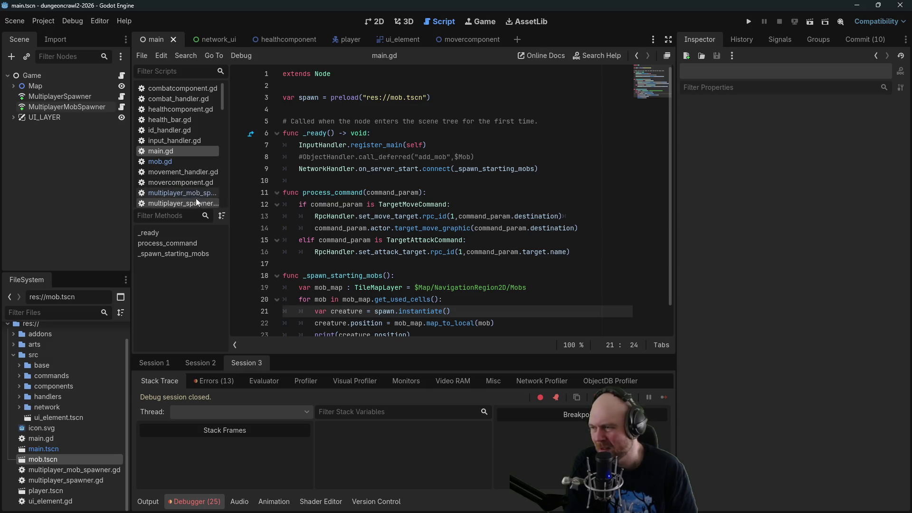
pyautogui.click(192, 182)
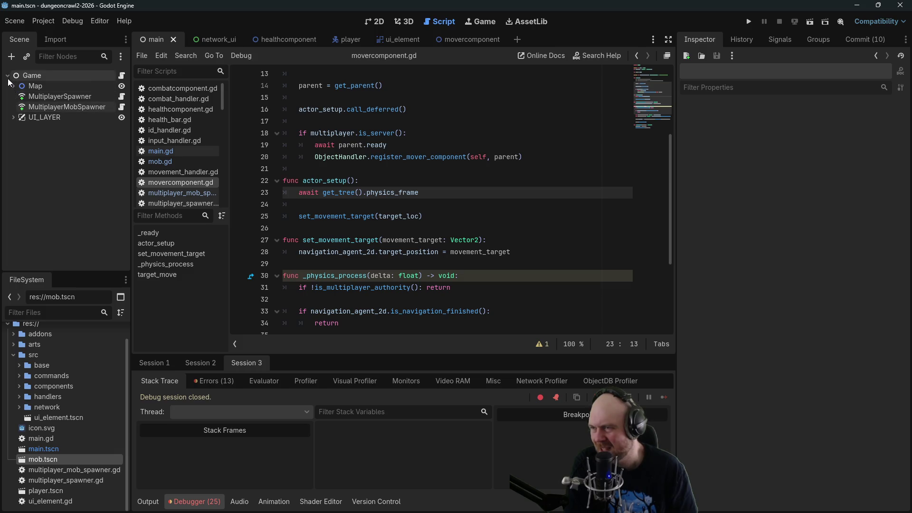
pyautogui.click(335, 39)
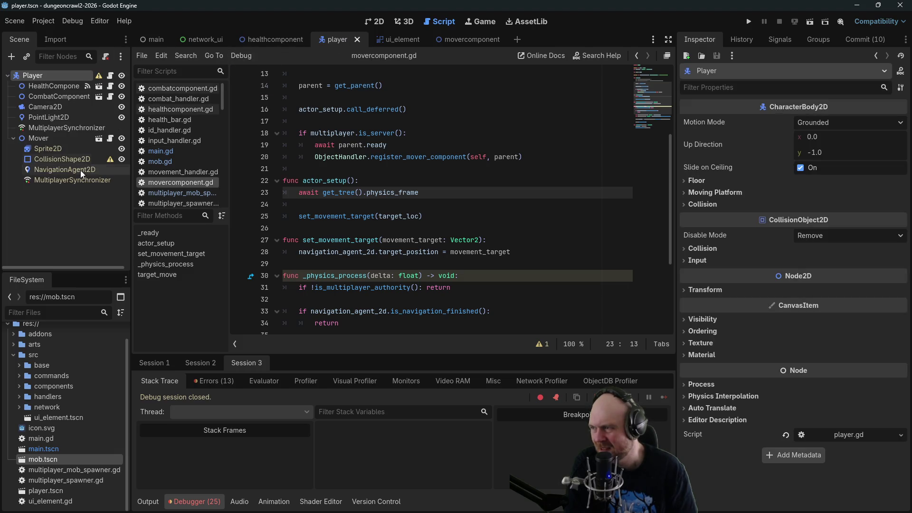
pyautogui.click(63, 152)
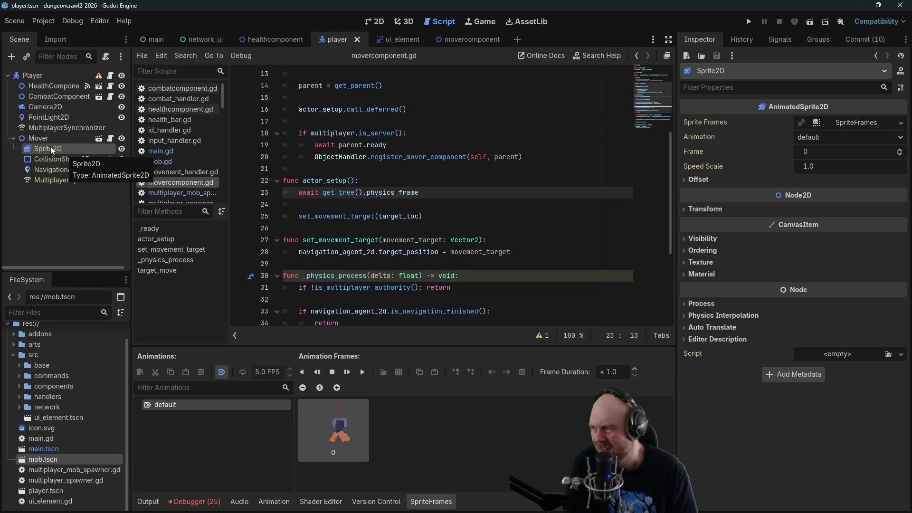
# Cut Sprite2D from the movercomponent scene, paste it under Player, and place it below CombatComponent.
pyautogui.click(463, 38)
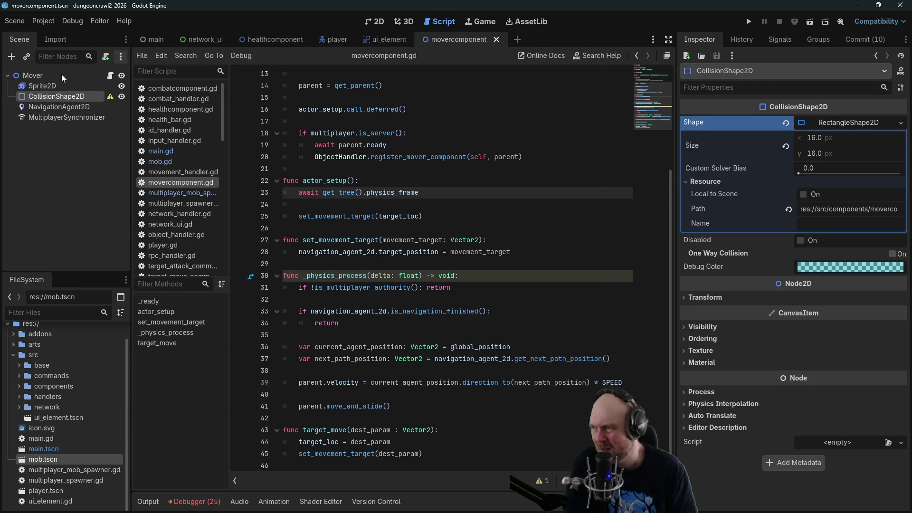
pyautogui.rightClick(38, 86)
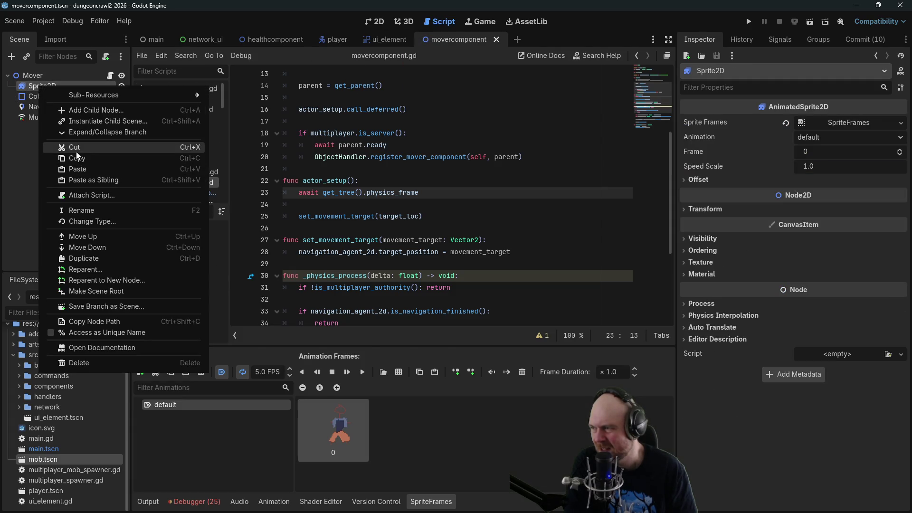
pyautogui.click(76, 149)
pyautogui.click(332, 41)
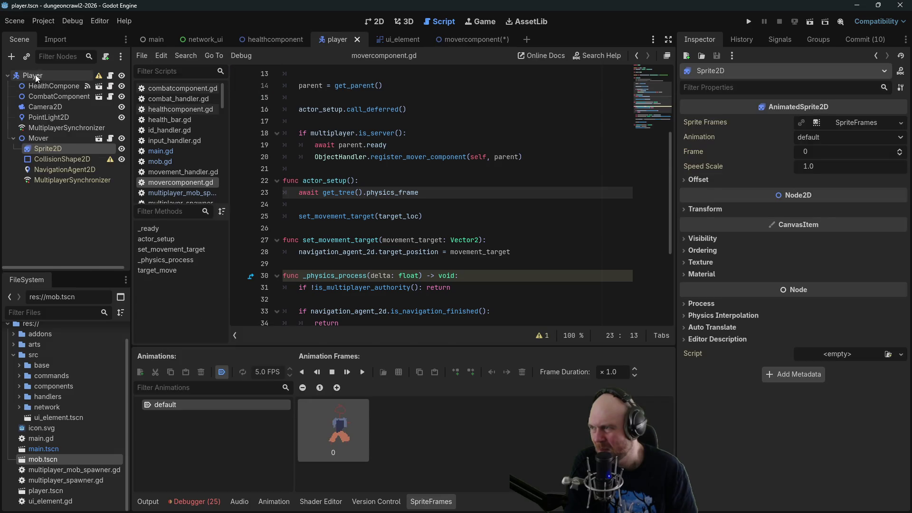
pyautogui.rightClick(36, 75)
pyautogui.click(63, 158)
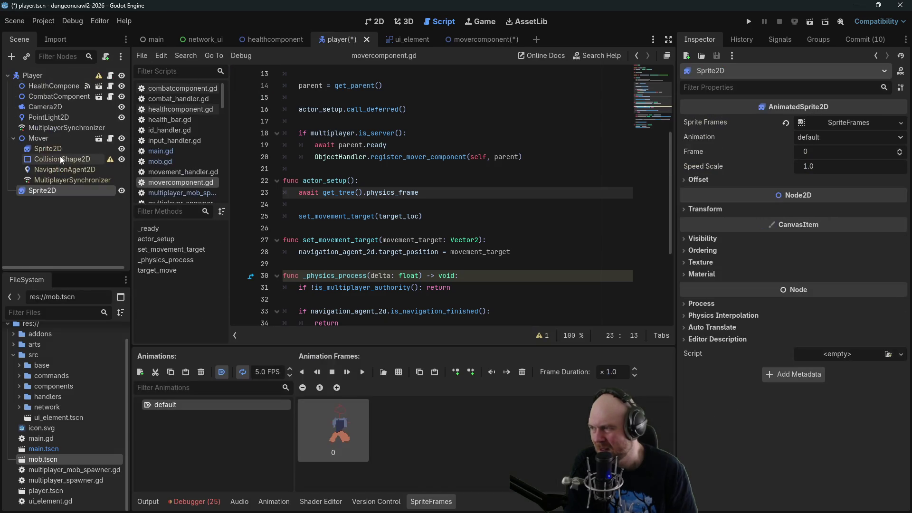
pyautogui.moveTo(30, 191)
pyautogui.mouseDown()
pyautogui.moveTo(33, 88)
pyautogui.moveTo(45, 107)
pyautogui.mouseUp()
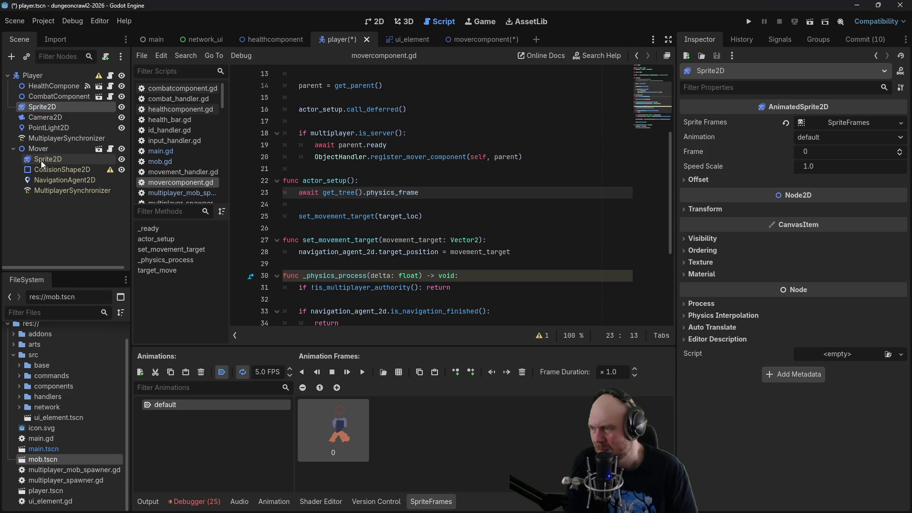
pyautogui.click(468, 40)
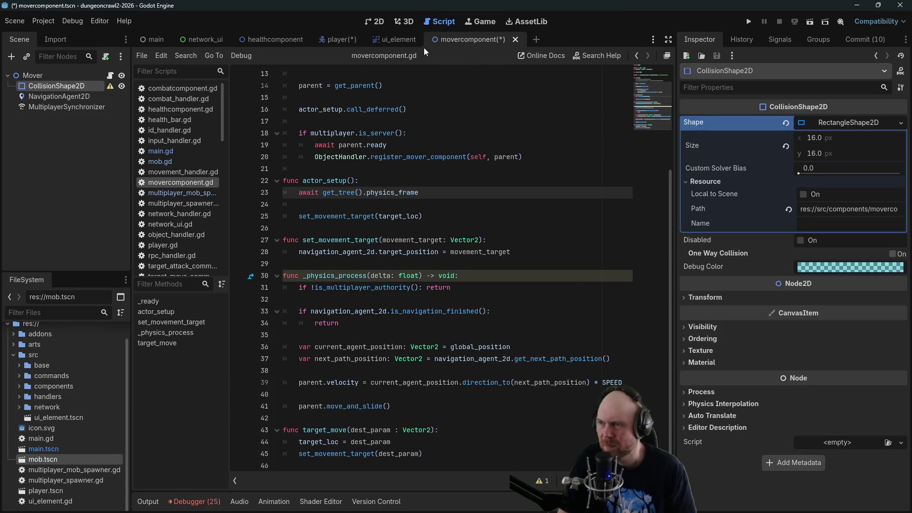
pyautogui.click(336, 41)
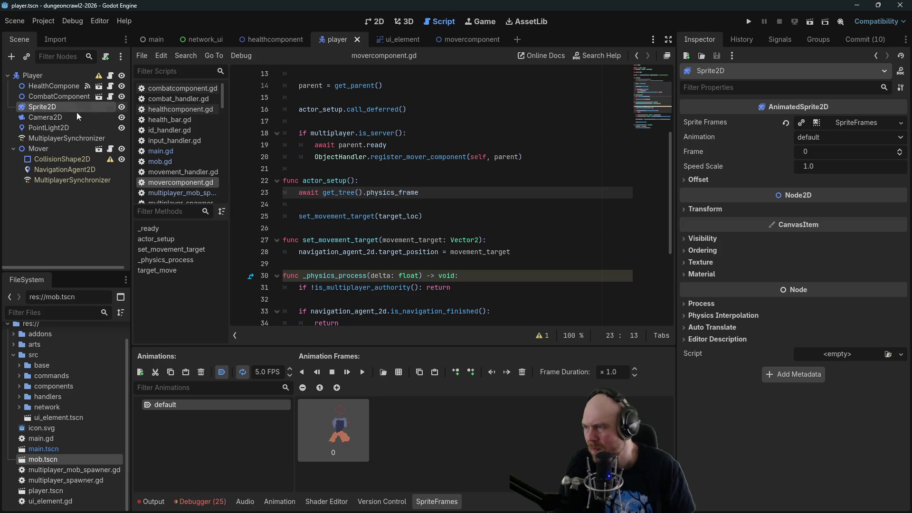
# Open mob.tscn, paste the Sprite2D under Mob, and replace its frames with a new SpriteFrames.
pyautogui.doubleClick(37, 357)
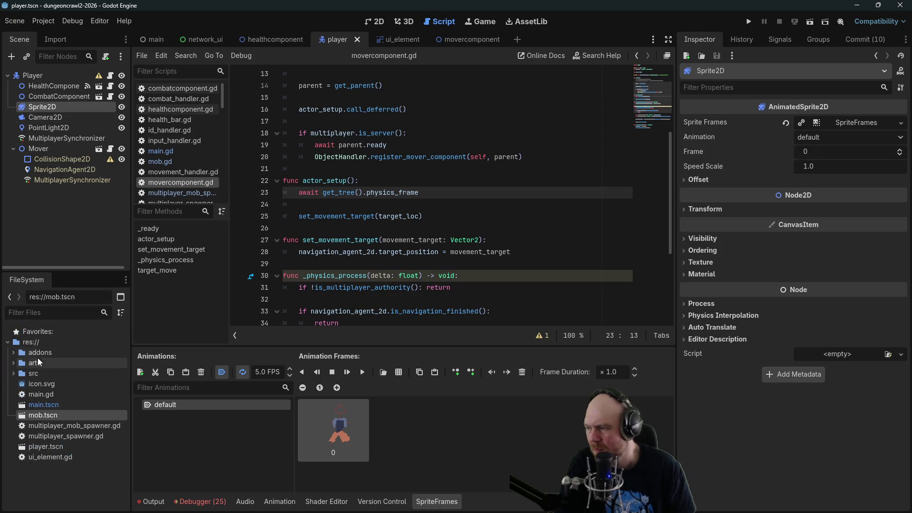
pyautogui.doubleClick(33, 415)
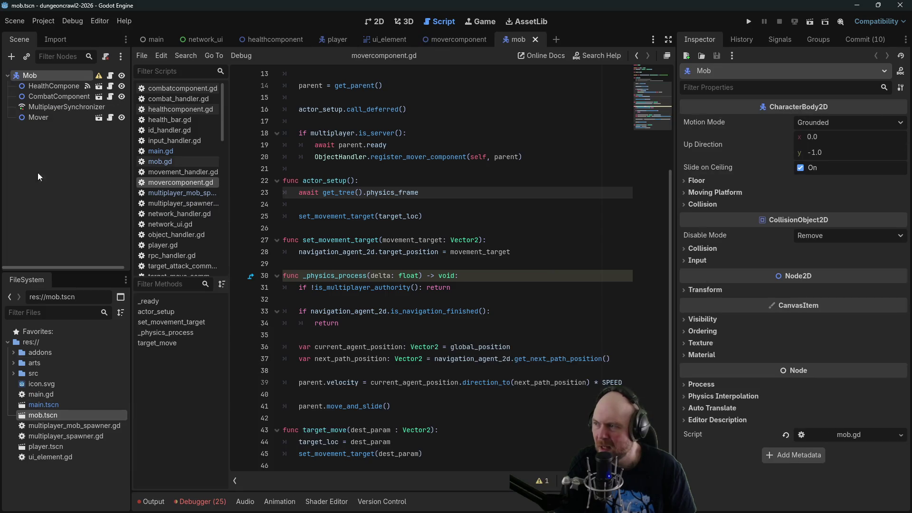
pyautogui.hotkey('ctrl', 'v')
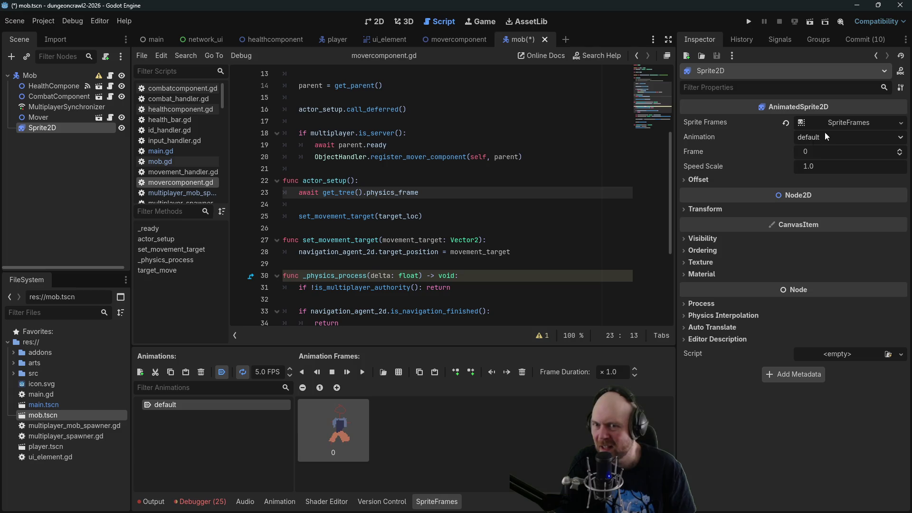
pyautogui.click(786, 125)
pyautogui.click(901, 123)
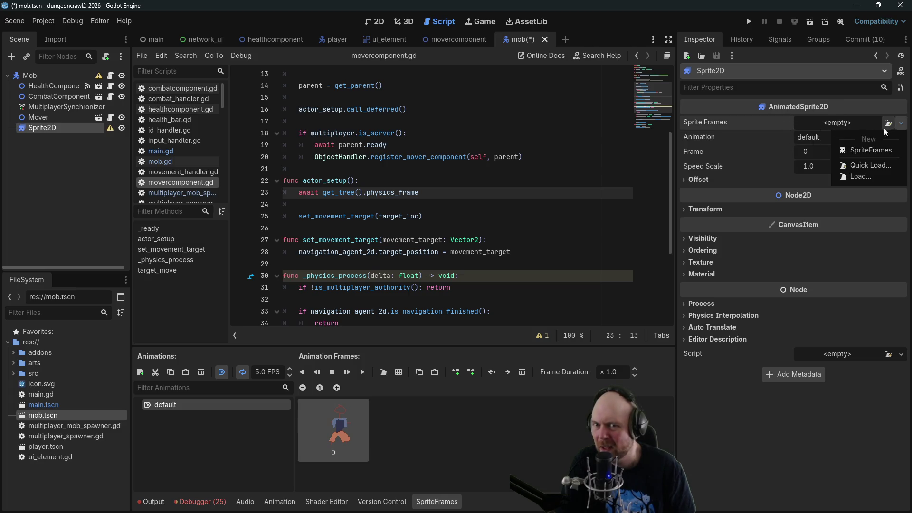
pyautogui.click(876, 147)
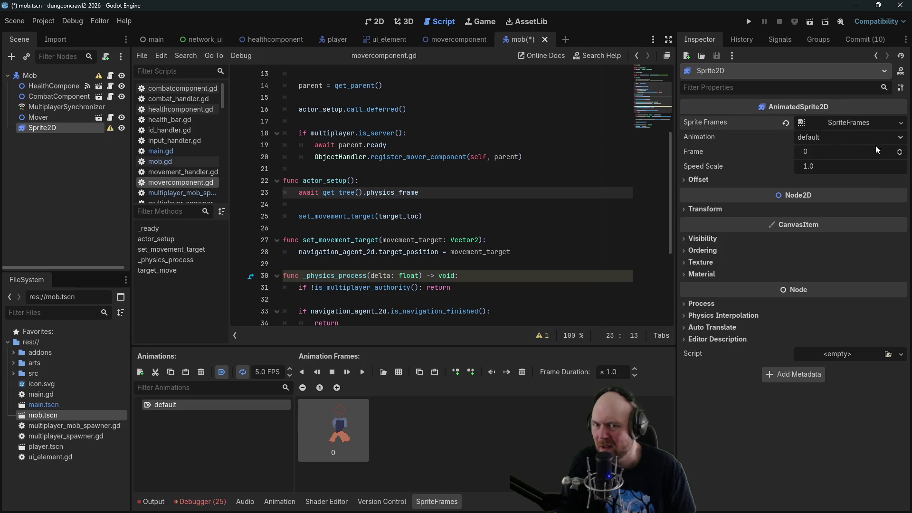
pyautogui.click(834, 118)
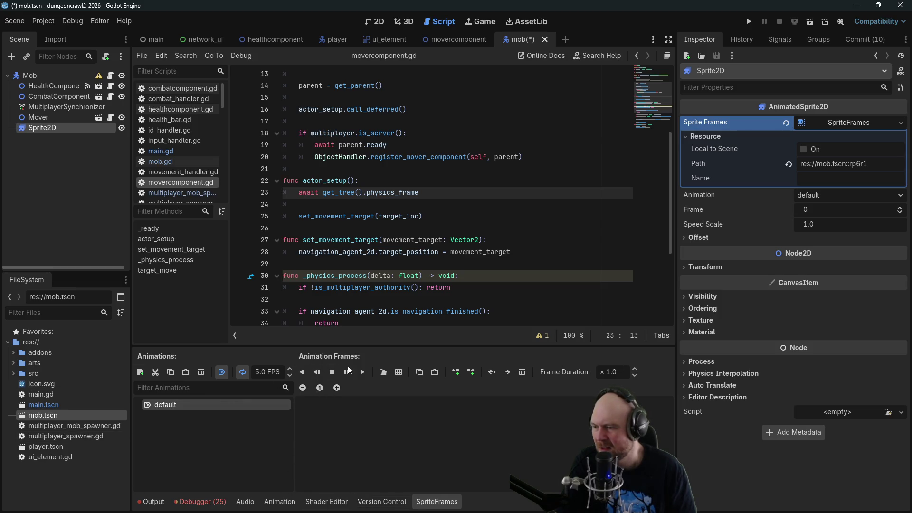
# Try adding rogue_eye.png from arts/test as a single frame, then delete that frame.
pyautogui.click(13, 363)
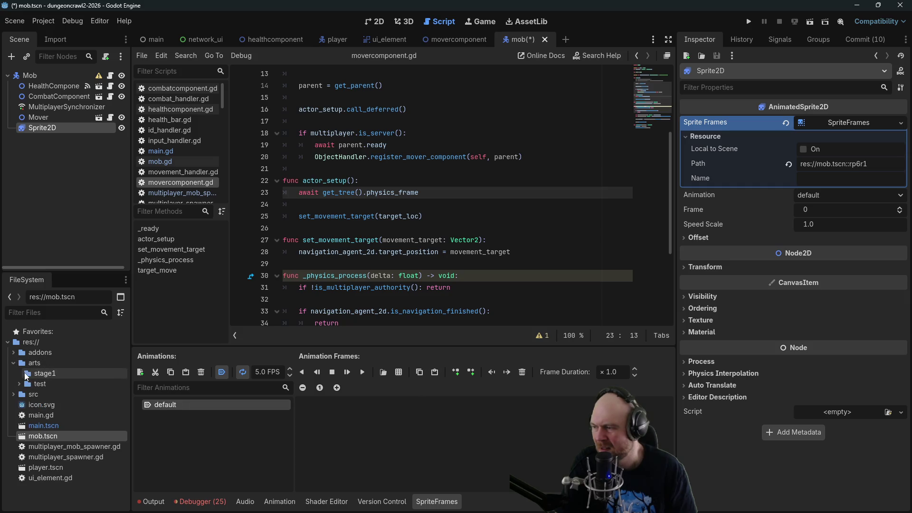
pyautogui.click(20, 384)
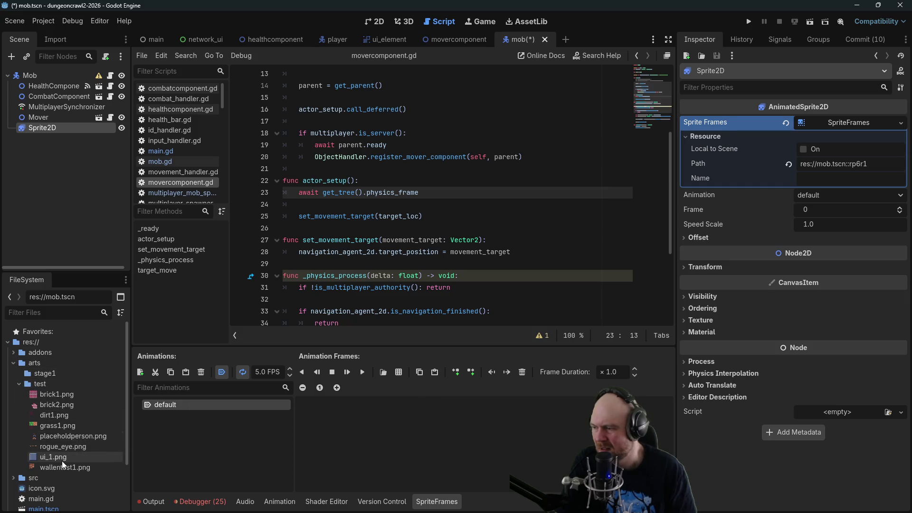
pyautogui.moveTo(62, 447)
pyautogui.mouseDown()
pyautogui.moveTo(358, 418)
pyautogui.moveTo(347, 430)
pyautogui.mouseUp()
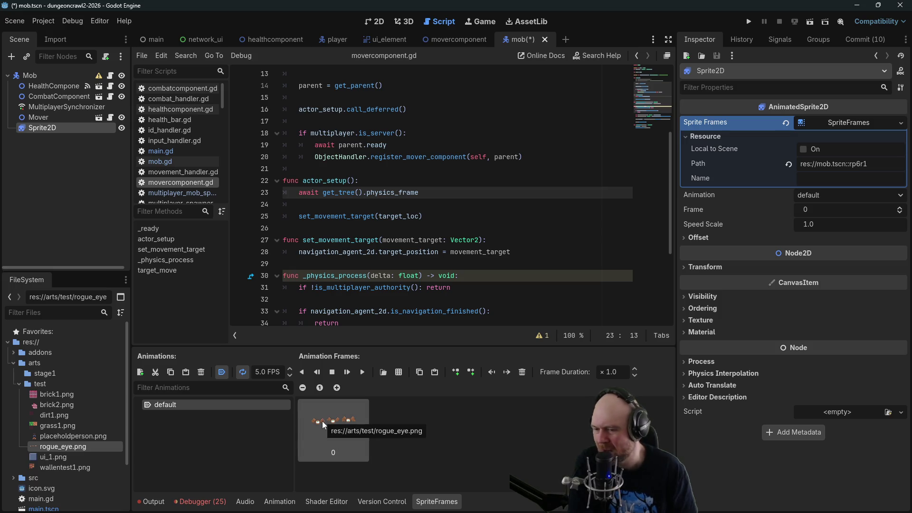
pyautogui.press('Delete')
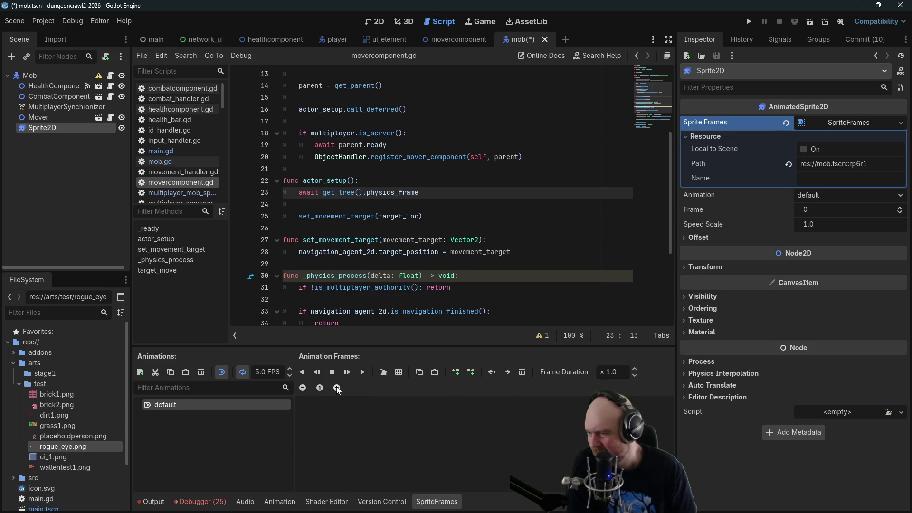
# Slice arts/test/rogue_eye.png into 3 horizontal frames and add all three to the animation.
pyautogui.click(402, 372)
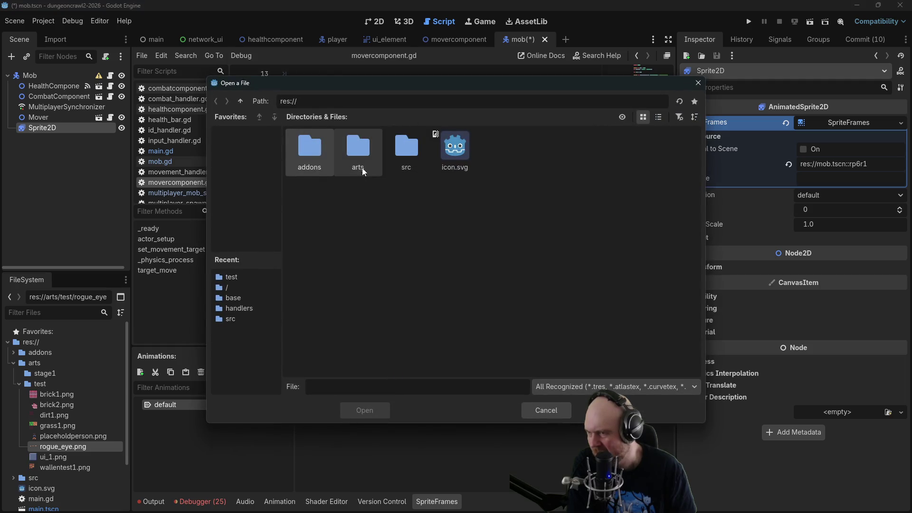
pyautogui.doubleClick(361, 167)
pyautogui.doubleClick(347, 150)
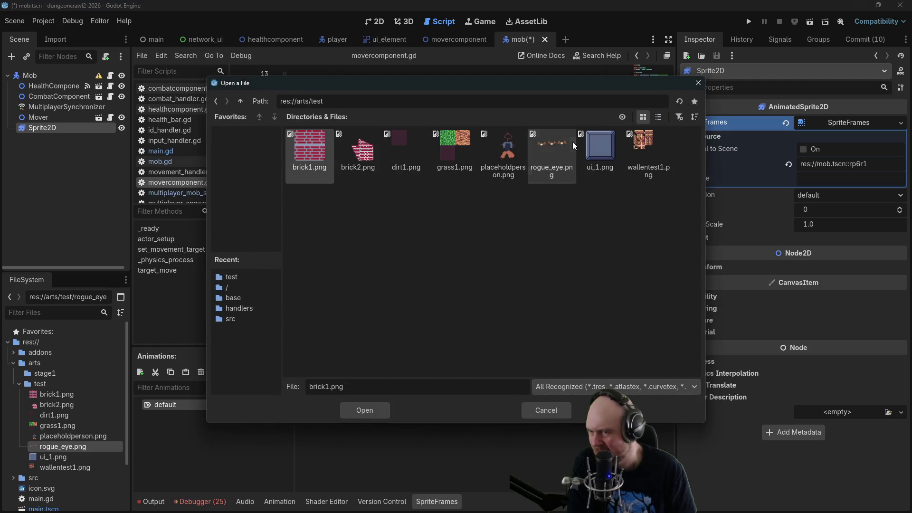
pyautogui.doubleClick(572, 142)
pyautogui.click(719, 101)
pyautogui.write('3')
pyautogui.press('Tab')
pyautogui.press('Tab')
pyautogui.moveTo(316, 265); pyautogui.dragTo(561, 266)
pyautogui.click(351, 411)
# Save and run the project as the server, then move the player to several tiles.
pyautogui.press('F5')
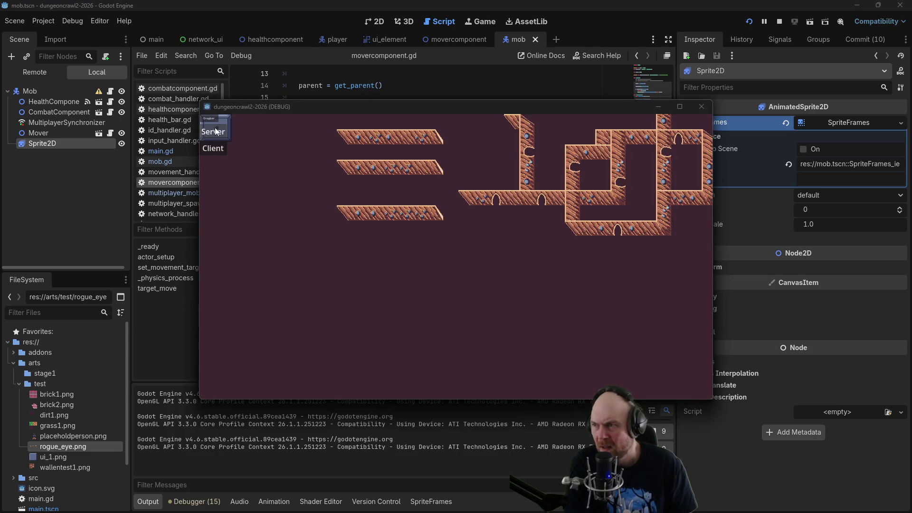
pyautogui.click(215, 154)
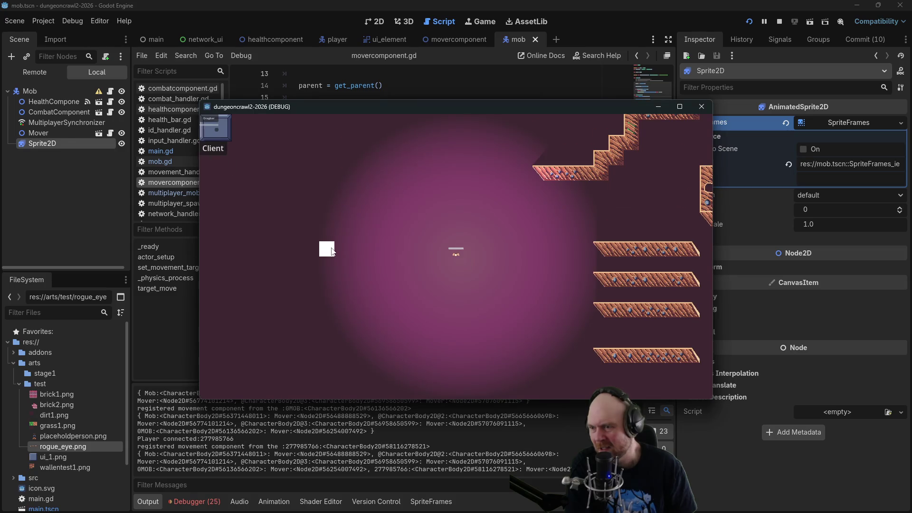
pyautogui.click(328, 252)
pyautogui.click(458, 281)
pyautogui.click(487, 296)
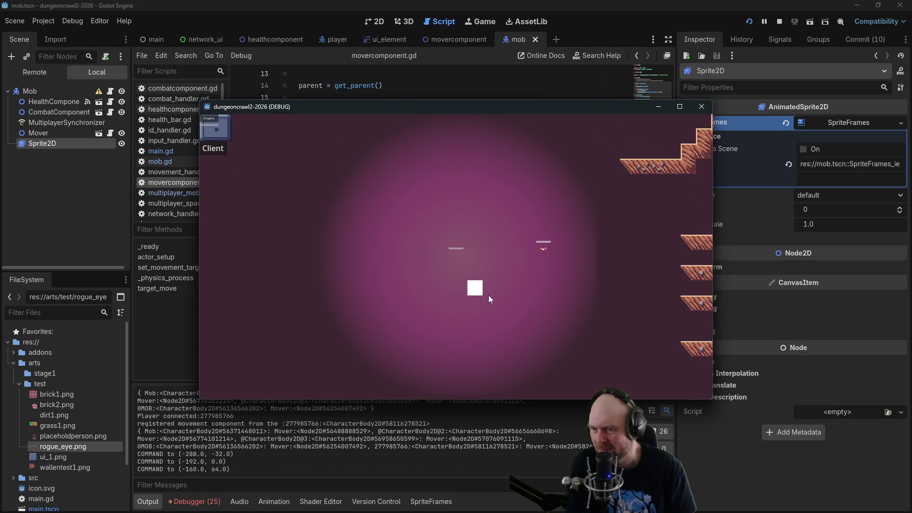
pyautogui.click(459, 213)
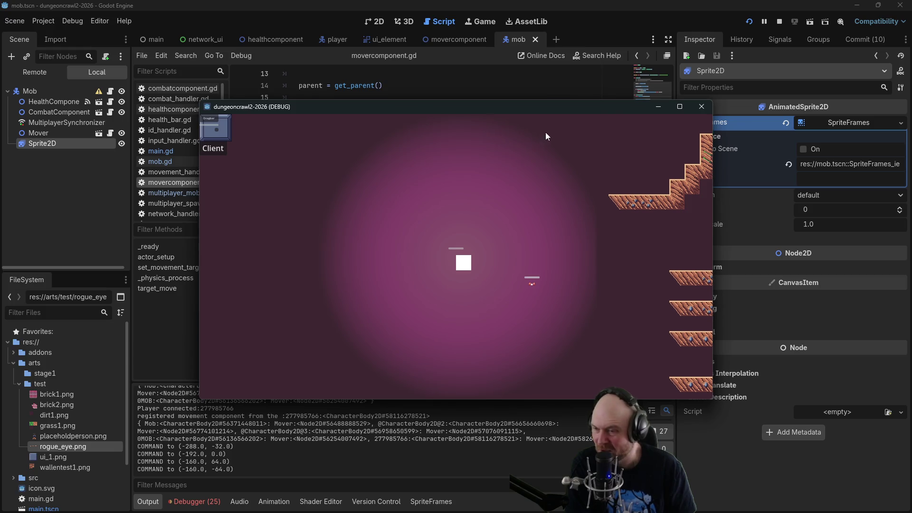
# Move the player toward the platforms and nearby tiles, then stop the game.
pyautogui.click(532, 284)
pyautogui.click(517, 273)
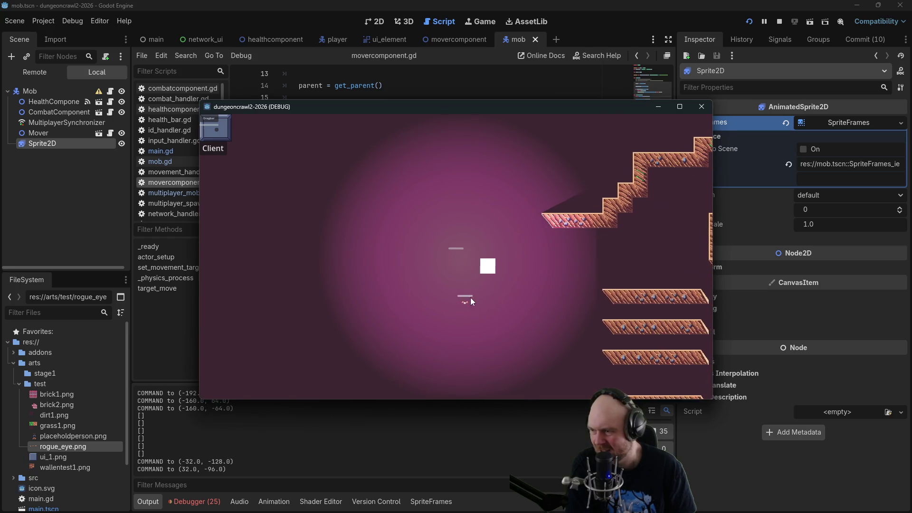
pyautogui.click(475, 297)
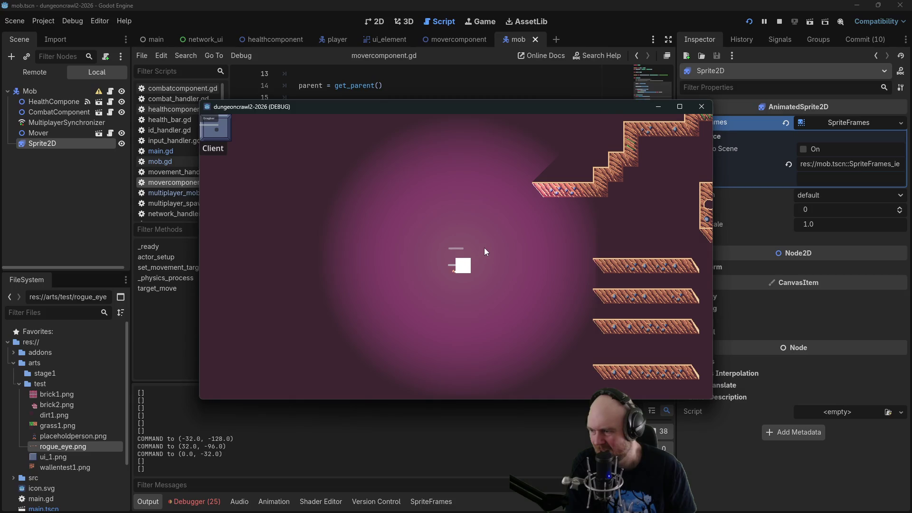
pyautogui.click(452, 256)
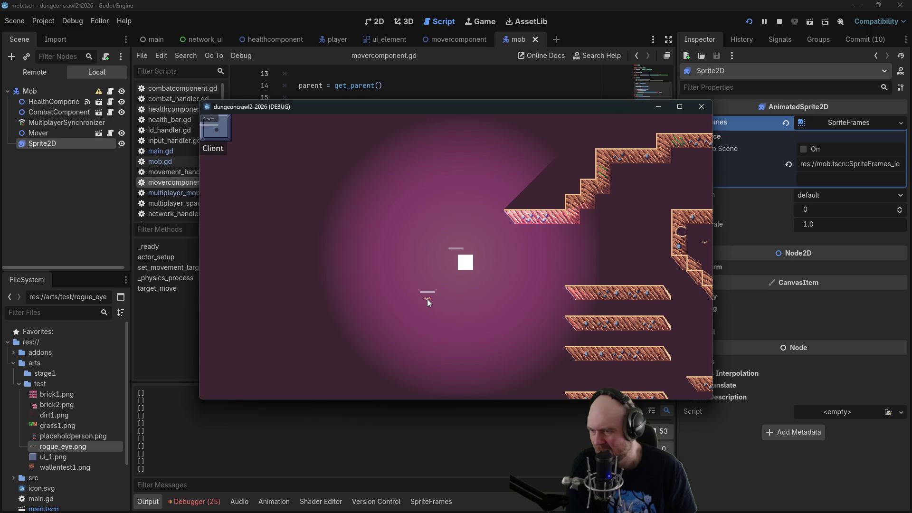
pyautogui.click(455, 300)
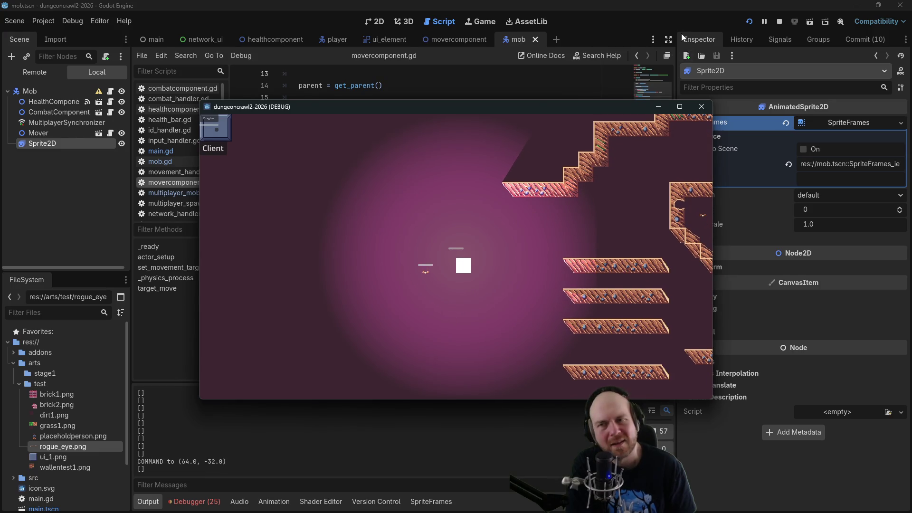
pyautogui.click(784, 20)
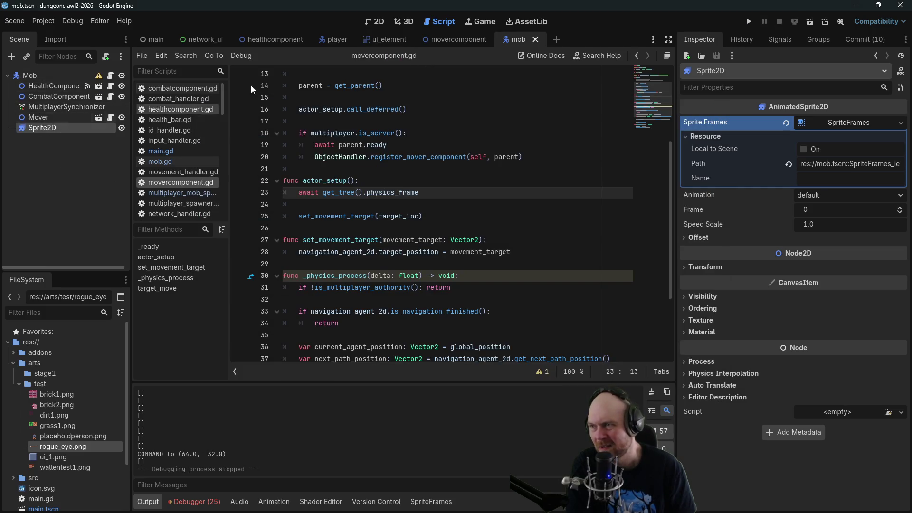
# In the player scene, replace Sprite2D's frames with a new empty SpriteFrames resource.
pyautogui.click(335, 39)
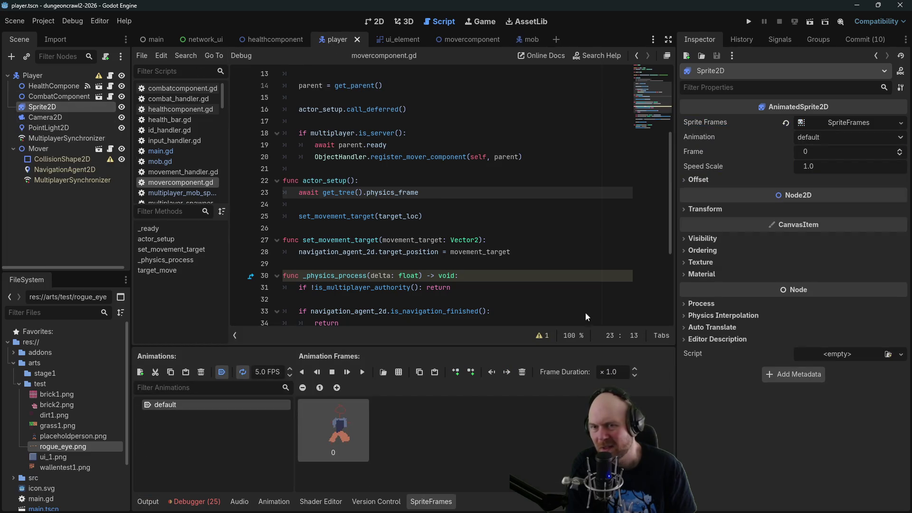
pyautogui.click(853, 125)
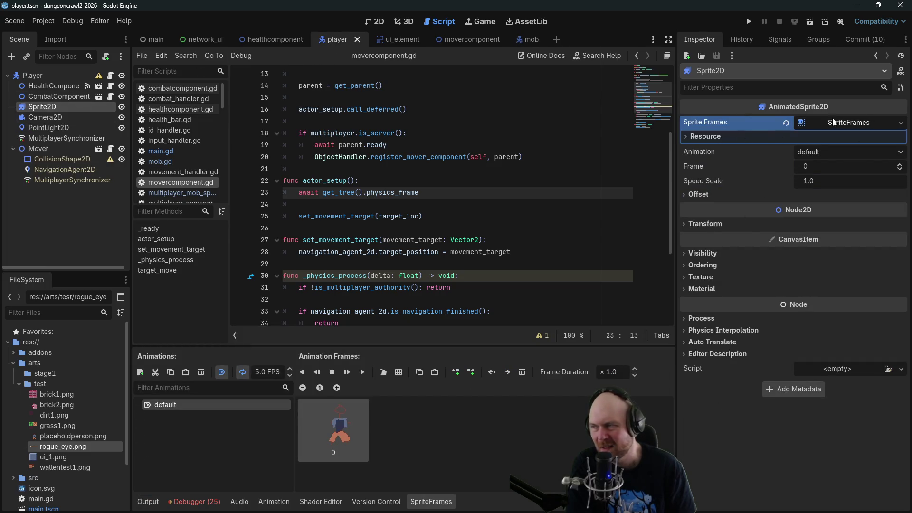
pyautogui.moveTo(101, 74)
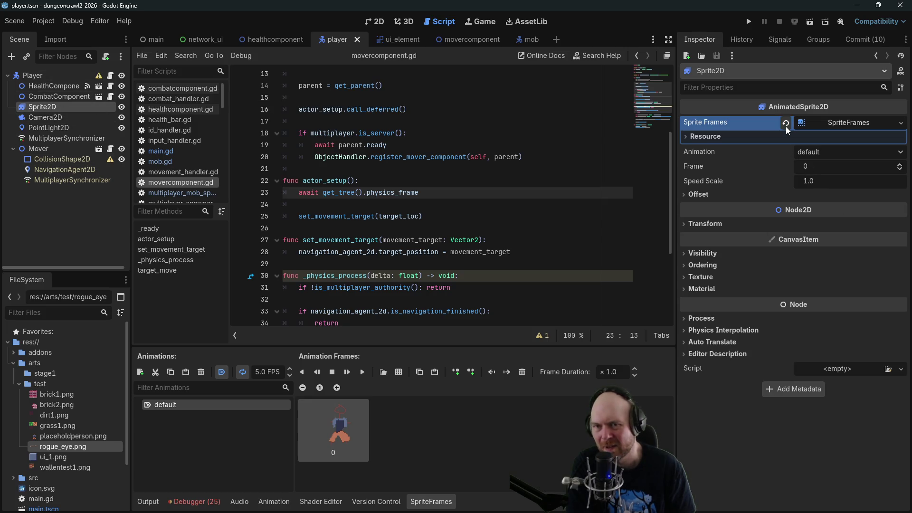
pyautogui.click(786, 127)
pyautogui.click(840, 127)
pyautogui.click(865, 137)
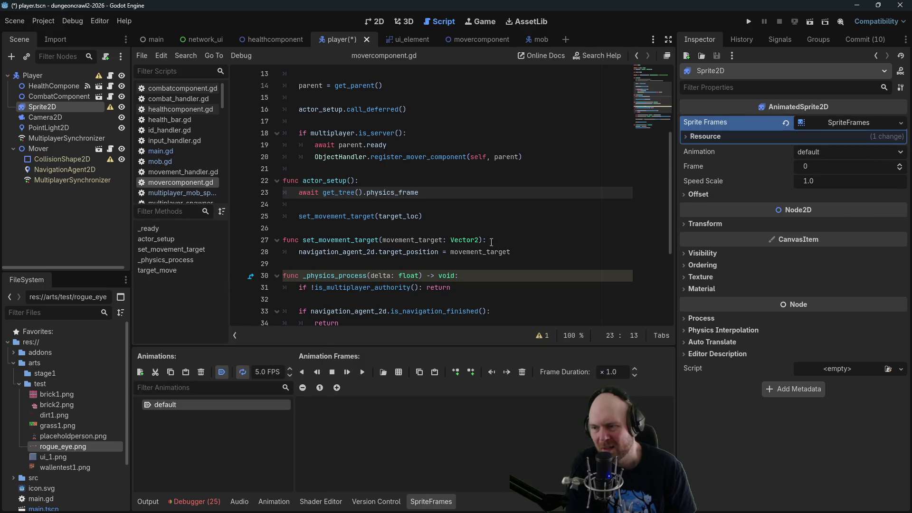
# Load arts/test/placeholderperson.png as frame 0, then save and run with F5.
pyautogui.click(416, 373)
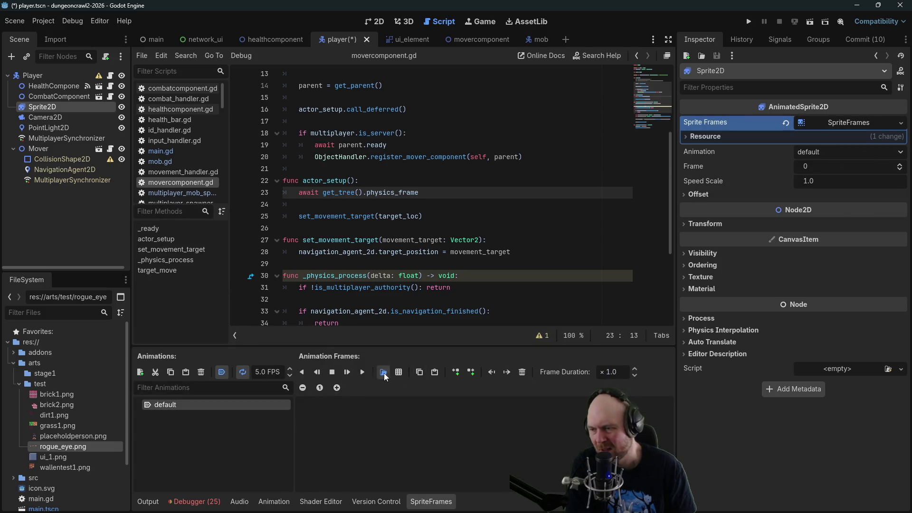
pyautogui.doubleClick(379, 146)
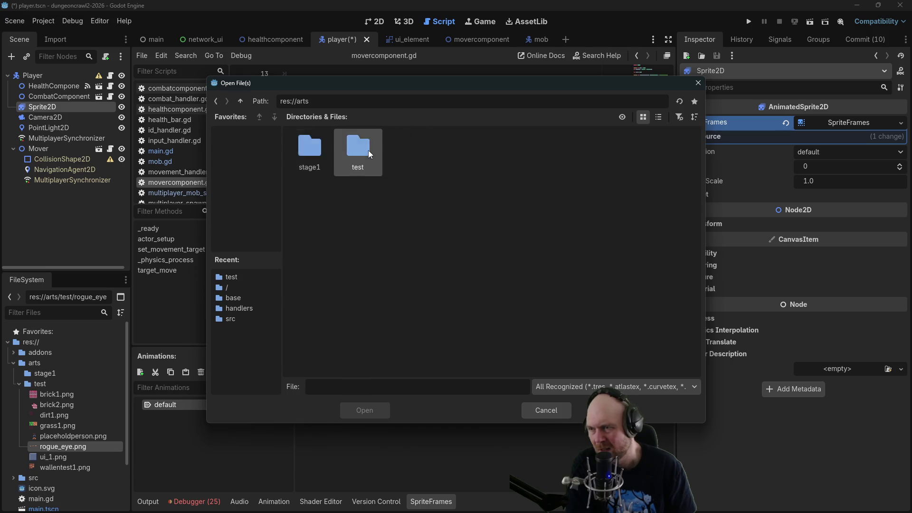
pyautogui.doubleClick(369, 150)
pyautogui.click(509, 155)
pyautogui.doubleClick(509, 156)
pyautogui.press('F5')
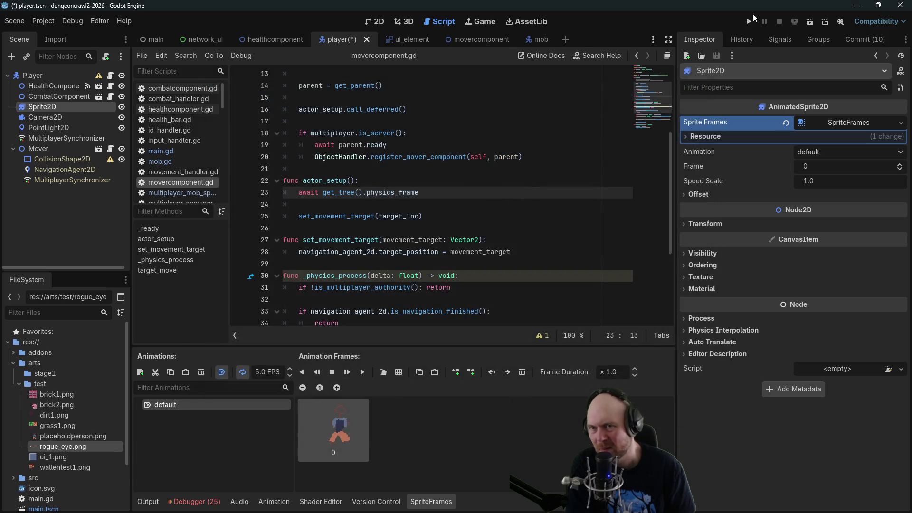
# Start a server and a client, move the player, and target the mob and platform wall tiles.
pyautogui.click(215, 134)
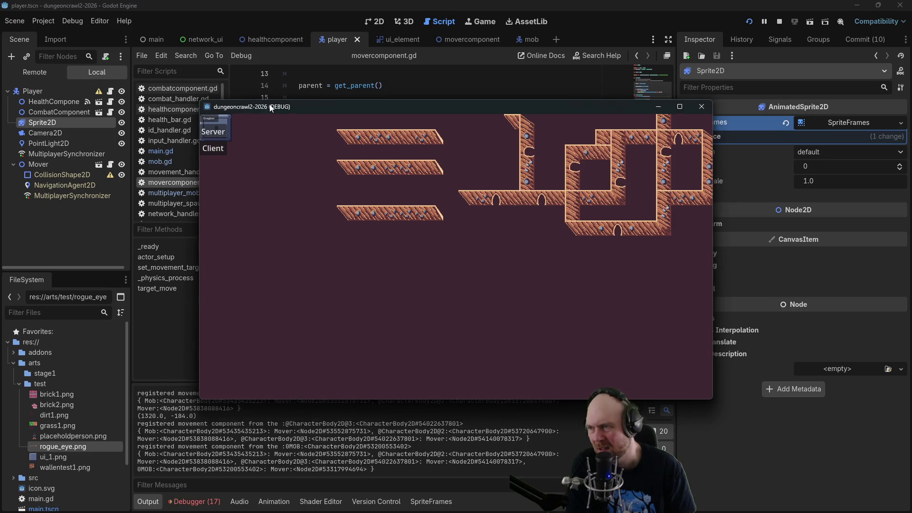
pyautogui.click(220, 153)
pyautogui.click(492, 258)
pyautogui.click(506, 259)
pyautogui.click(426, 287)
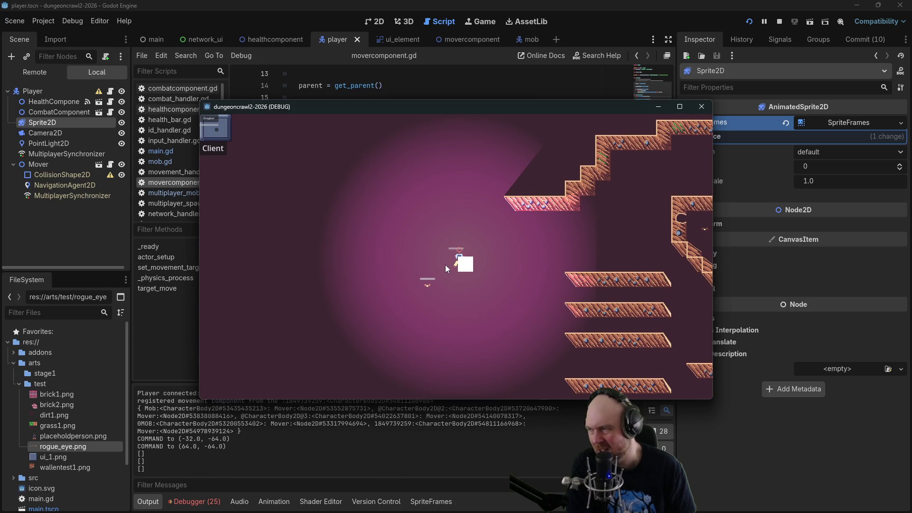
pyautogui.click(578, 309)
pyautogui.click(579, 309)
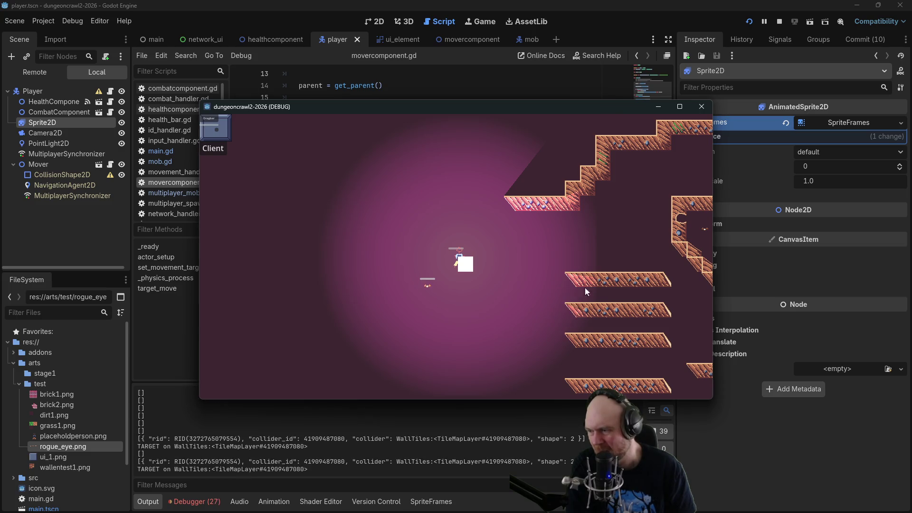
pyautogui.click(585, 281)
pyautogui.click(517, 212)
pyautogui.click(540, 210)
pyautogui.click(556, 211)
# Test repeated target clicks on and right beside the player square.
pyautogui.click(454, 265)
pyautogui.click(468, 263)
pyautogui.click(474, 261)
pyautogui.click(470, 261)
pyautogui.click(465, 259)
pyautogui.click(462, 258)
pyautogui.click(460, 259)
pyautogui.click(461, 259)
pyautogui.click(461, 259)
pyautogui.click(461, 259)
pyautogui.click(461, 259)
pyautogui.click(461, 259)
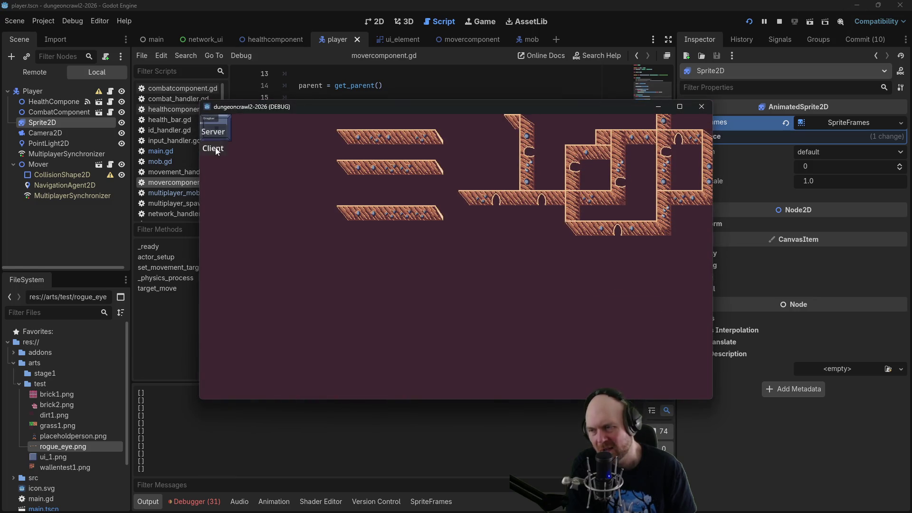
# Connect another client and test target clicks on and around the player square.
pyautogui.click(215, 148)
pyautogui.click(465, 265)
pyautogui.click(465, 263)
pyautogui.click(467, 260)
pyautogui.click(463, 252)
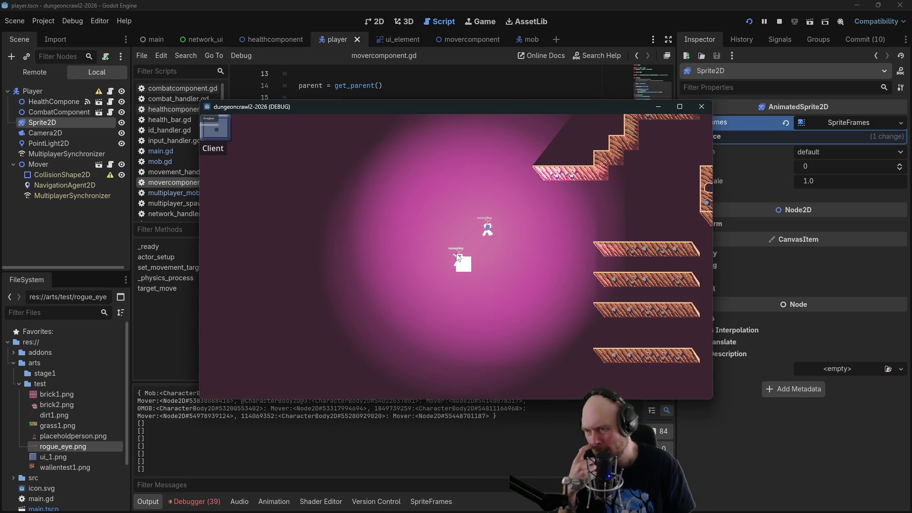
pyautogui.click(455, 238)
pyautogui.click(442, 281)
pyautogui.click(457, 270)
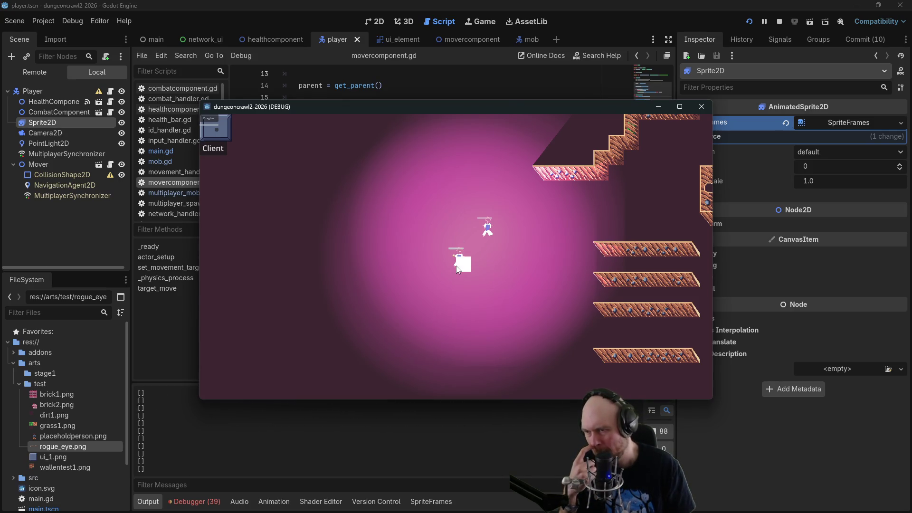
# Move the player right, target the lower and upper platform walls, then stop the game.
pyautogui.click(554, 241)
pyautogui.click(503, 264)
pyautogui.click(571, 284)
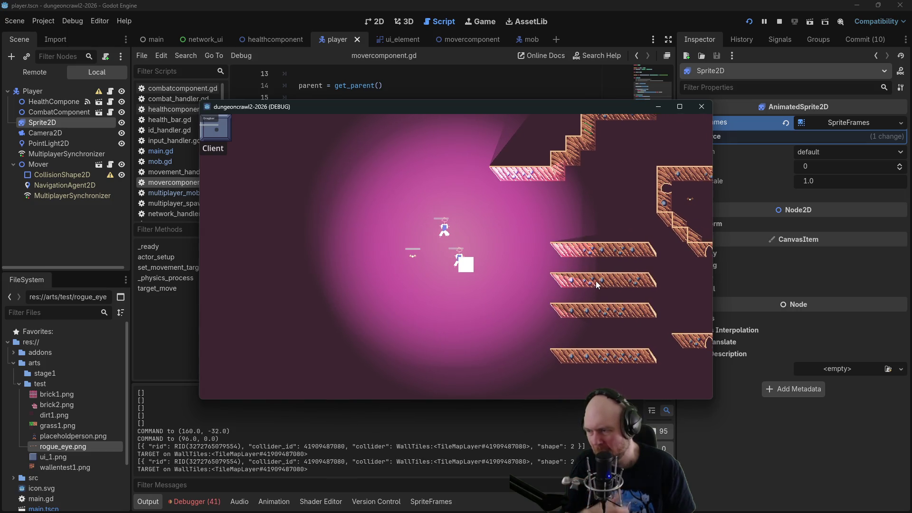
pyautogui.click(588, 259)
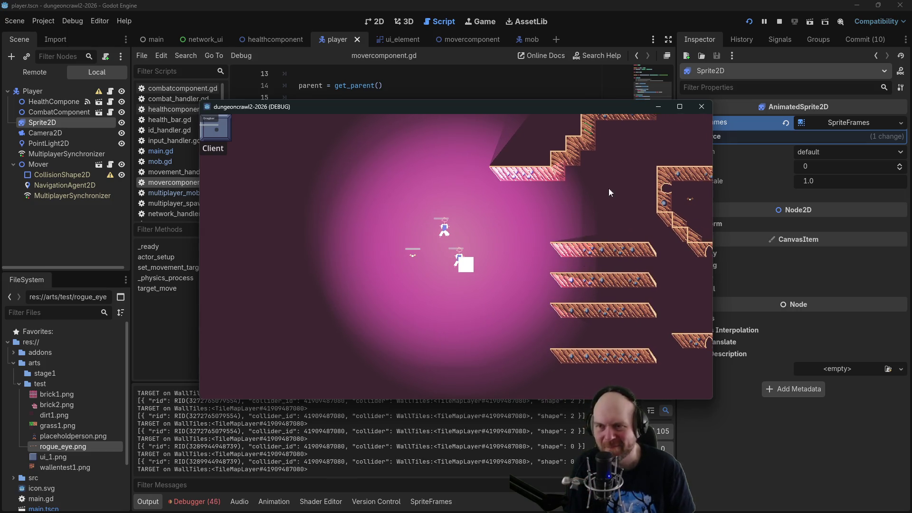
pyautogui.click(779, 21)
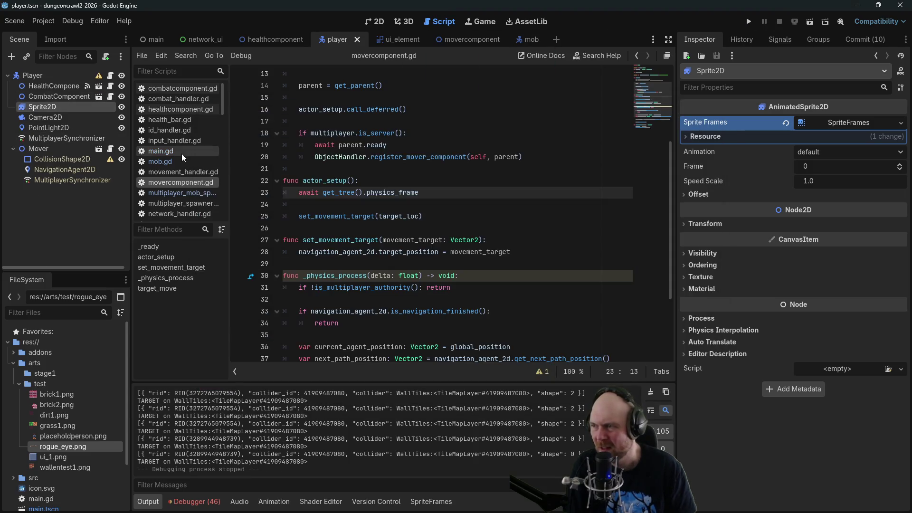
# Read input_handler.gd's click print, mouse position and point intersection lines, then rerun the project.
pyautogui.click(174, 142)
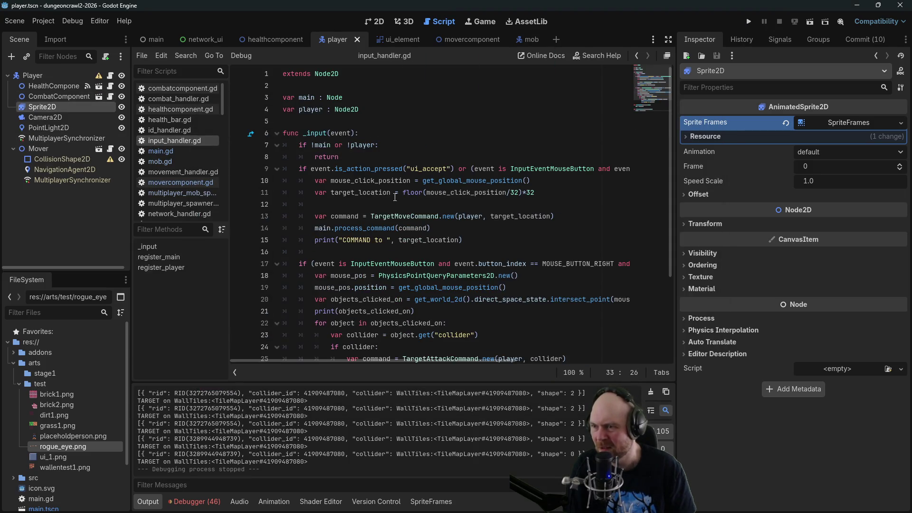
pyautogui.scroll(-1, 347, 247)
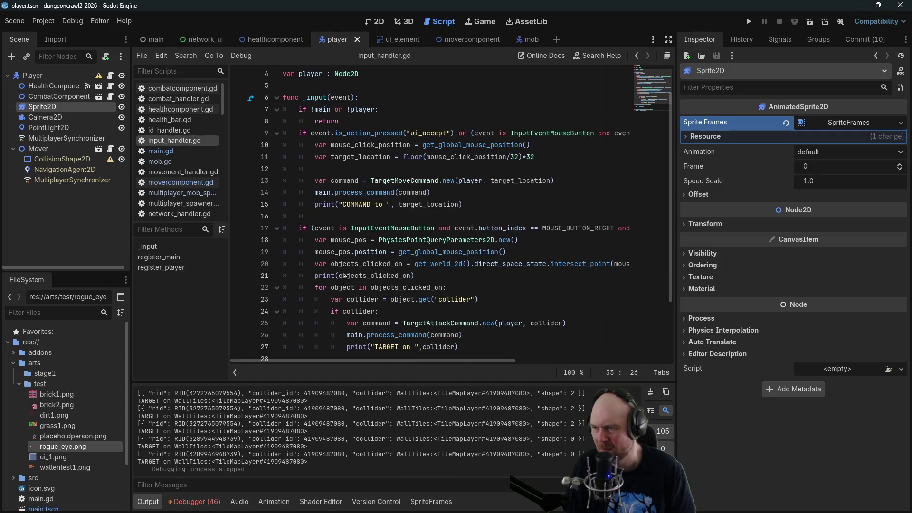
pyautogui.click(346, 280)
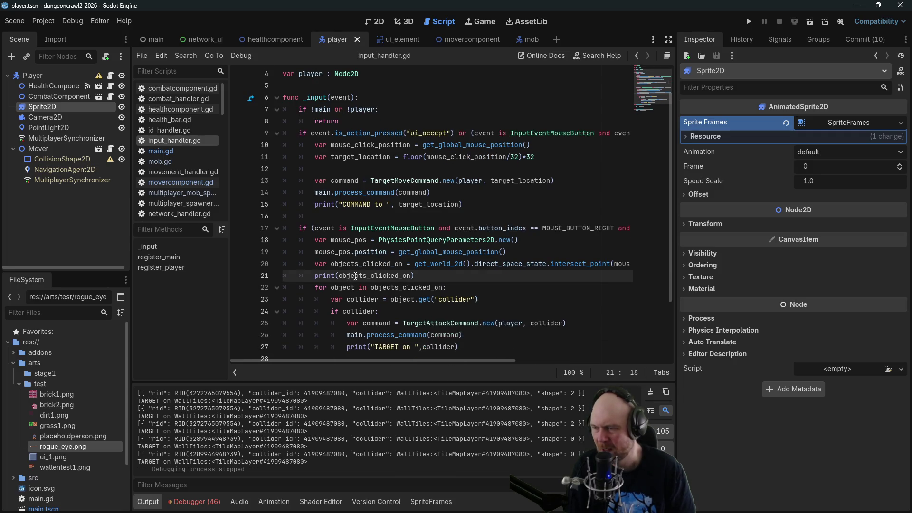
pyautogui.click(492, 253)
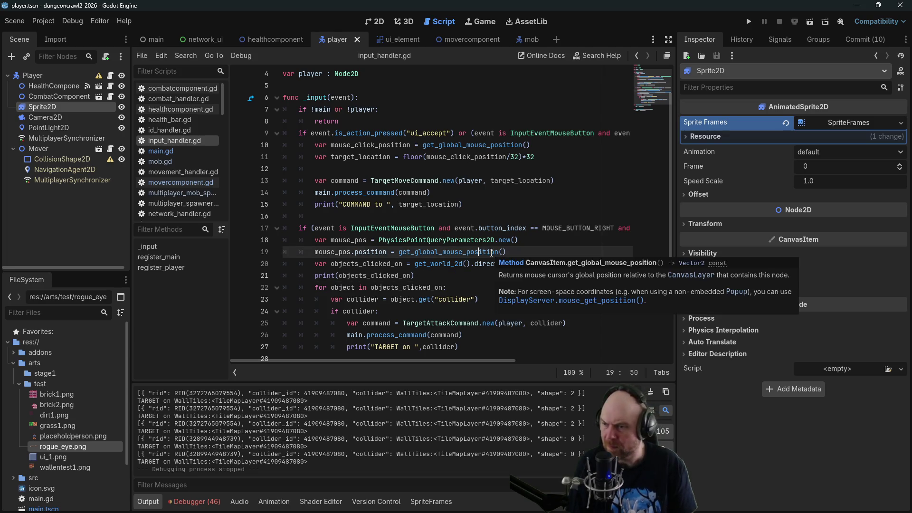
pyautogui.click(461, 264)
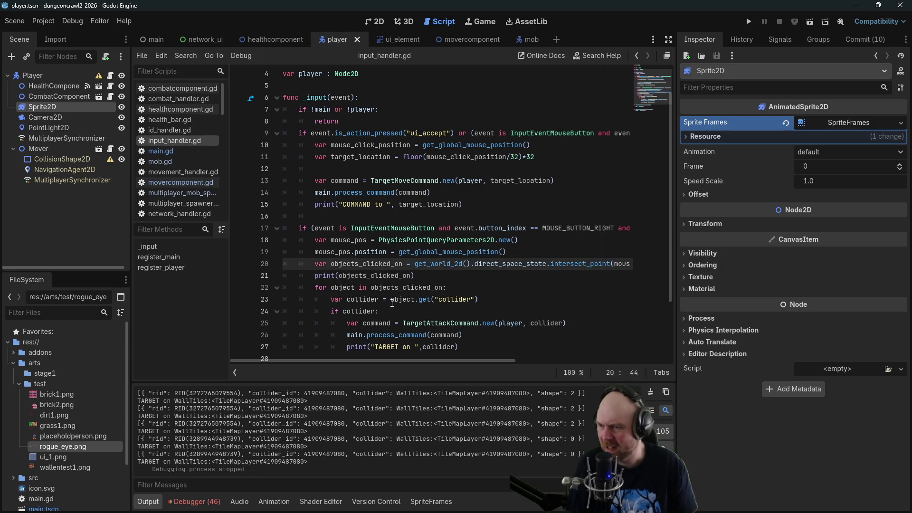
pyautogui.moveTo(376, 360)
pyautogui.mouseDown()
pyautogui.moveTo(439, 354)
pyautogui.moveTo(367, 358)
pyautogui.mouseUp()
pyautogui.scroll(-1, 420, 299)
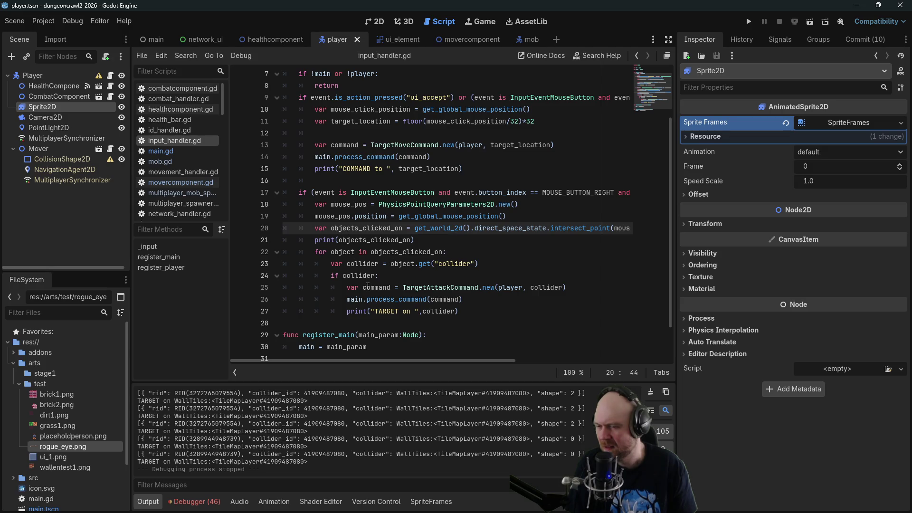
pyautogui.click(748, 24)
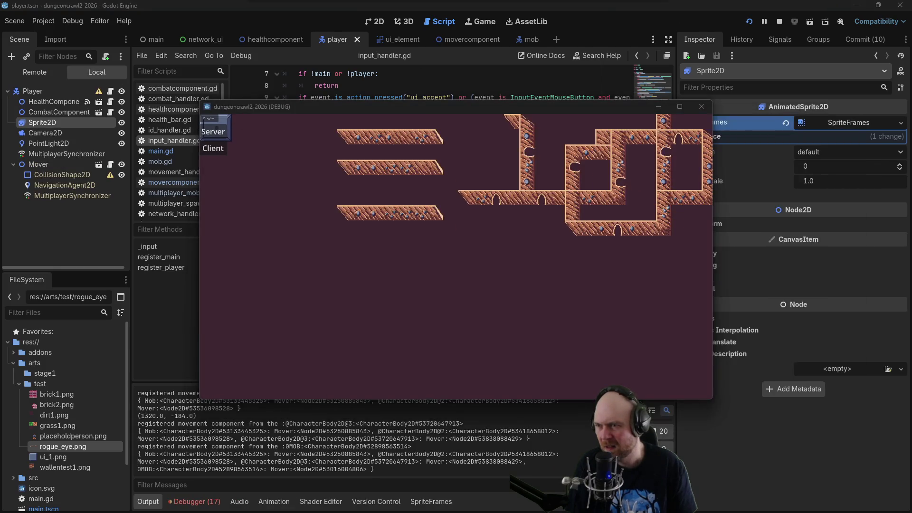
# Join the game as a client and move the player rightward across the level.
pyautogui.click(214, 150)
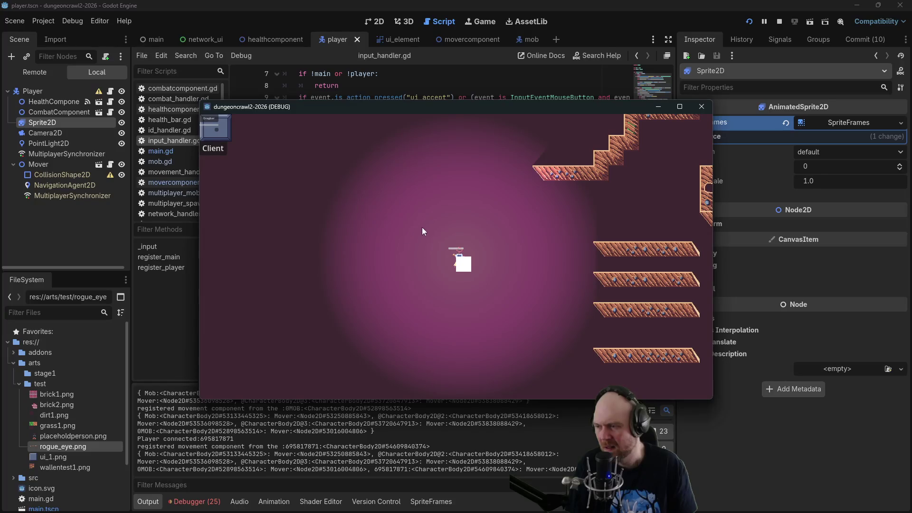
pyautogui.click(434, 221)
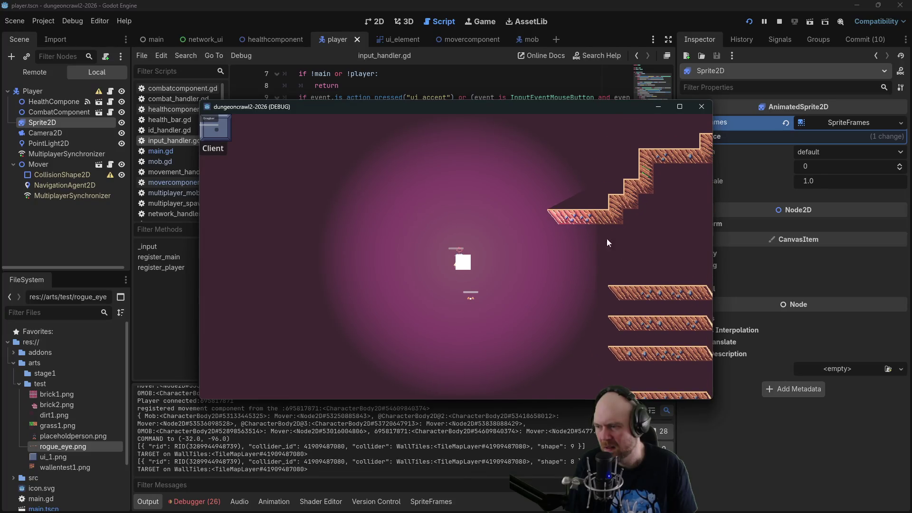
pyautogui.click(632, 263)
pyautogui.click(658, 265)
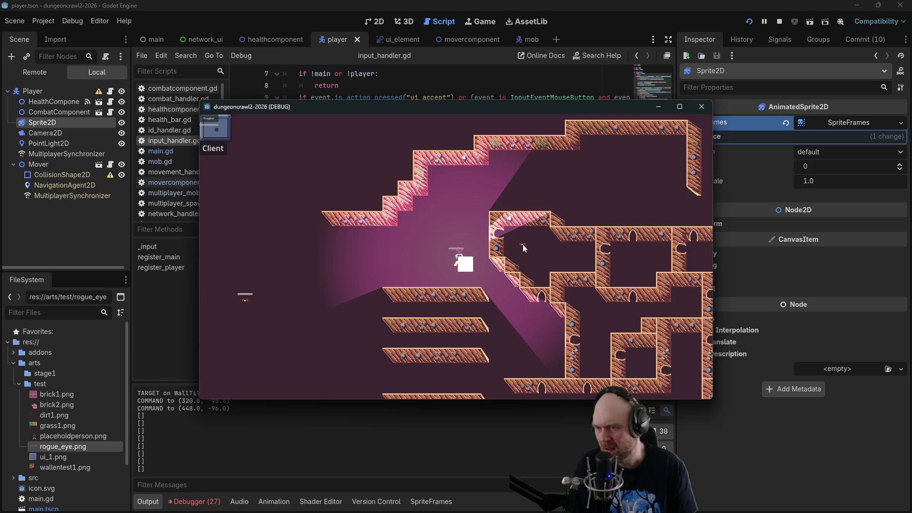
# Target the wall platform tiles and some empty space with attack clicks.
pyautogui.click(451, 294)
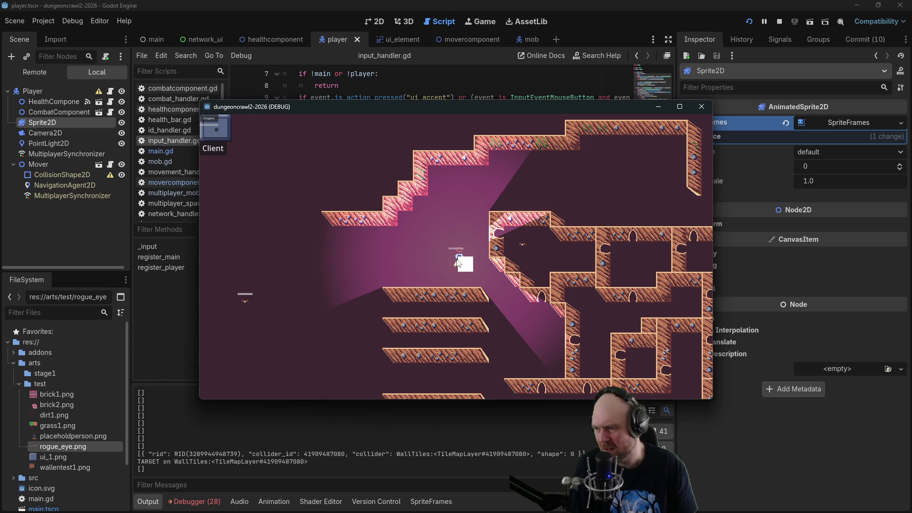
pyautogui.click(368, 224)
pyautogui.click(368, 224)
pyautogui.click(328, 233)
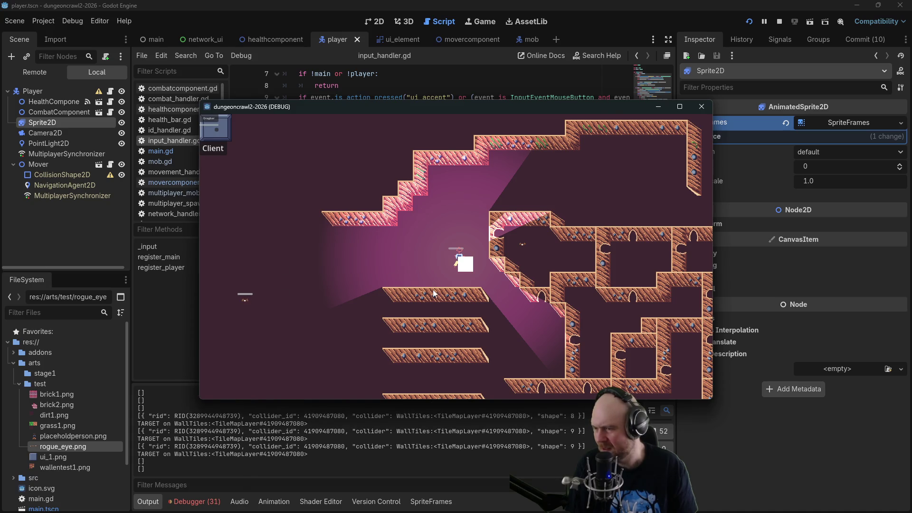
pyautogui.click(466, 297)
pyautogui.click(547, 299)
pyautogui.click(541, 301)
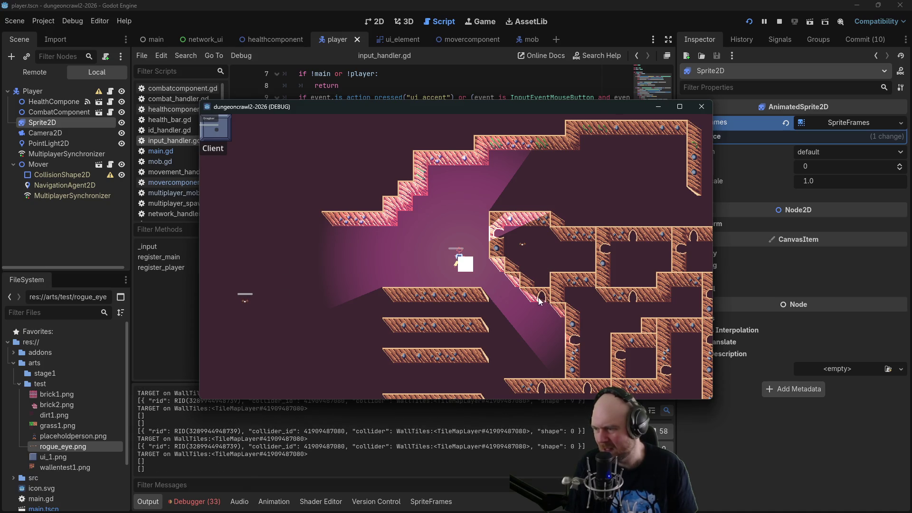
pyautogui.click(541, 301)
pyautogui.click(542, 301)
pyautogui.click(528, 299)
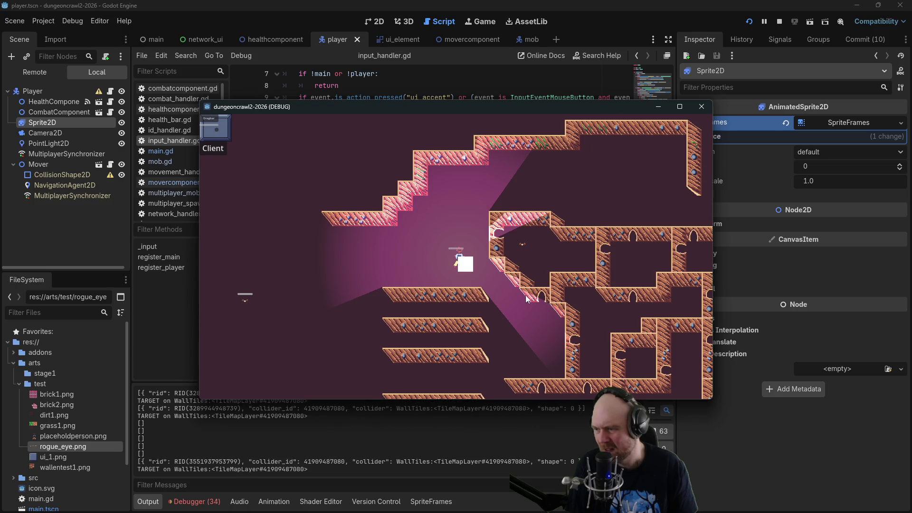
# Move the player around several nearby tiles, then show Player's missing-shape configuration warning.
pyautogui.click(291, 294)
pyautogui.click(528, 299)
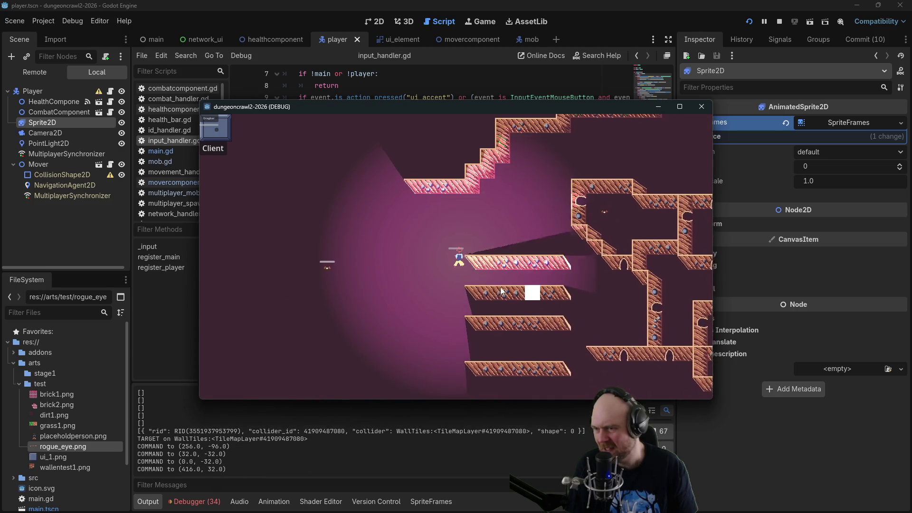
pyautogui.click(581, 259)
pyautogui.click(495, 209)
pyautogui.click(328, 259)
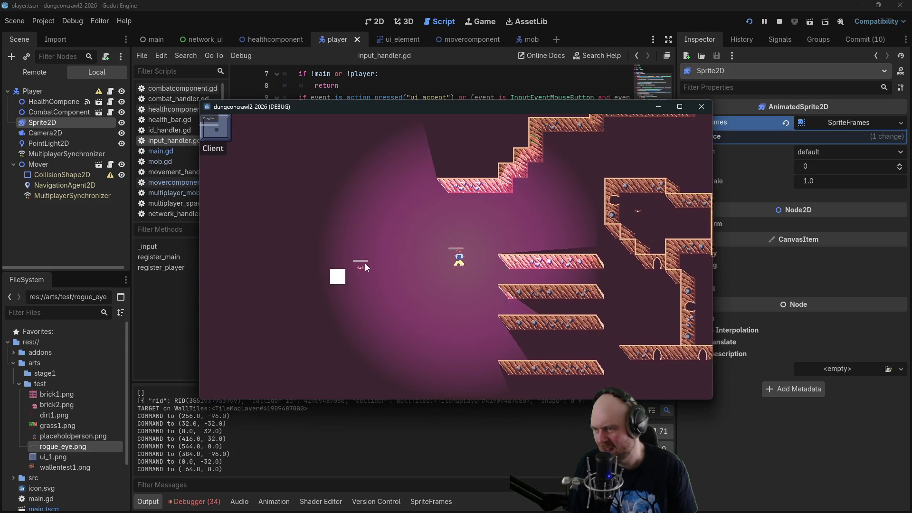
pyautogui.click(487, 254)
pyautogui.click(441, 280)
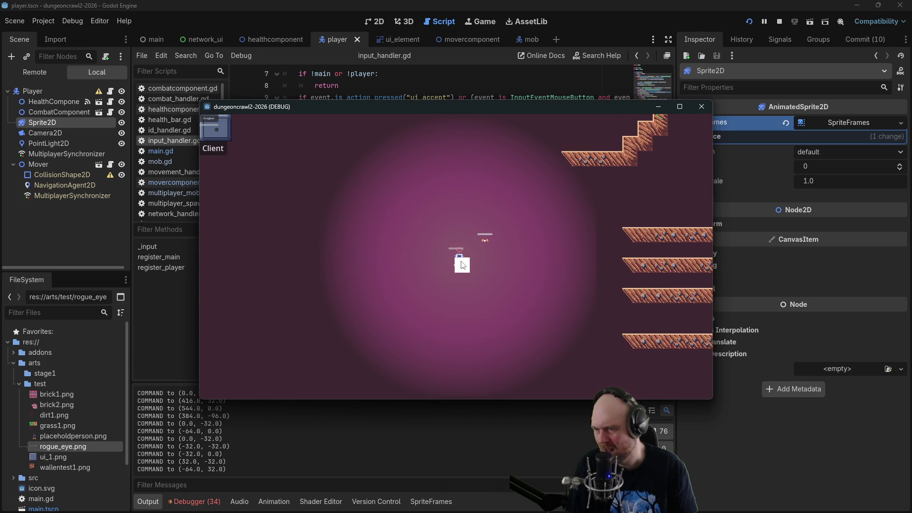
pyautogui.click(471, 217)
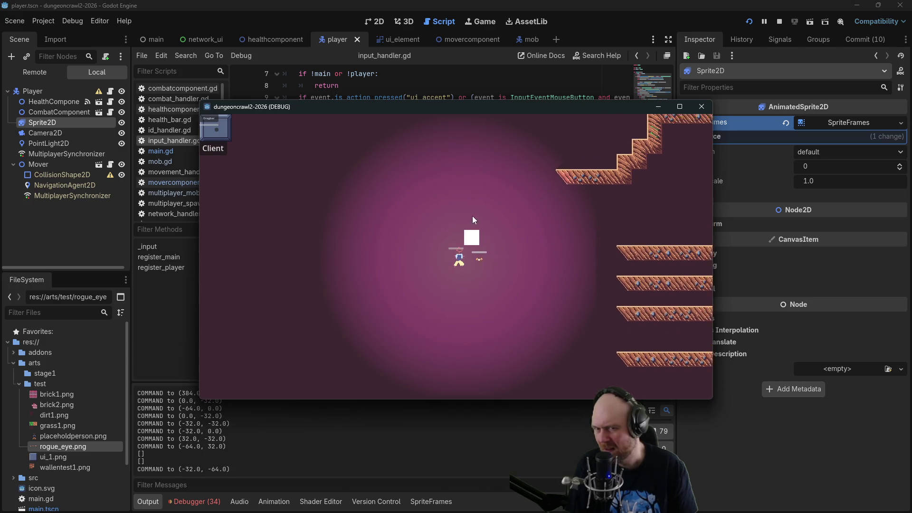
pyautogui.click(473, 317)
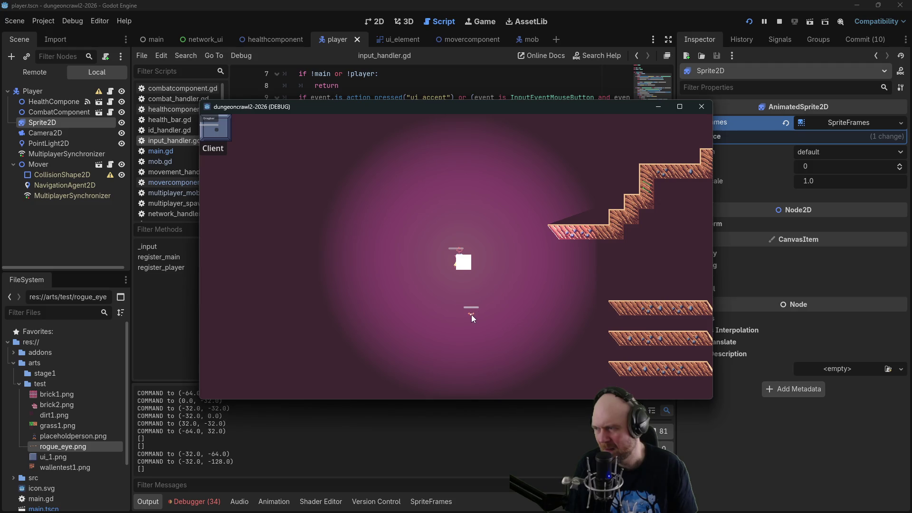
pyautogui.click(99, 94)
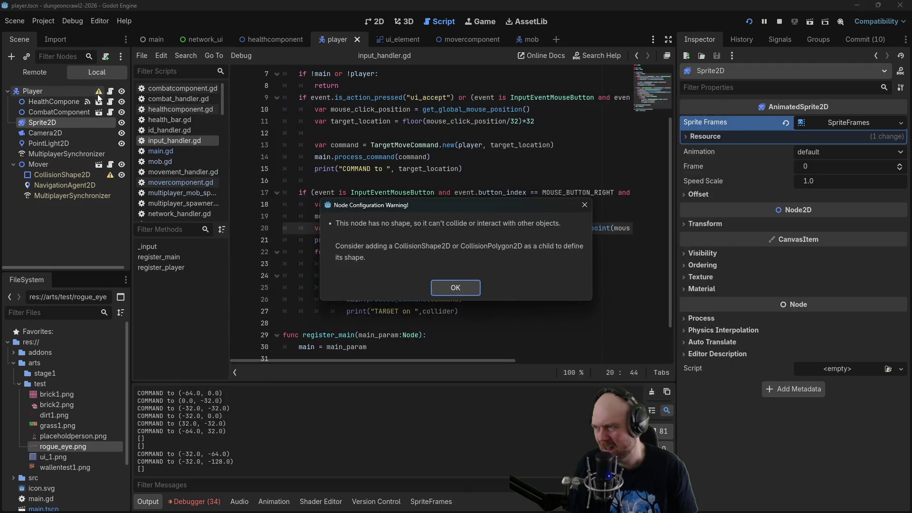
# Review the Player and CollisionShape2D configuration warnings, then stop the running game.
pyautogui.click(458, 287)
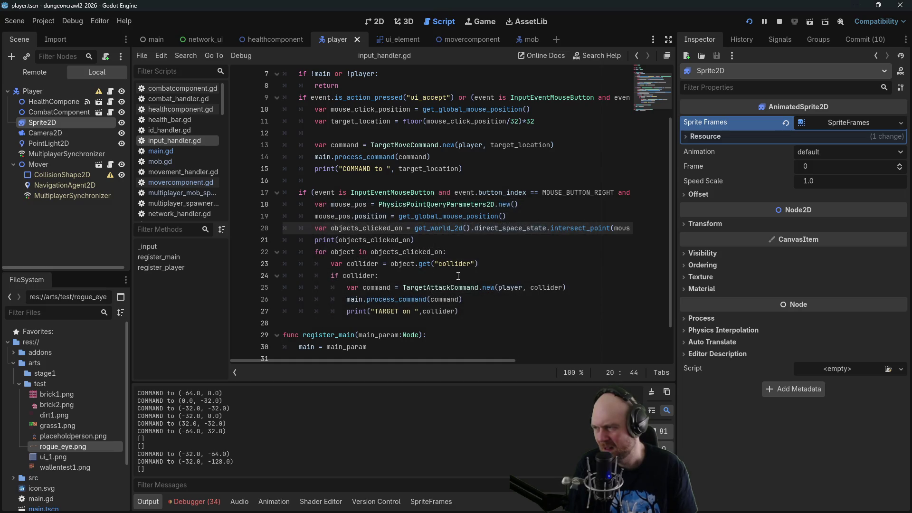
pyautogui.click(111, 176)
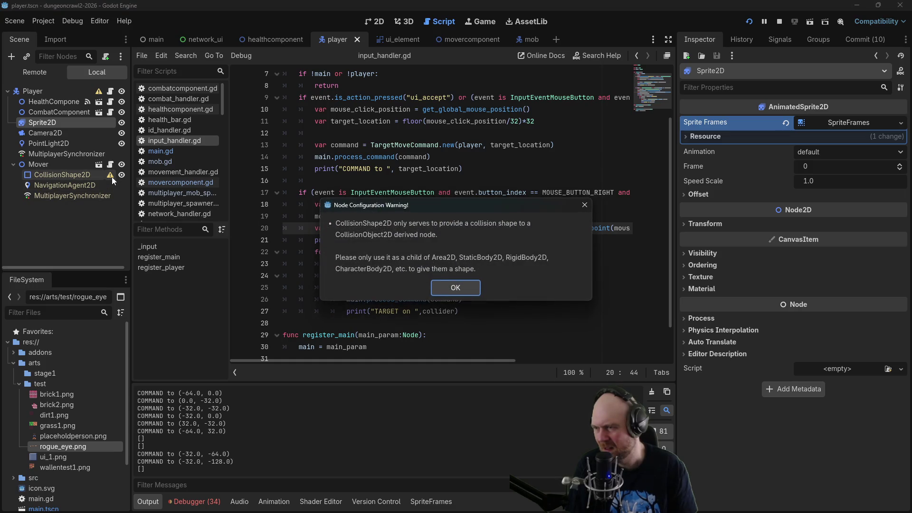
pyautogui.click(459, 282)
pyautogui.click(53, 172)
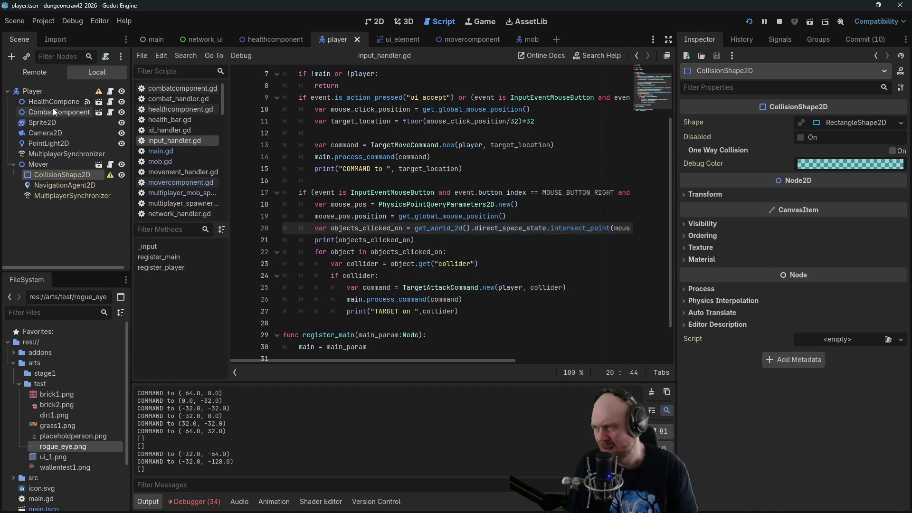
pyautogui.click(77, 93)
pyautogui.click(99, 92)
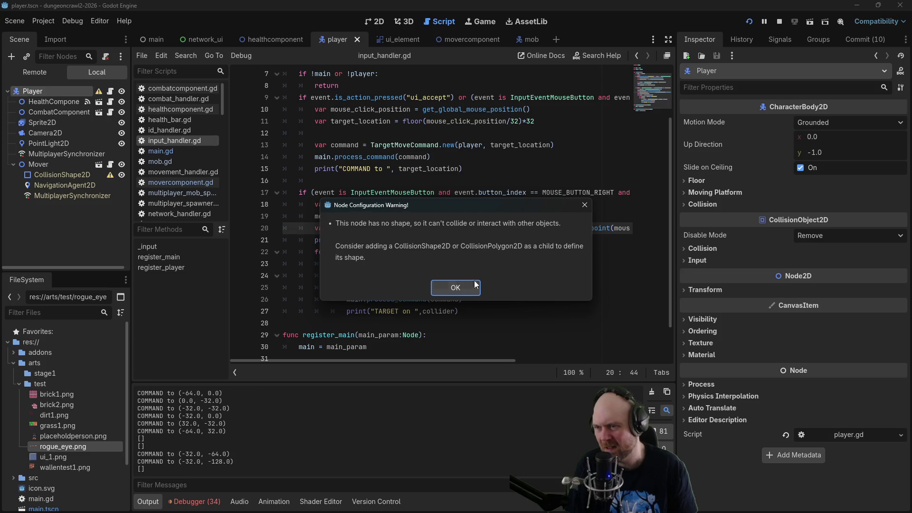
pyautogui.click(458, 285)
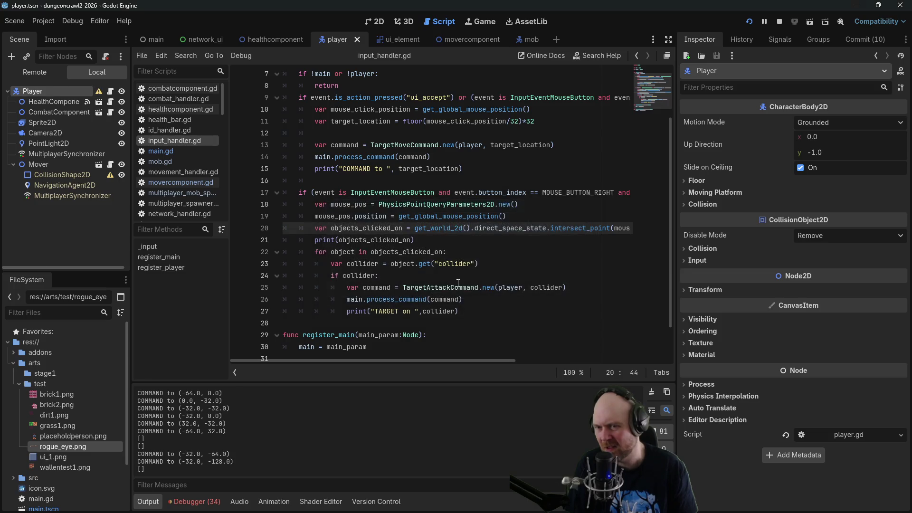
pyautogui.click(780, 21)
# Add a new CollisionShape2D child to Player, then delete it again.
pyautogui.rightClick(45, 75)
pyautogui.moveTo(86, 84)
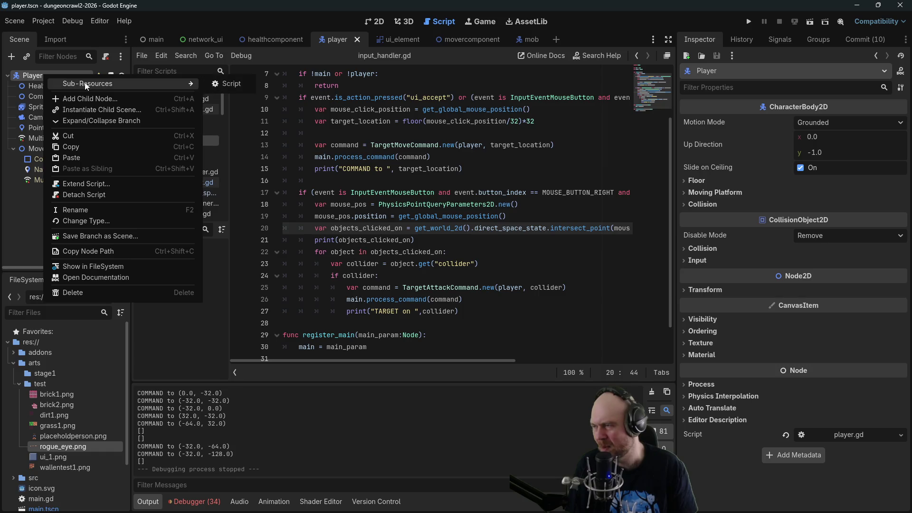
pyautogui.click(140, 99)
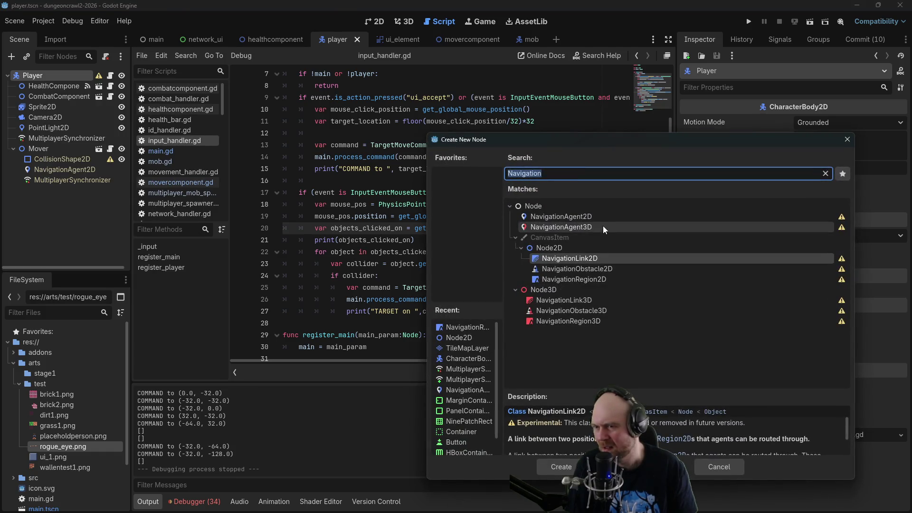
pyautogui.write('coll')
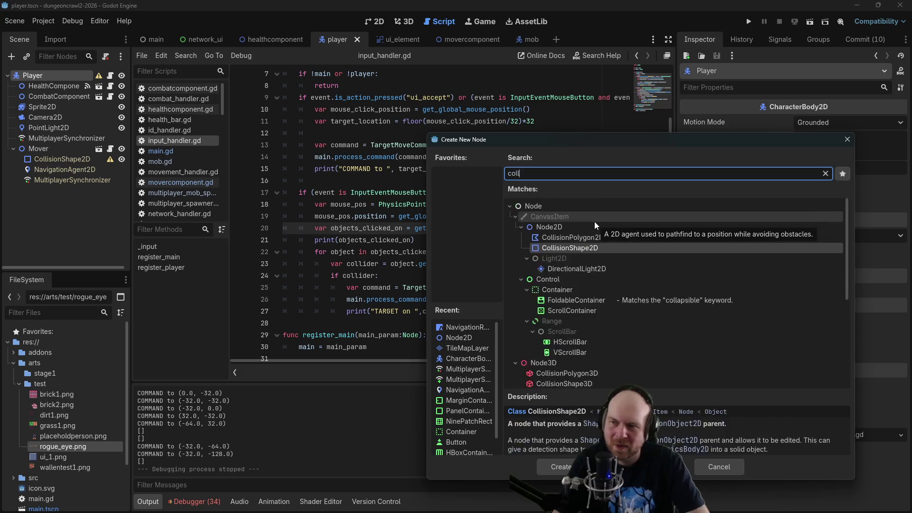
pyautogui.write('ision')
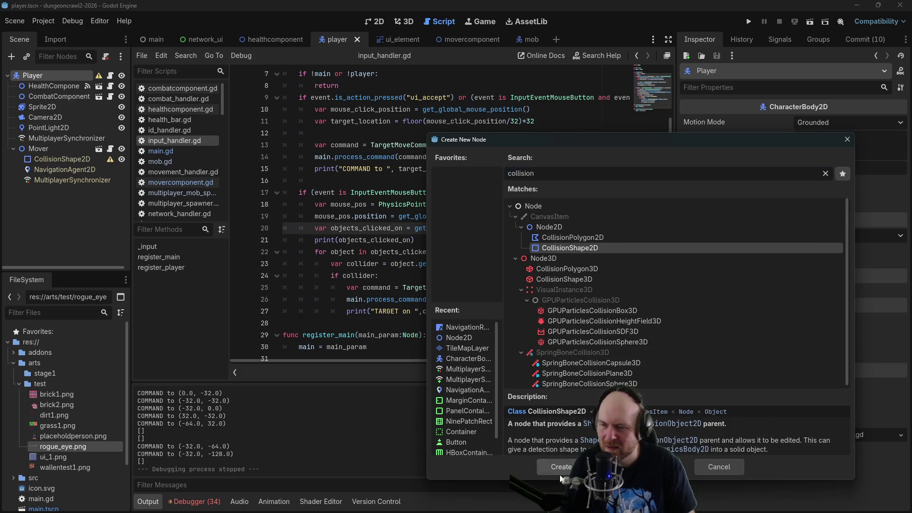
pyautogui.click(561, 476)
pyautogui.rightClick(81, 192)
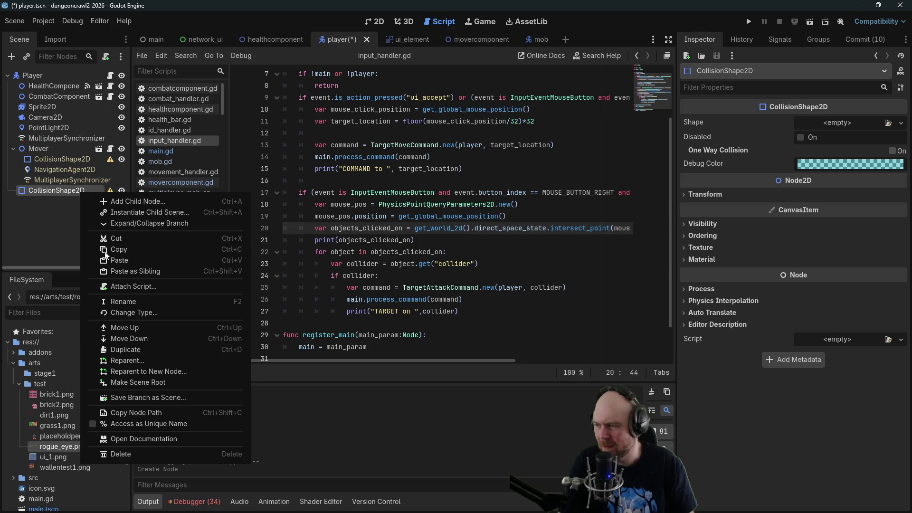
pyautogui.click(115, 454)
pyautogui.click(428, 262)
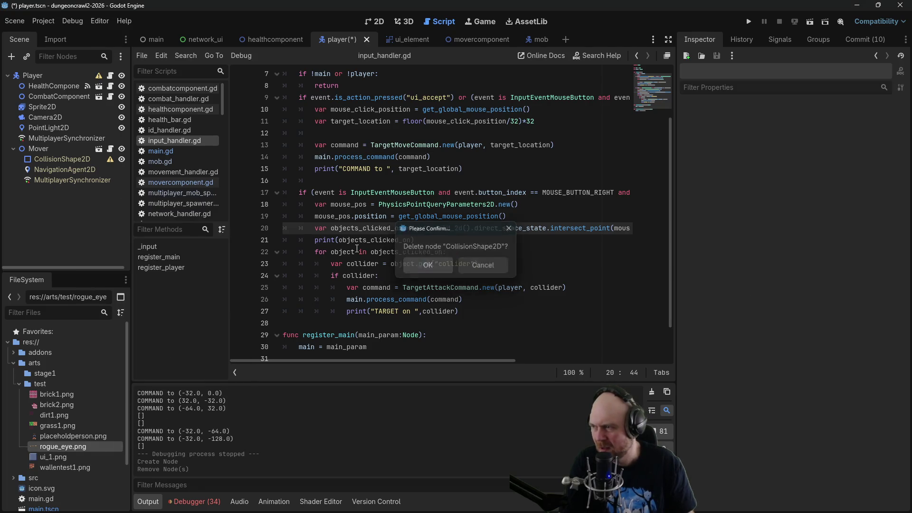
# Paste a copy of Mover's NavigationAgent2D under Player, then undo it.
pyautogui.click(87, 169)
pyautogui.hotkey('ctrl', 'c')
pyautogui.click(35, 73)
pyautogui.hotkey('ctrl', 'v')
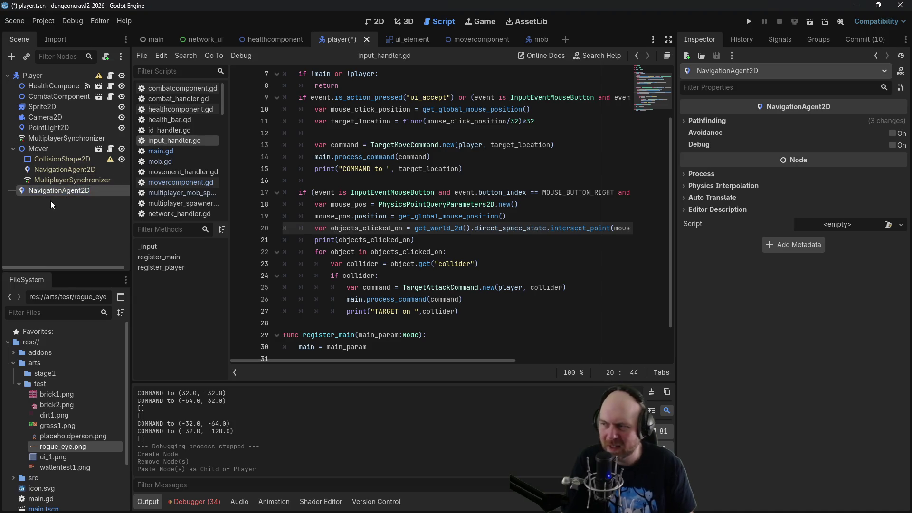
pyautogui.hotkey('ctrl', 'z')
# Copy Mover's CollisionShape2D under Player, then save and run the game.
pyautogui.click(48, 159)
pyautogui.hotkey('ctrl', 'c')
pyautogui.click(43, 75)
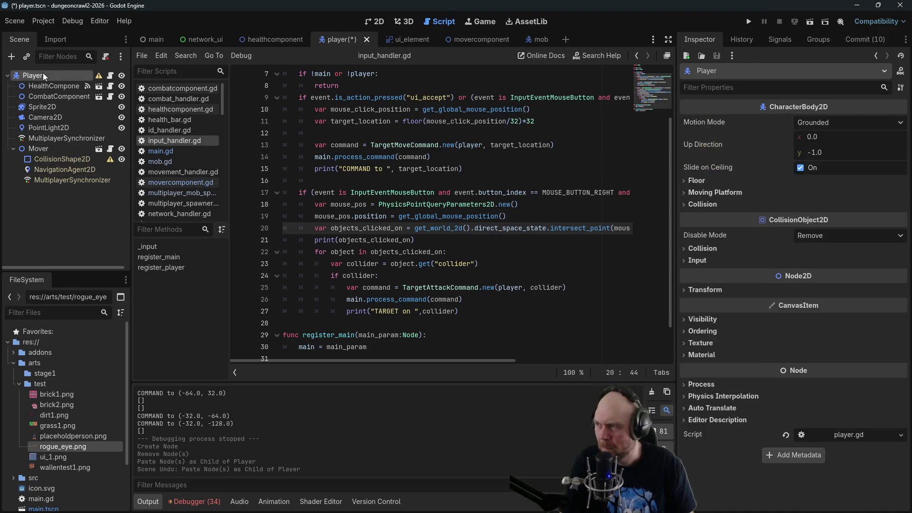
pyautogui.hotkey('ctrl', 'v')
pyautogui.click(749, 22)
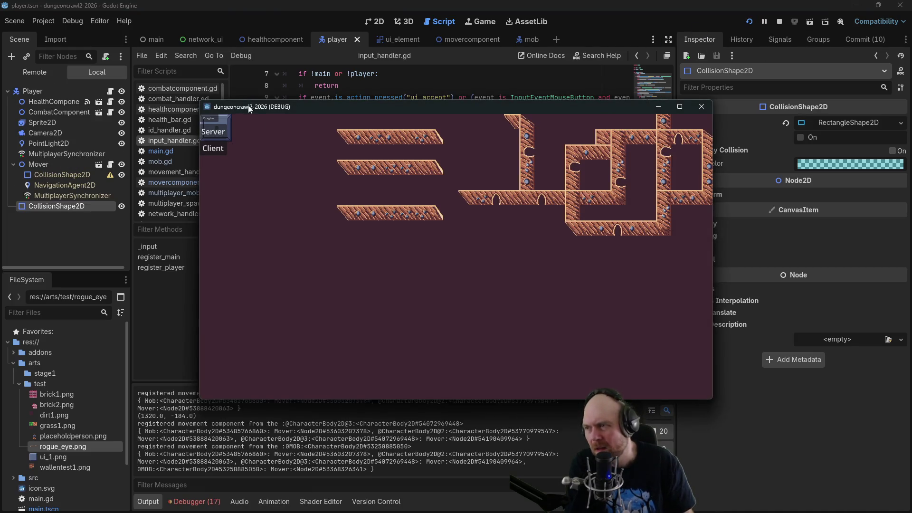
# Join as client, move the player, and repeatedly click the characters to test targeting.
pyautogui.click(228, 157)
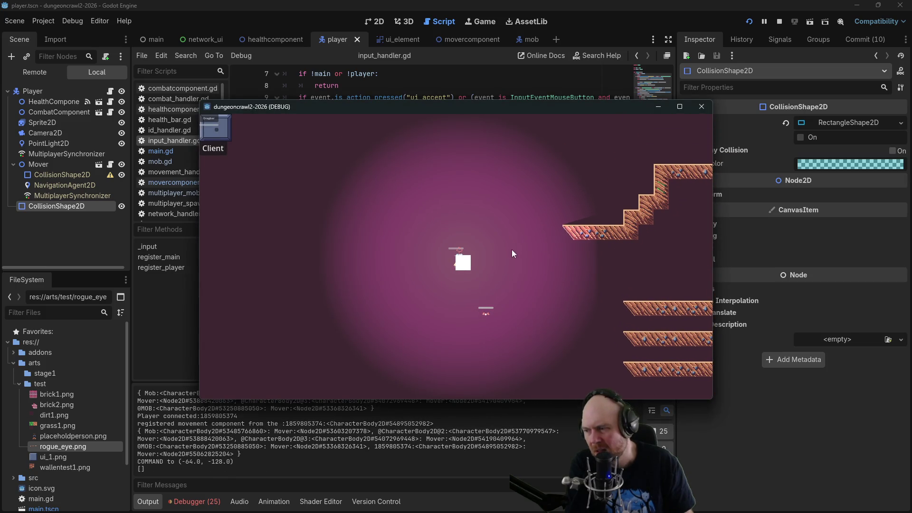
pyautogui.click(512, 250)
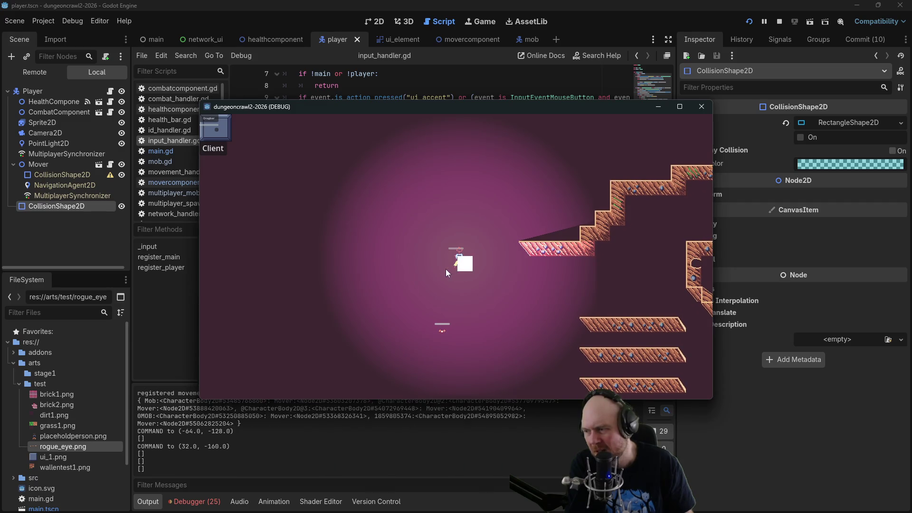
pyautogui.click(457, 265)
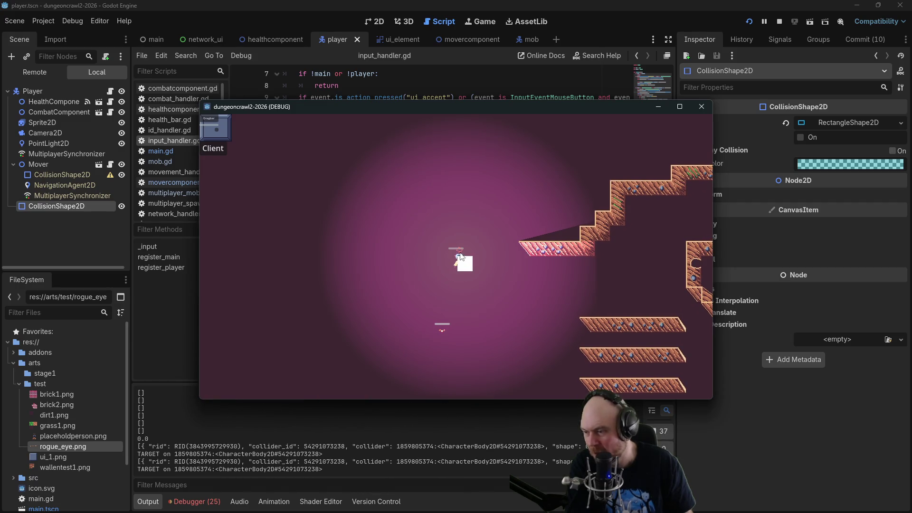
pyautogui.click(461, 255)
pyautogui.click(455, 267)
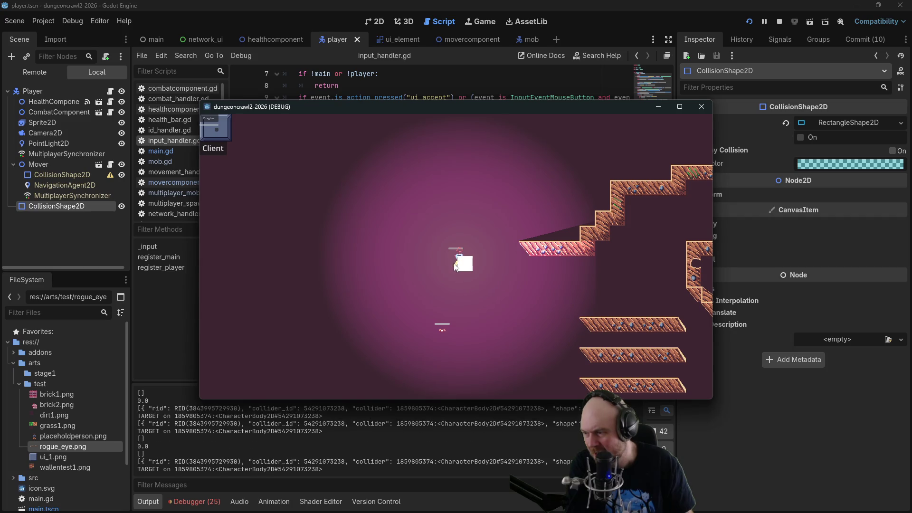
pyautogui.click(458, 270)
pyautogui.click(455, 267)
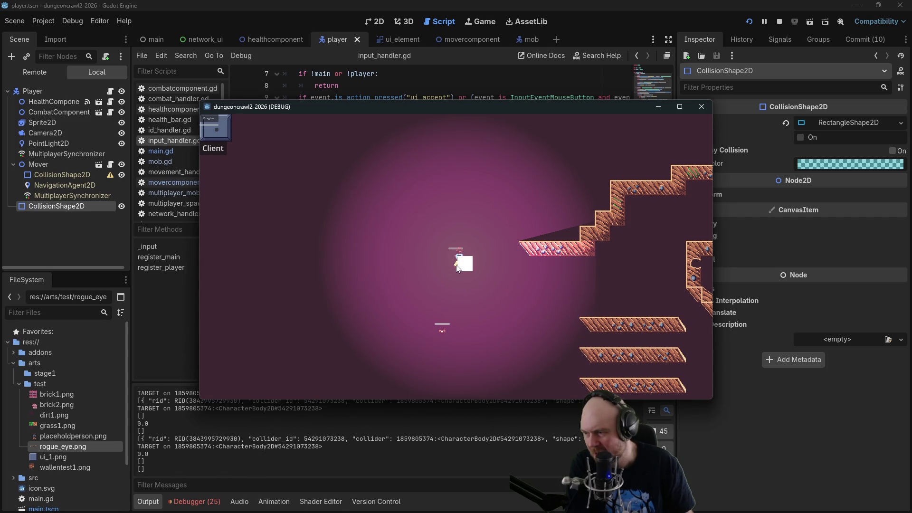
pyautogui.click(455, 267)
pyautogui.click(458, 259)
pyautogui.click(458, 259)
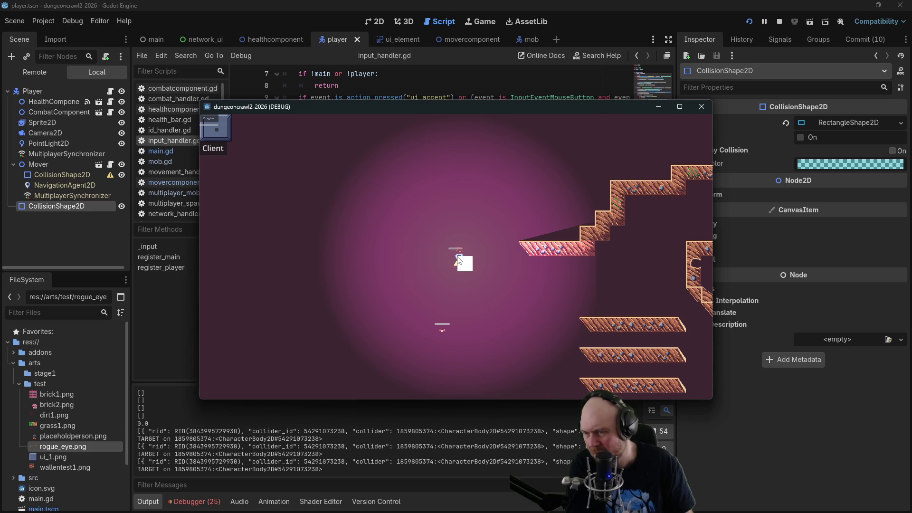
pyautogui.click(455, 260)
pyautogui.click(456, 262)
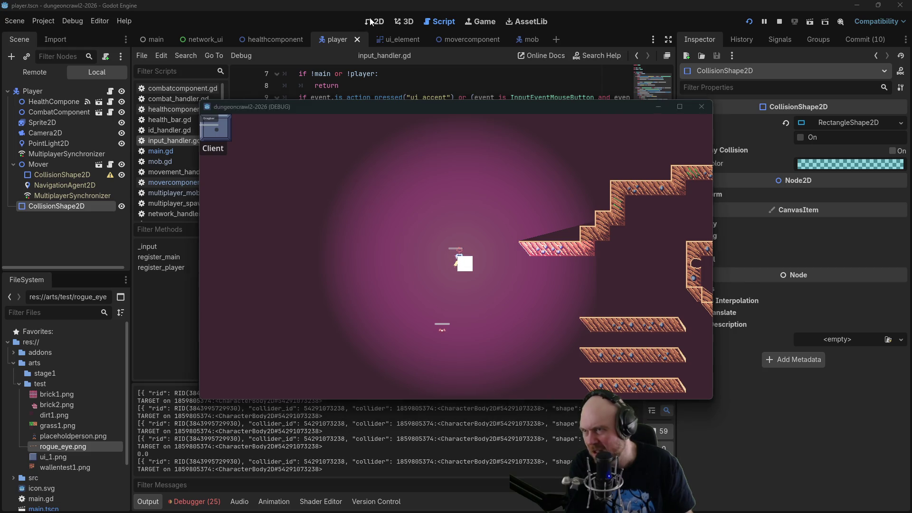
pyautogui.click(372, 20)
# Inspect the player's Sprite2D, root CollisionShape2D transform, and Mover's CollisionShape2D.
pyautogui.scroll(10, 381, 166)
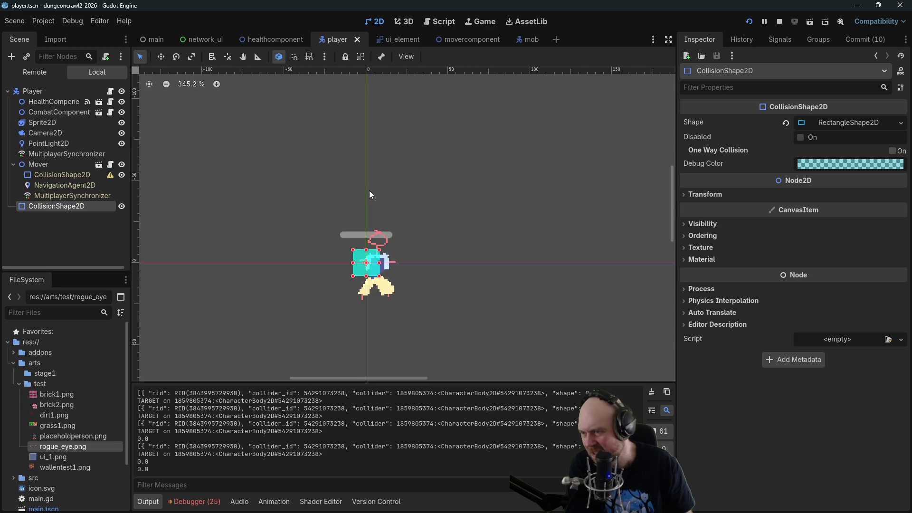
pyautogui.click(50, 124)
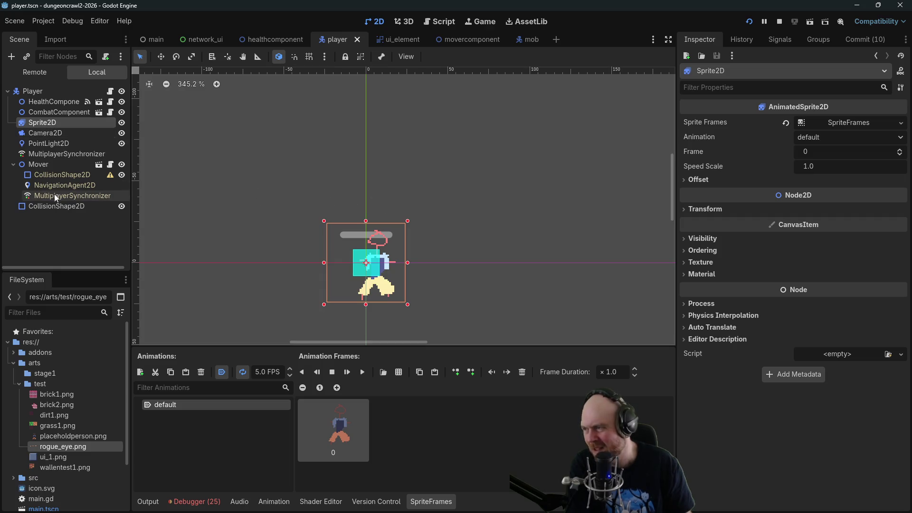
pyautogui.click(41, 206)
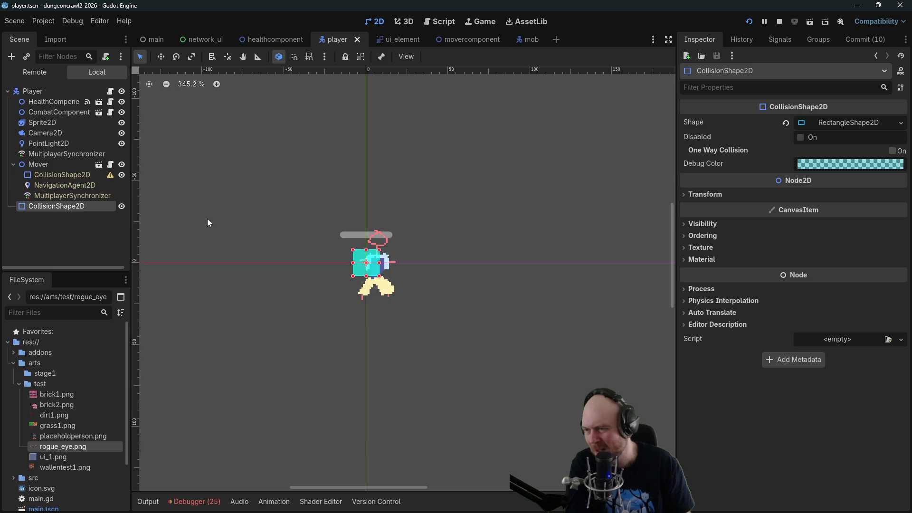
pyautogui.click(692, 198)
pyautogui.click(692, 198)
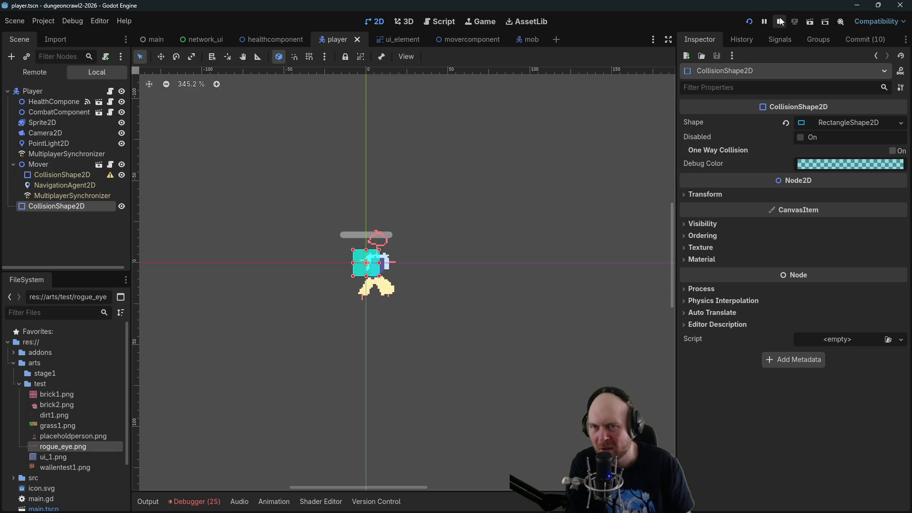
pyautogui.click(66, 174)
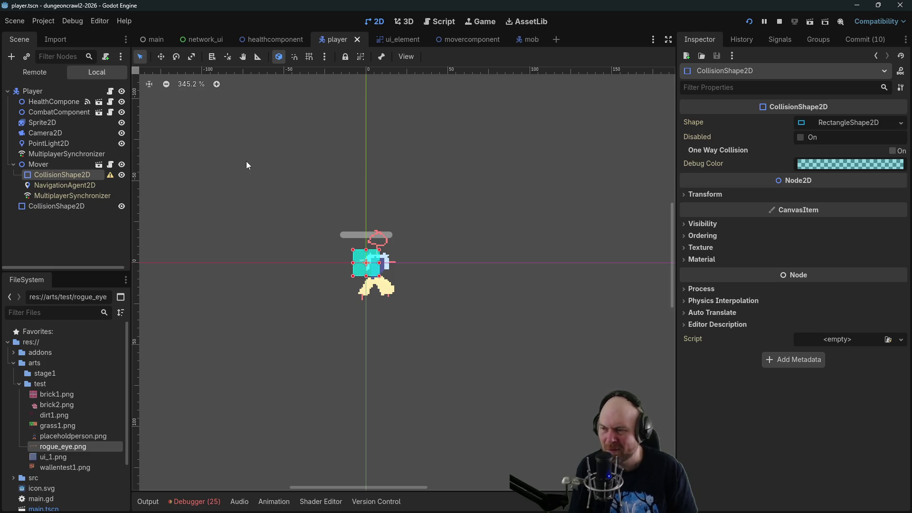
# Confirm the Mover synchronizer replicates position, then stop the game and open movercomponent.
pyautogui.click(96, 195)
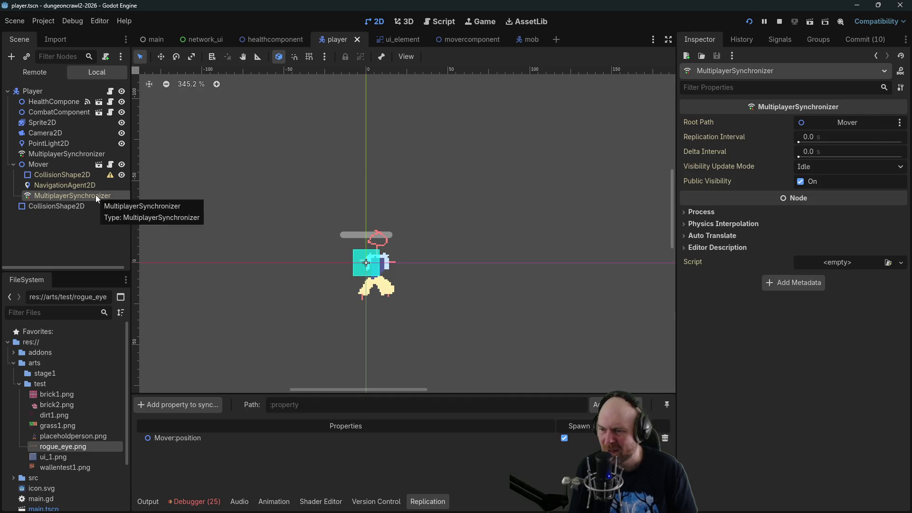
pyautogui.click(93, 185)
pyautogui.click(87, 174)
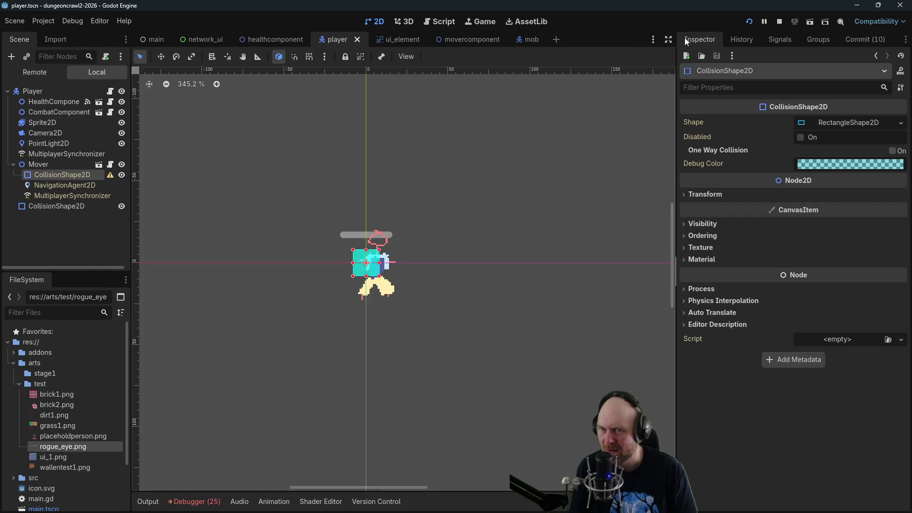
pyautogui.click(779, 21)
pyautogui.click(461, 43)
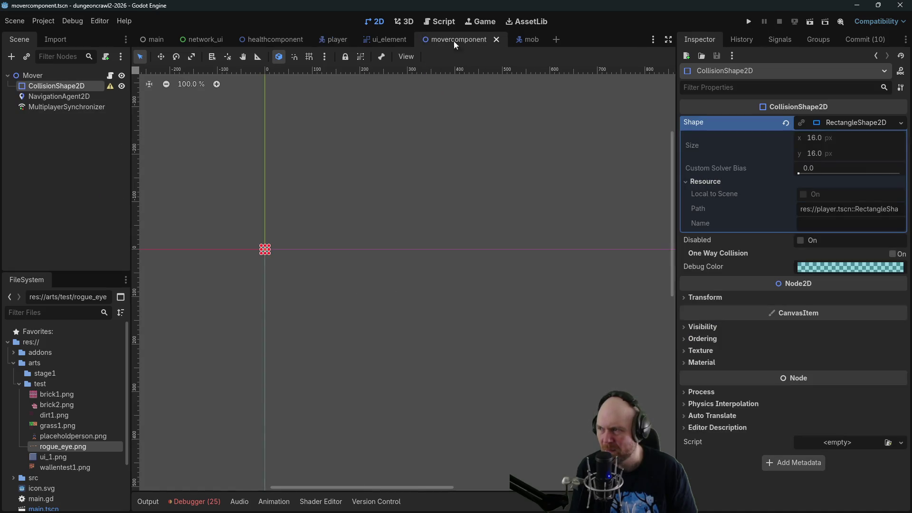
# Rename the Mover root node to MoverComponent.
pyautogui.click(44, 76)
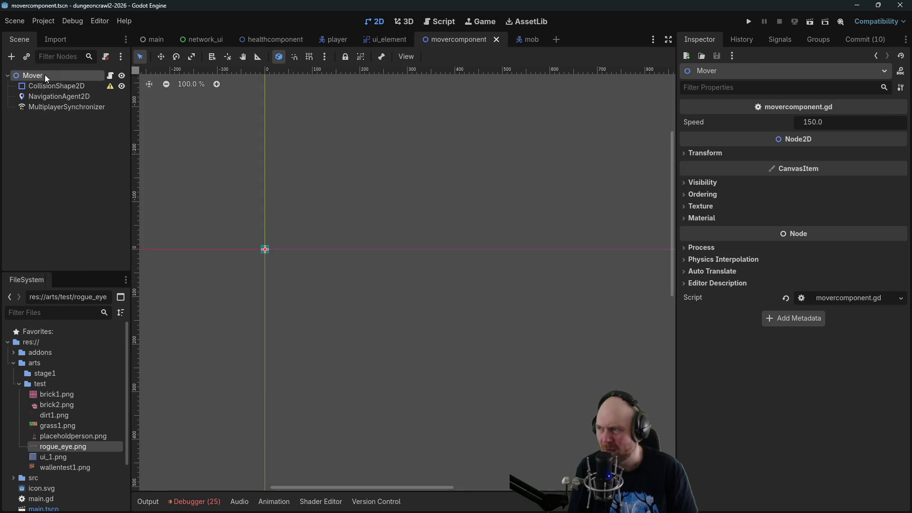
pyautogui.rightClick(45, 75)
pyautogui.click(112, 222)
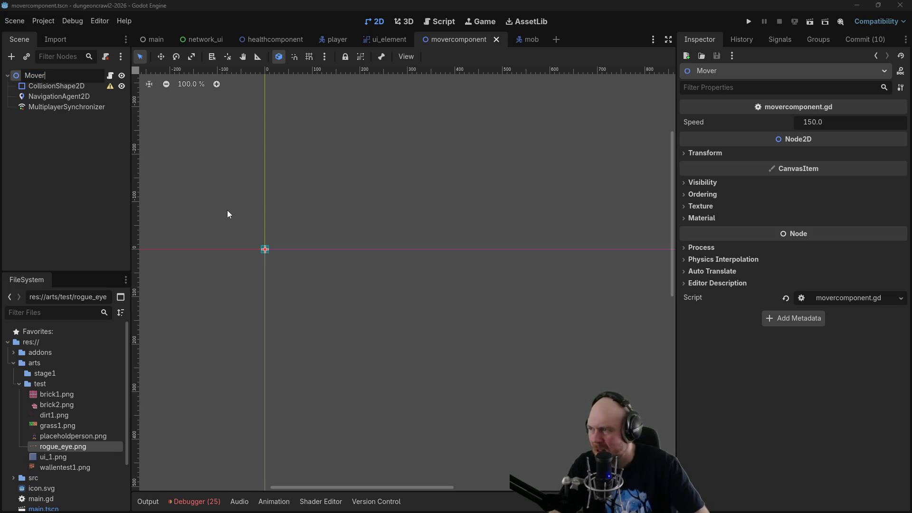
pyautogui.write('Component')
pyautogui.press('Return')
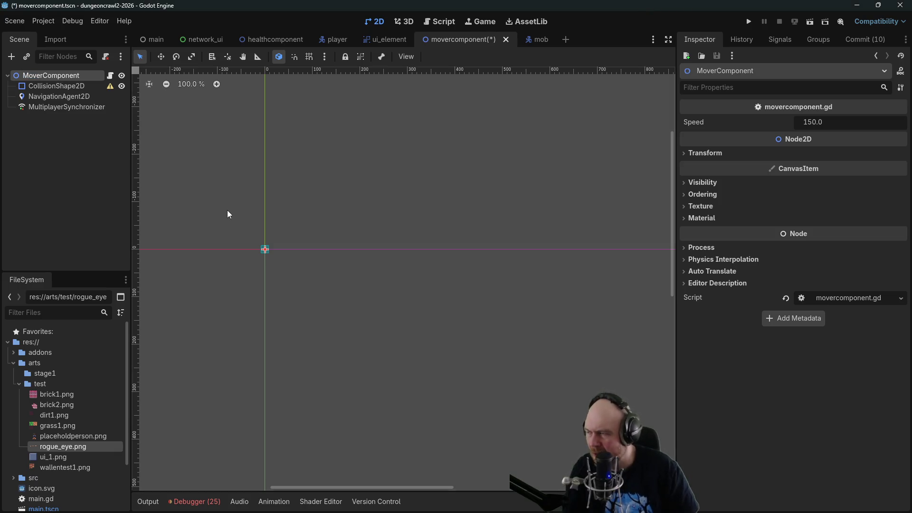
# Delete the MoverComponent's CollisionShape2D after checking its transform.
pyautogui.click(71, 86)
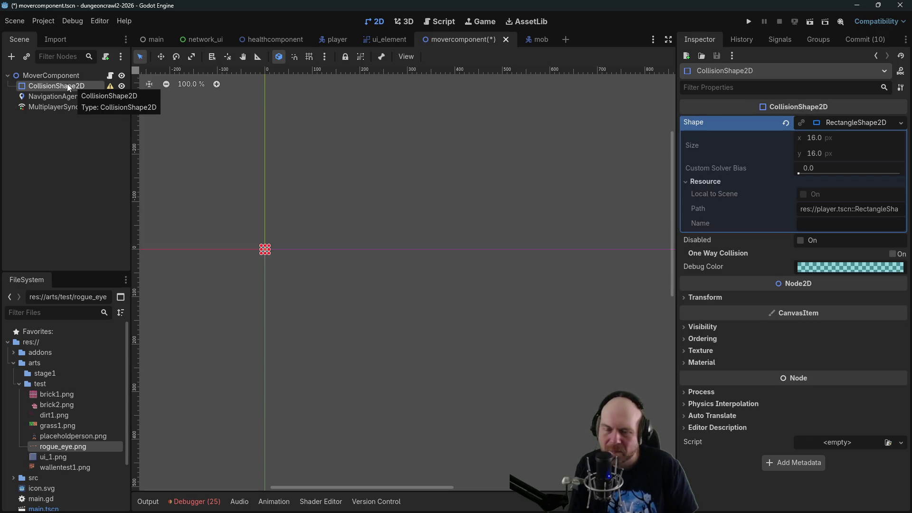
pyautogui.click(690, 298)
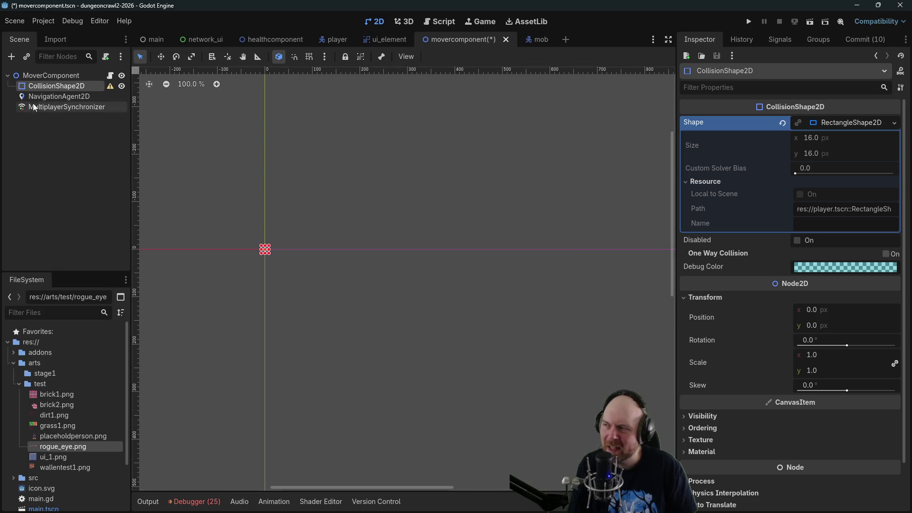
pyautogui.click(700, 298)
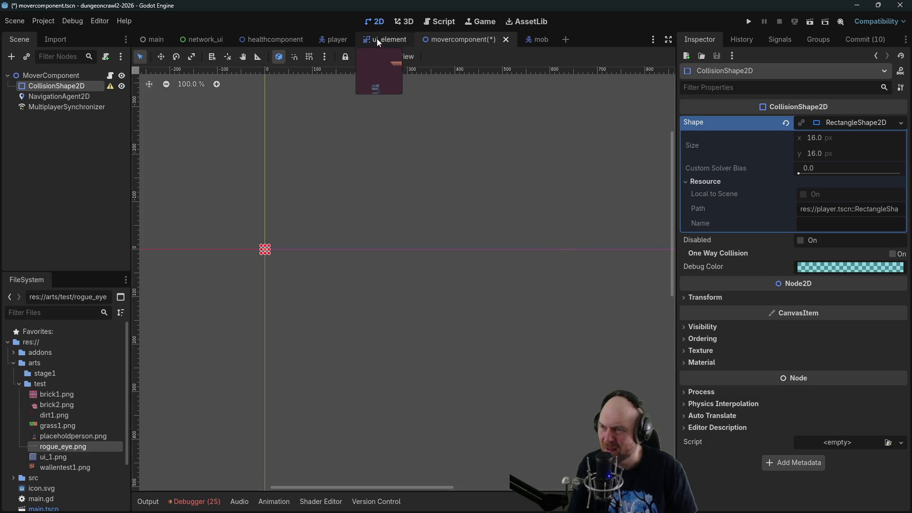
pyautogui.click(47, 97)
pyautogui.click(47, 87)
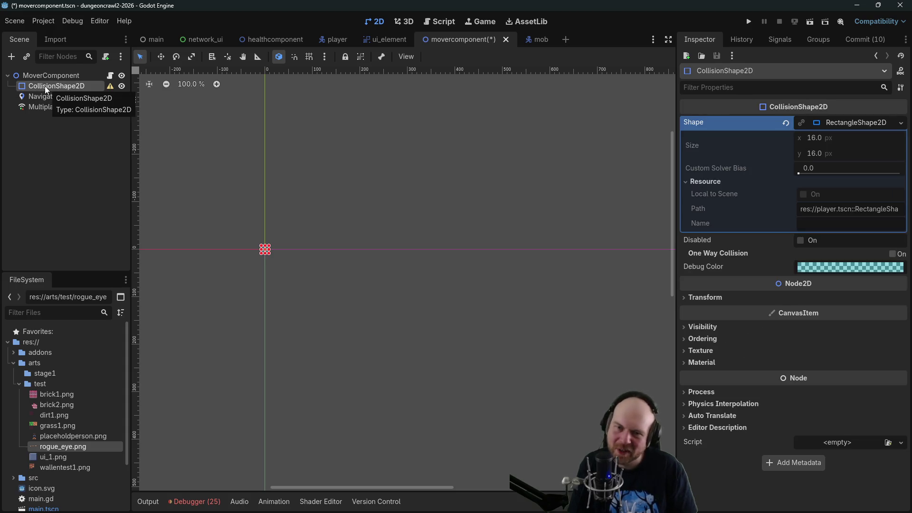
pyautogui.rightClick(44, 87)
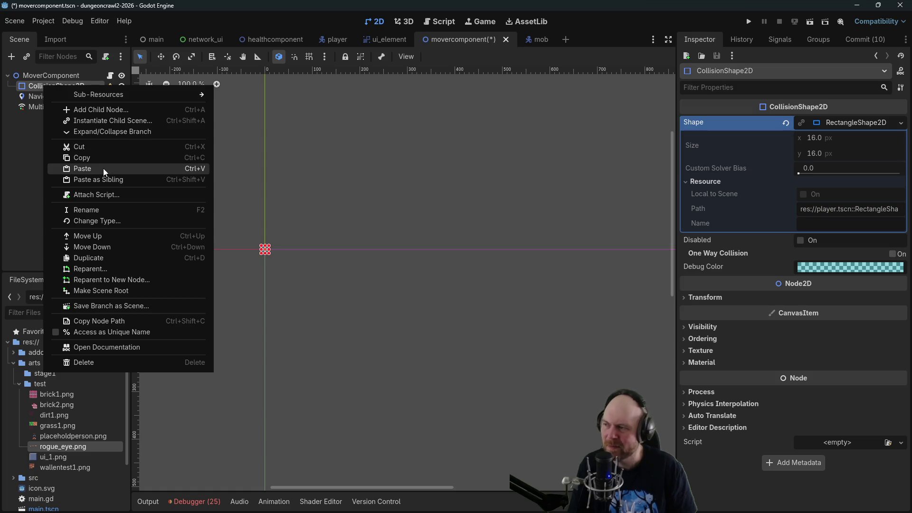
pyautogui.click(90, 363)
pyautogui.click(435, 264)
# Move the player's CollisionShape2D up under Sprite2D, save both scenes, and open mob.
pyautogui.click(337, 39)
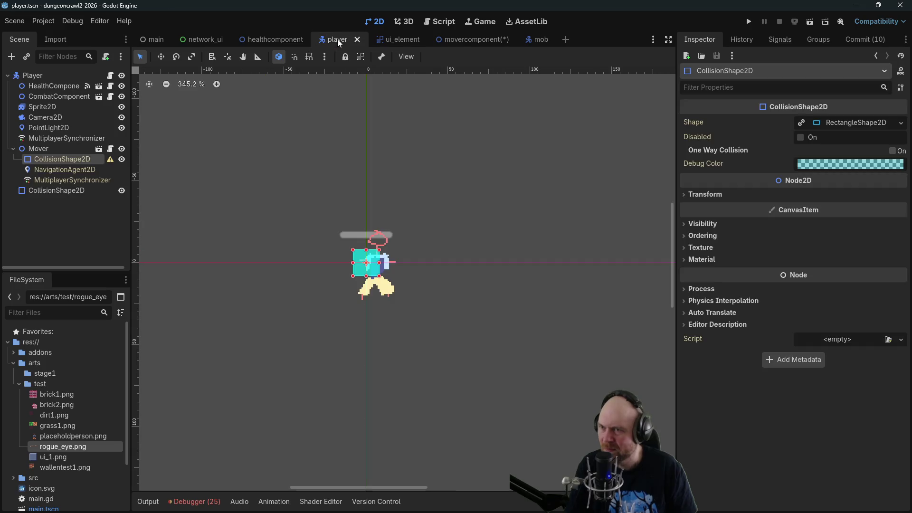
pyautogui.click(56, 190)
pyautogui.moveTo(52, 187); pyautogui.dragTo(58, 110)
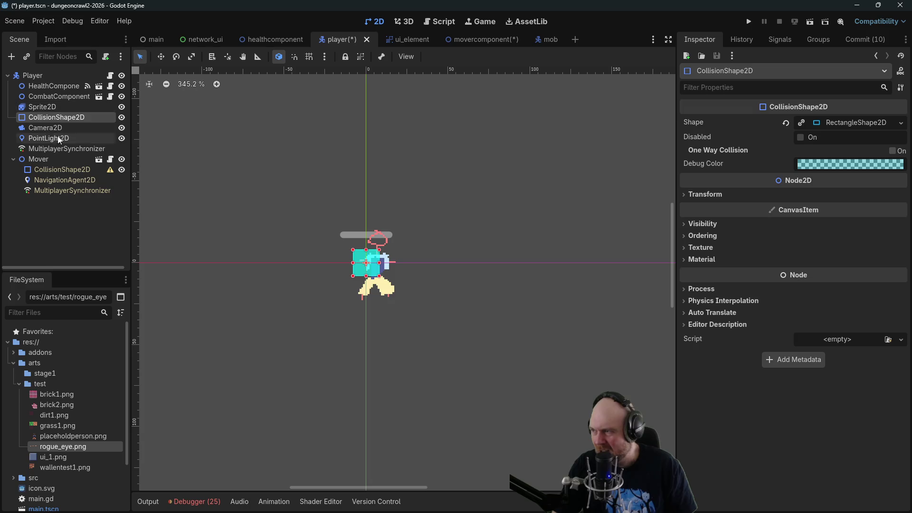
pyautogui.click(497, 39)
pyautogui.hotkey('ctrl', 's')
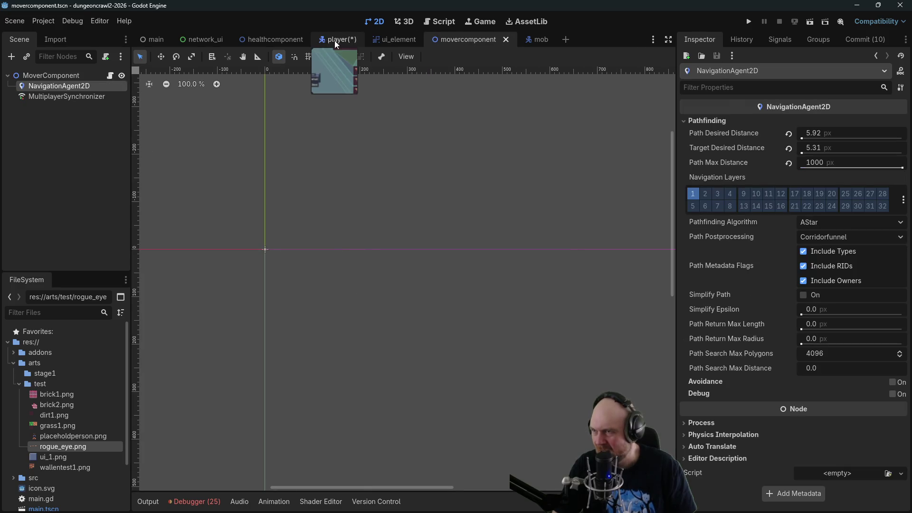
pyautogui.click(334, 41)
pyautogui.hotkey('ctrl', 's')
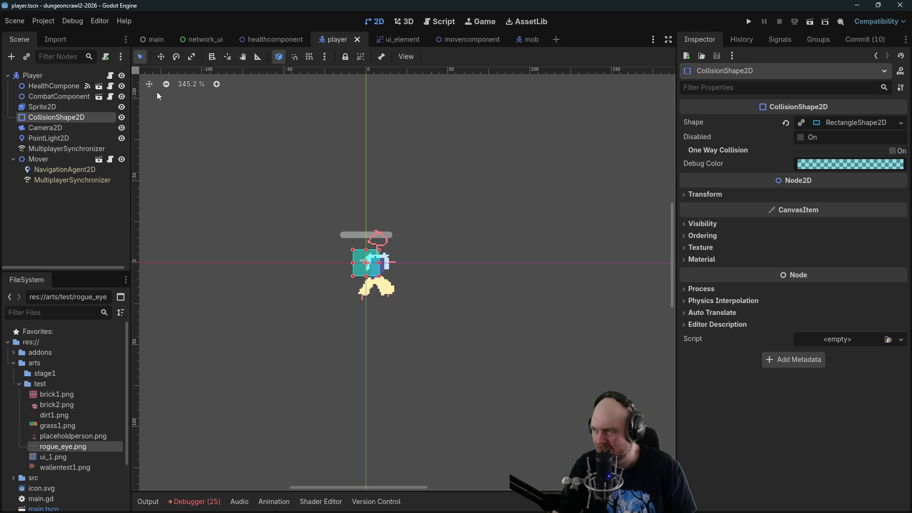
pyautogui.click(527, 40)
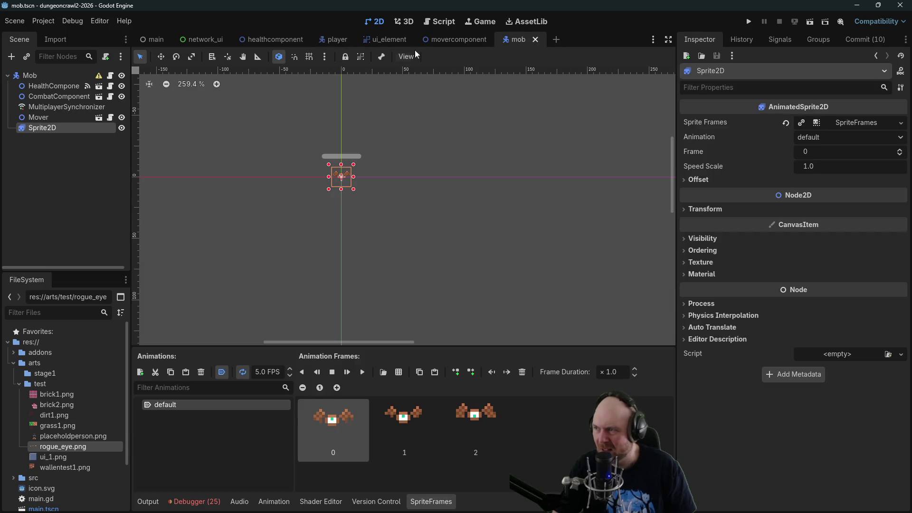
# Paste the collision shape into the mob as a direct child of Mob and save.
pyautogui.click(55, 100)
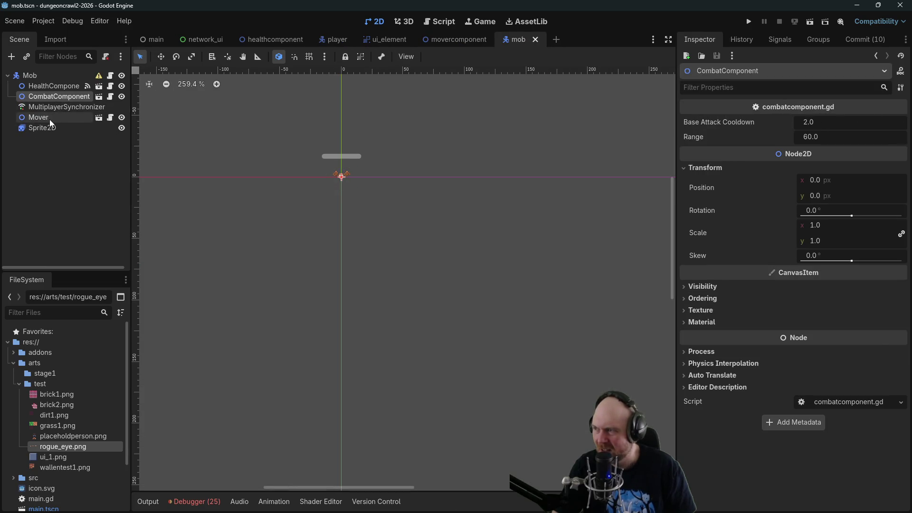
pyautogui.hotkey('ctrl', 'v')
pyautogui.moveTo(42, 109); pyautogui.dragTo(30, 75)
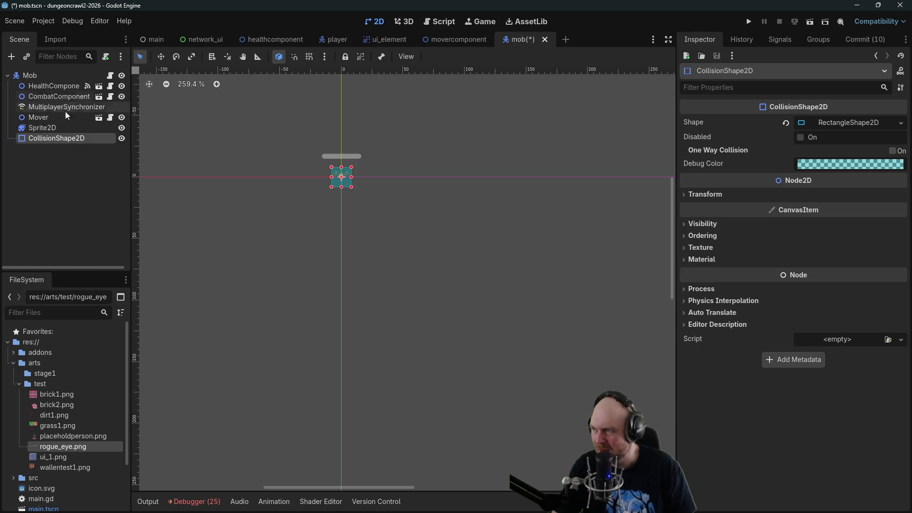
pyautogui.click(39, 117)
pyautogui.hotkey('ctrl', 's')
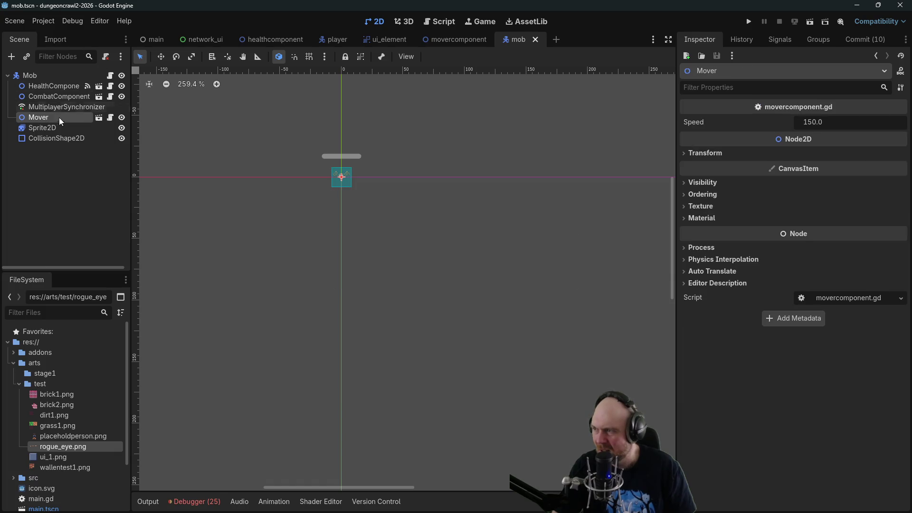
# Rename the mob's Mover node to MoverComponent.
pyautogui.click(59, 117)
pyautogui.click(449, 37)
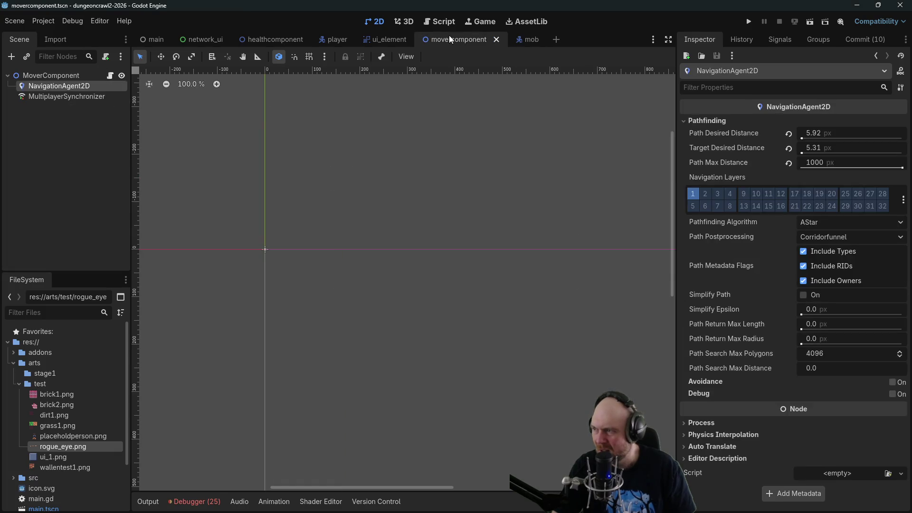
pyautogui.click(520, 41)
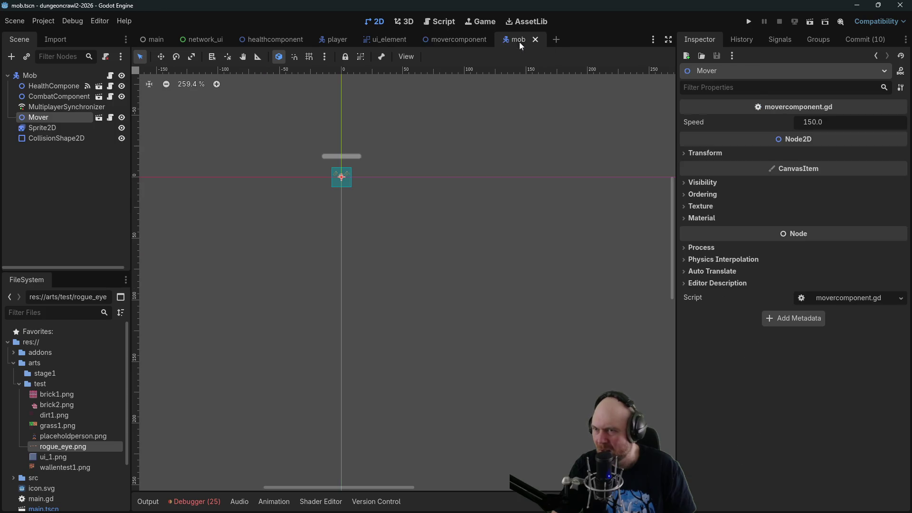
pyautogui.click(70, 114)
pyautogui.press('End')
pyautogui.write('Component')
pyautogui.press('Return')
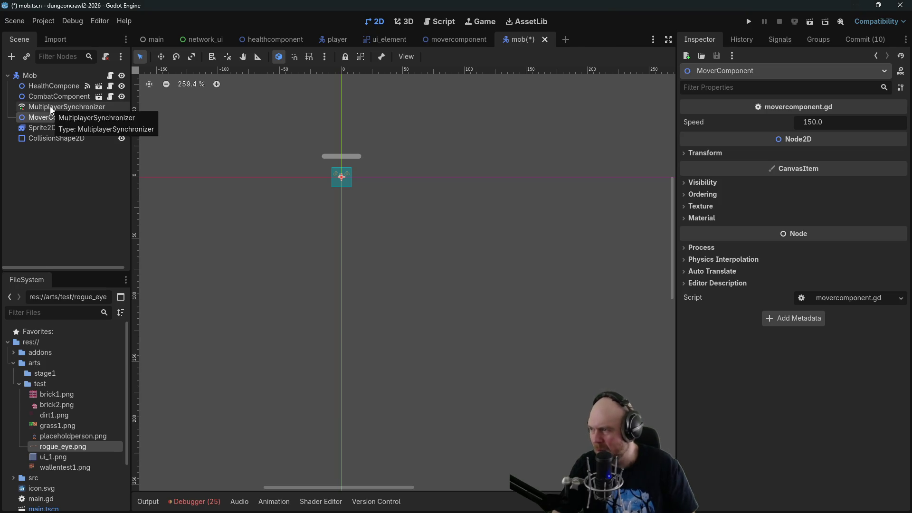
# Review the mob synchronizer's replicated properties, then switch to the player scene.
pyautogui.click(50, 107)
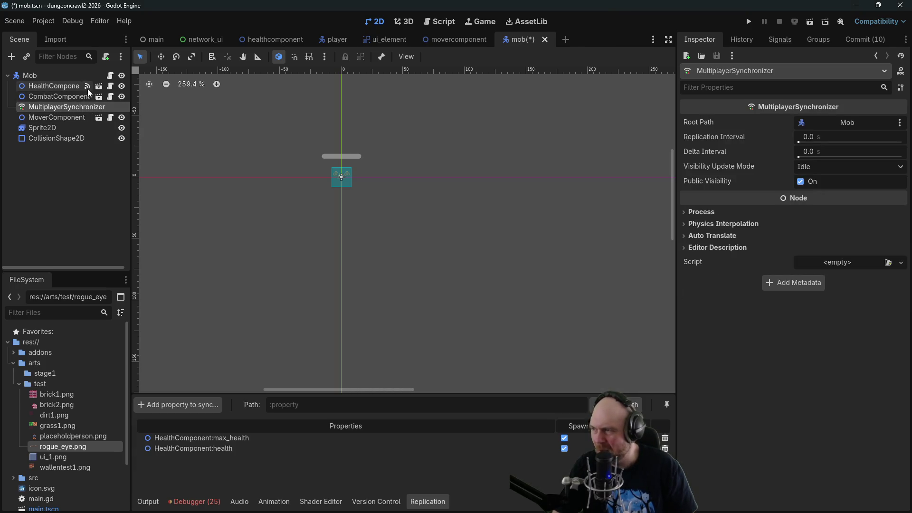
pyautogui.click(73, 86)
pyautogui.click(63, 105)
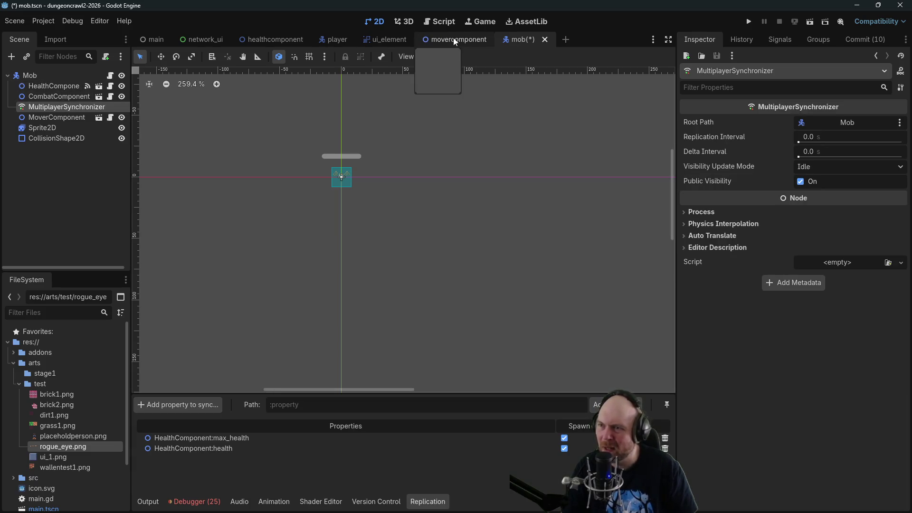
pyautogui.click(333, 40)
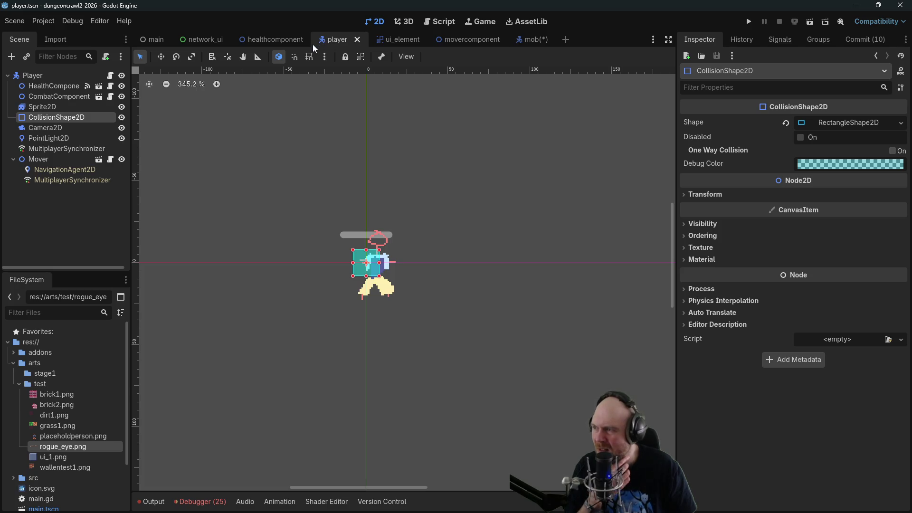
# Remove Player:position from the Player synchronizer, leaving Mover:position as the replicated position.
pyautogui.click(46, 149)
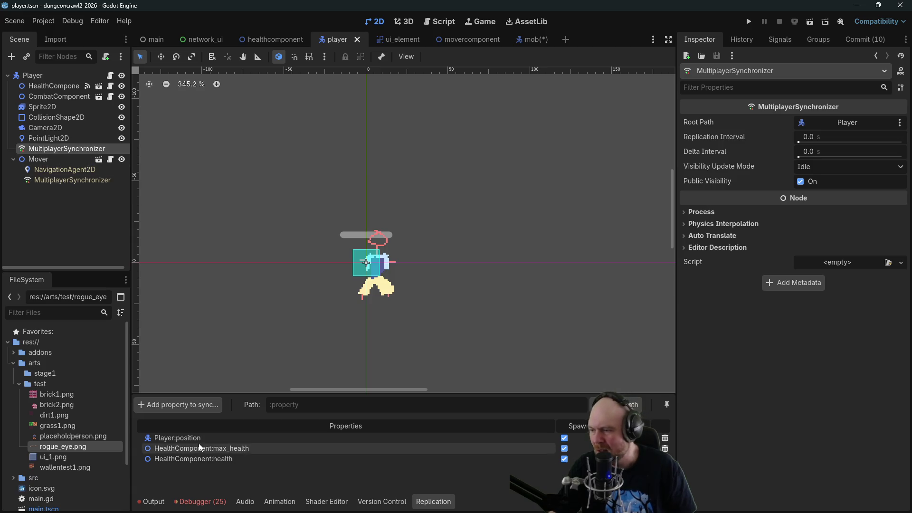
pyautogui.click(665, 438)
pyautogui.click(439, 271)
pyautogui.click(82, 182)
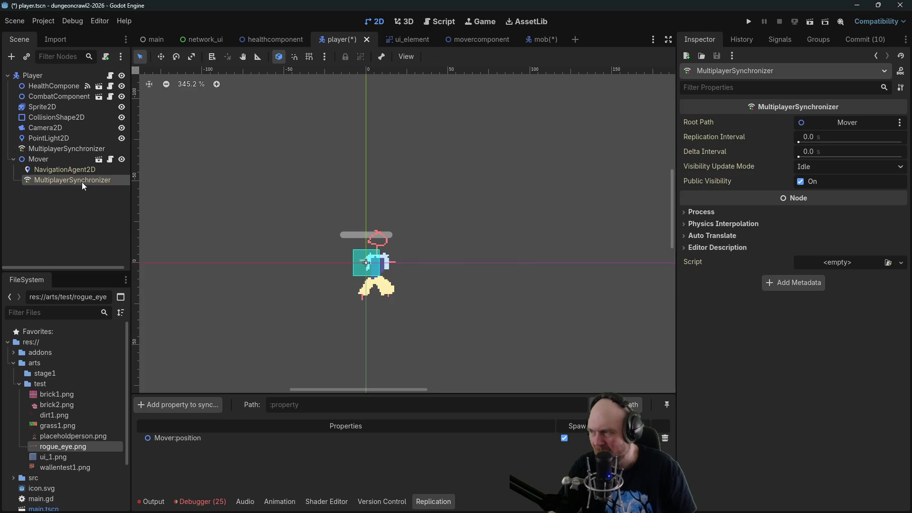
pyautogui.click(62, 150)
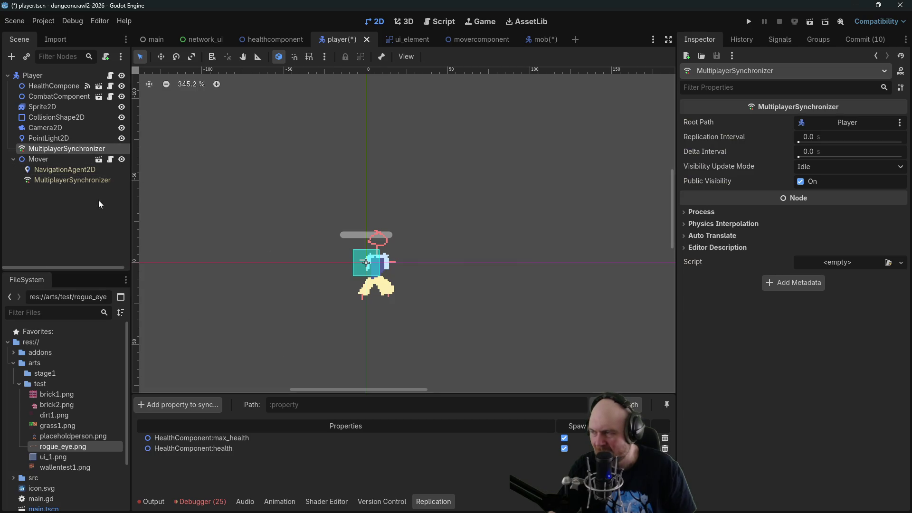
pyautogui.click(67, 178)
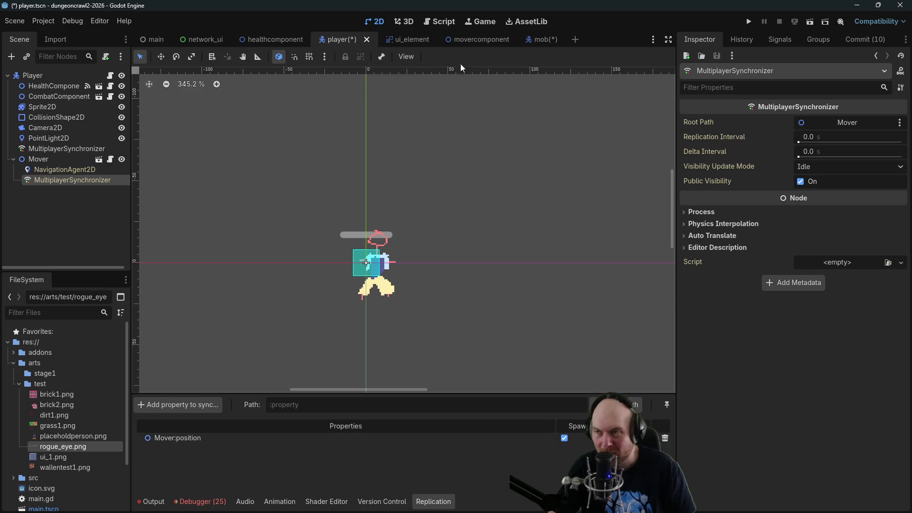
pyautogui.click(480, 39)
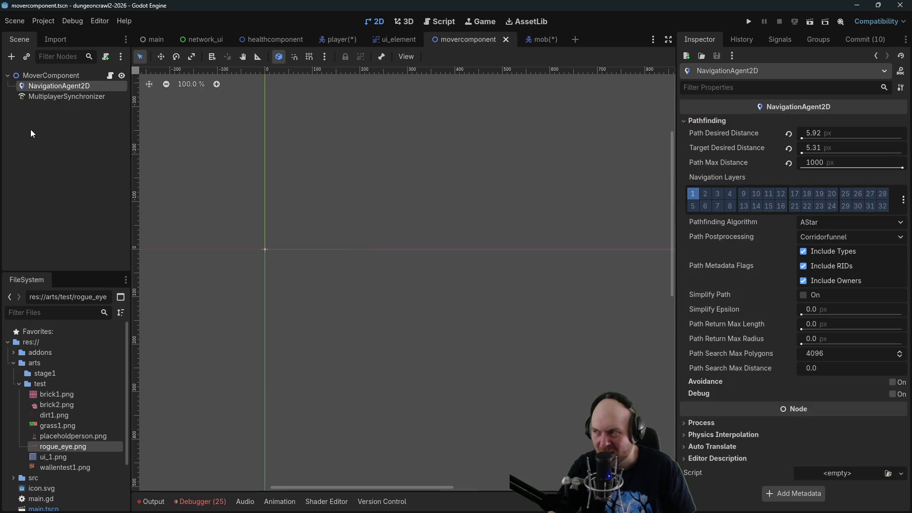
pyautogui.click(46, 97)
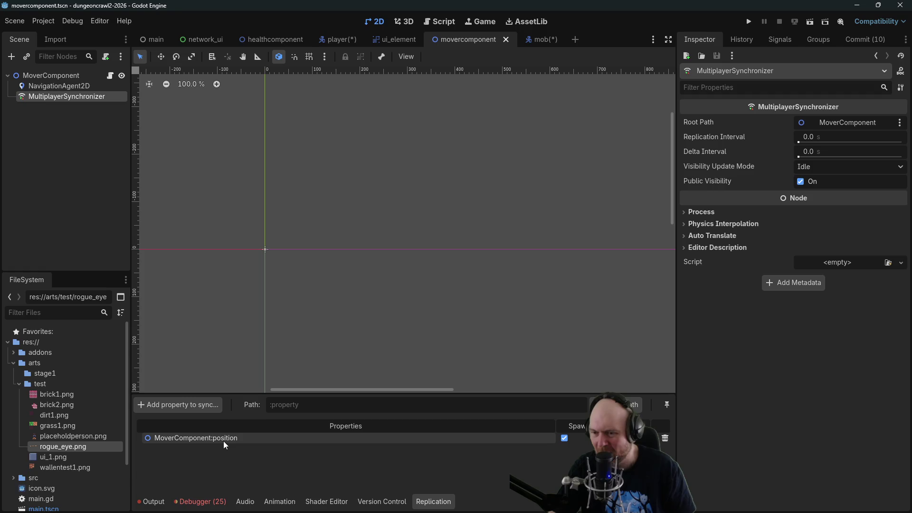
pyautogui.click(192, 406)
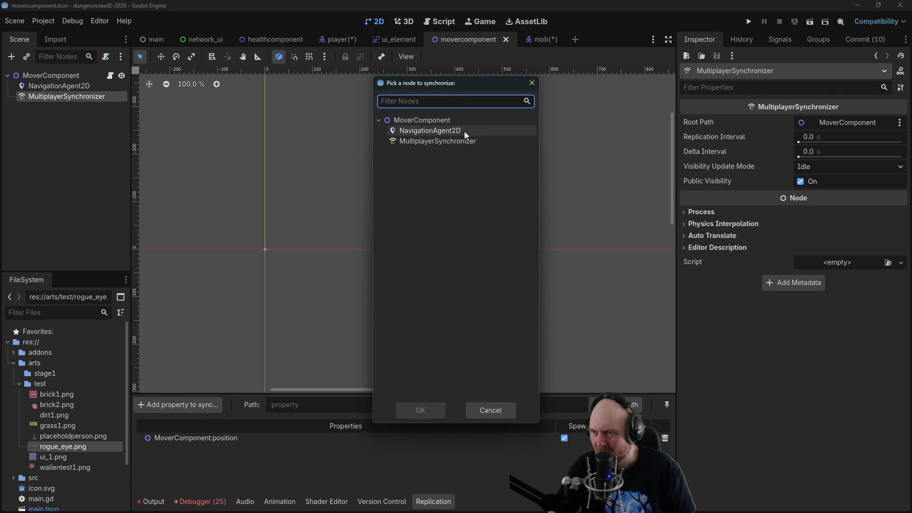
pyautogui.write('..')
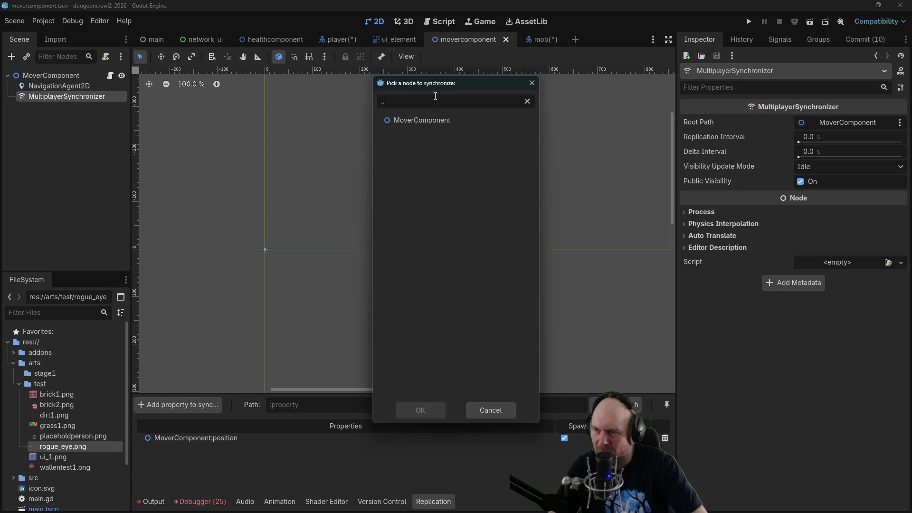
pyautogui.write('\\position')
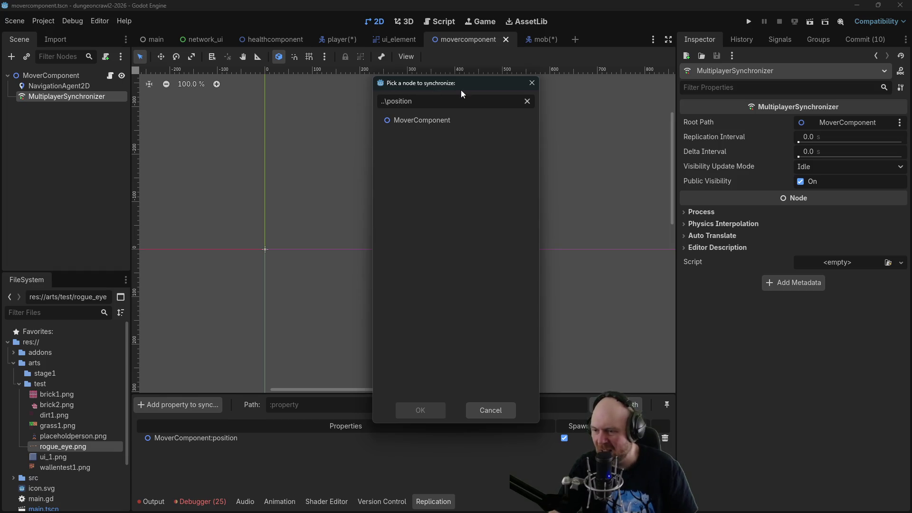
pyautogui.doubleClick(436, 119)
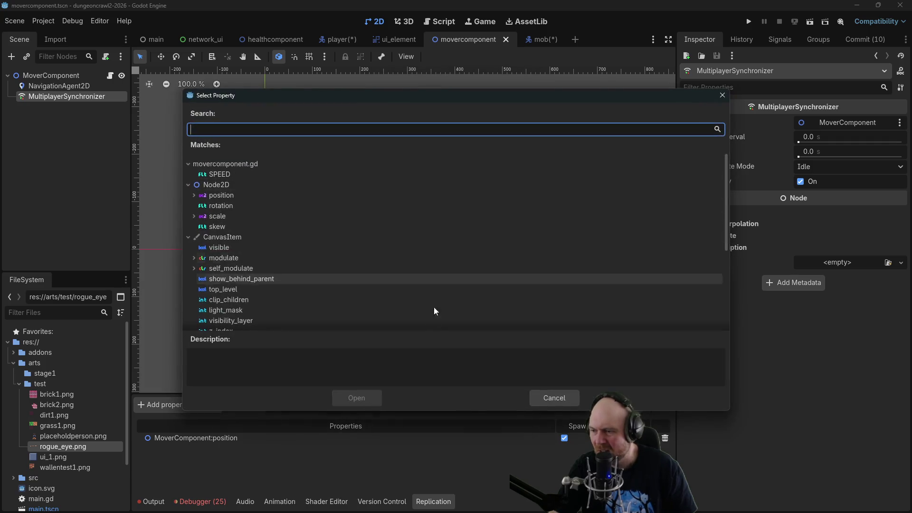
pyautogui.scroll(-3, 304, 235)
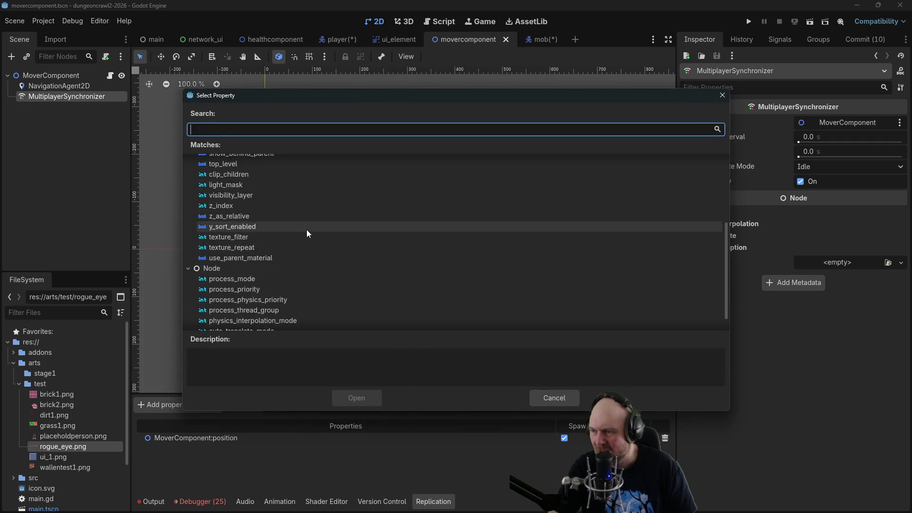
pyautogui.click(547, 399)
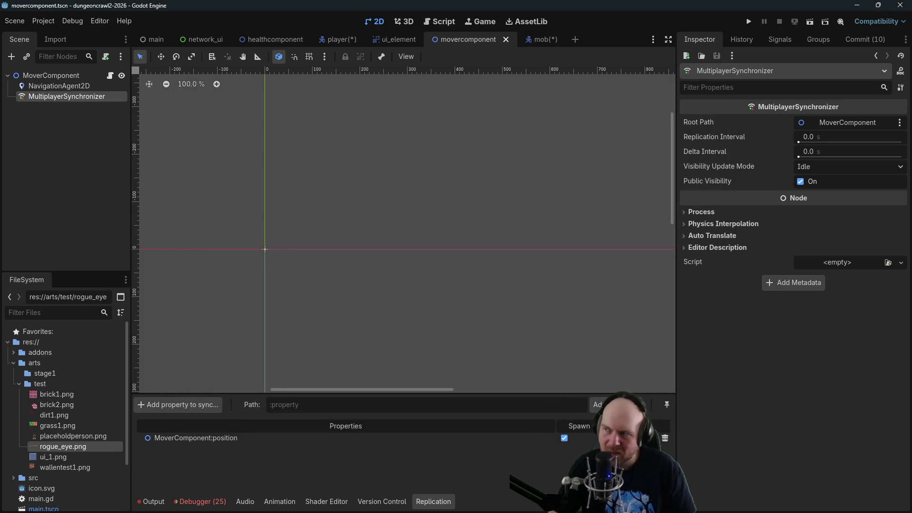
pyautogui.hotkey('alt', 'Tab')
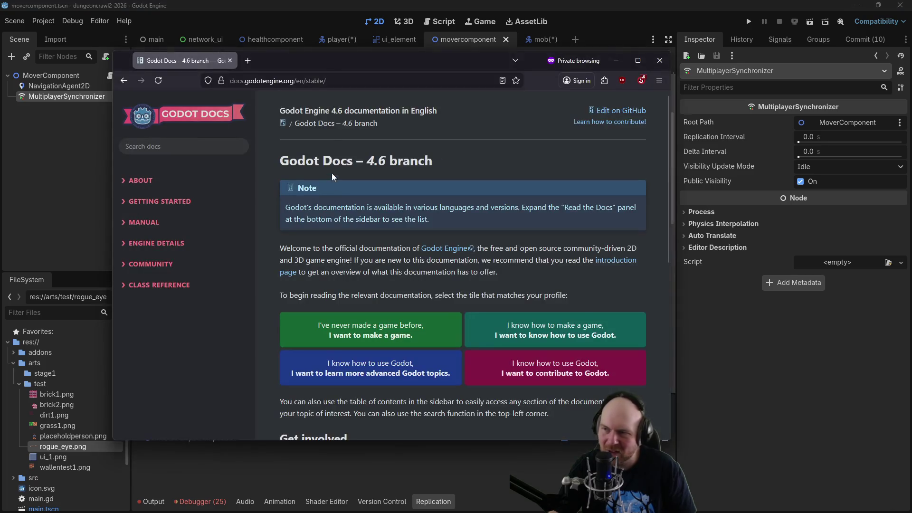
# Search Google for 'godot multiplayersynchronizer synchronize parent'.
pyautogui.doubleClick(252, 62)
pyautogui.click(288, 81)
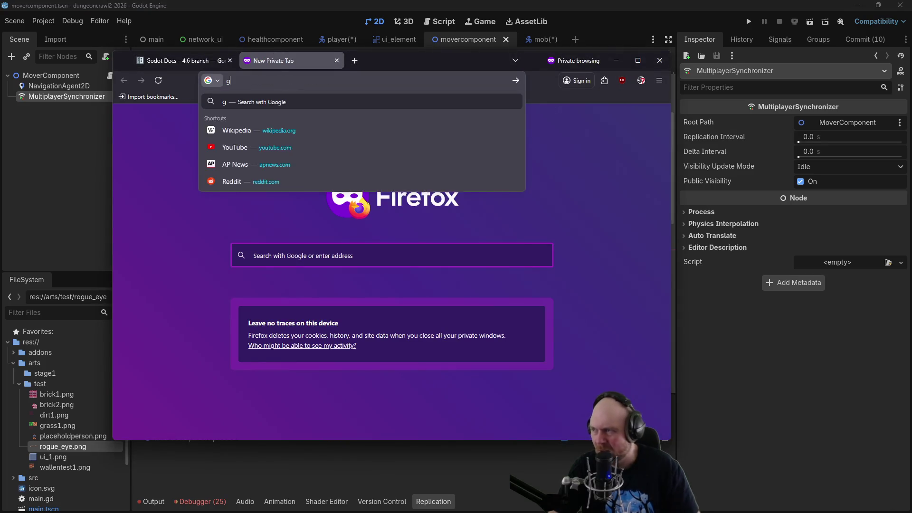
pyautogui.write('godot multiplayersynchr')
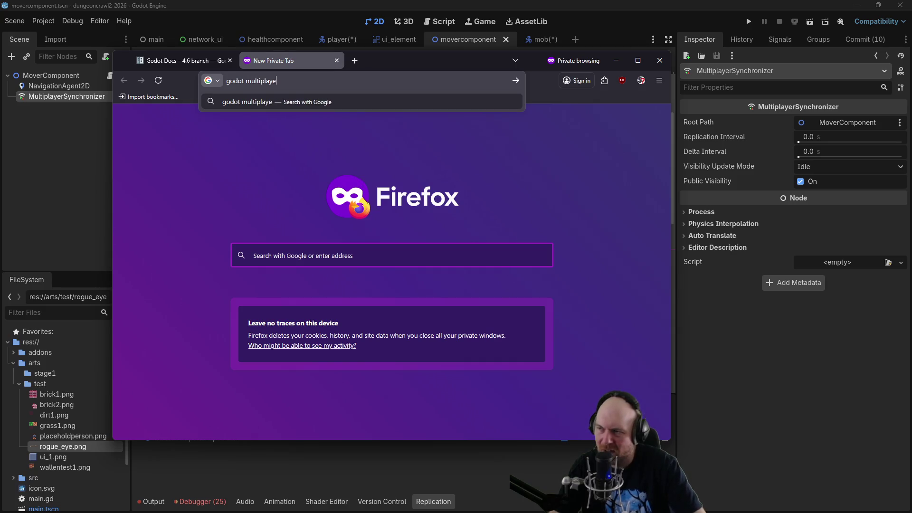
pyautogui.write('onizer synzh')
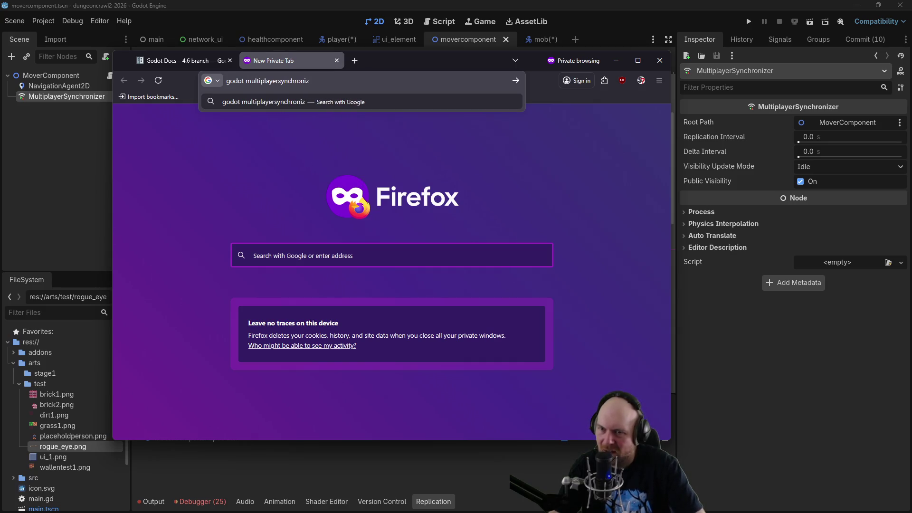
pyautogui.press('BackSpace')
pyautogui.press('BackSpace')
pyautogui.write('chronize parent')
pyautogui.press('Return')
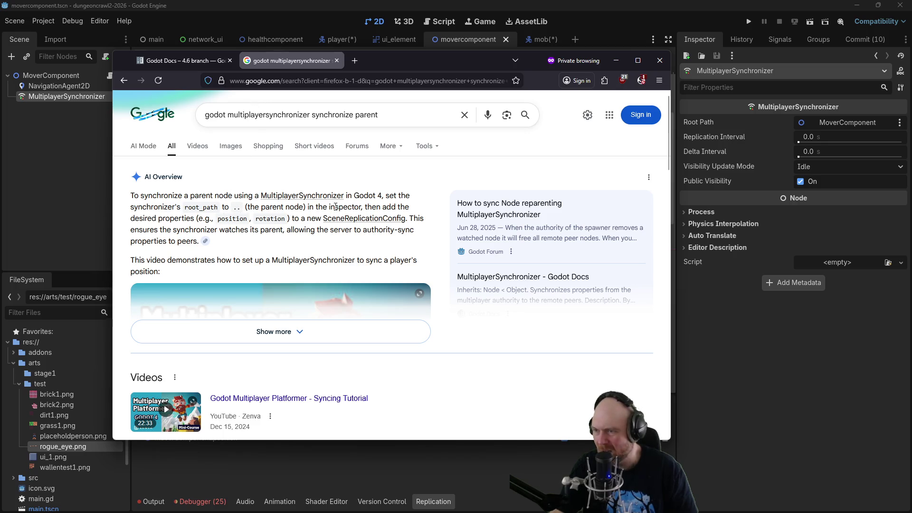
# Refine the query to 'godot multiplayersynchronizer synchronize above parent'.
pyautogui.click(390, 119)
pyautogui.doubleClick(358, 115)
pyautogui.press('Left')
pyautogui.press('Right')
pyautogui.press('Right')
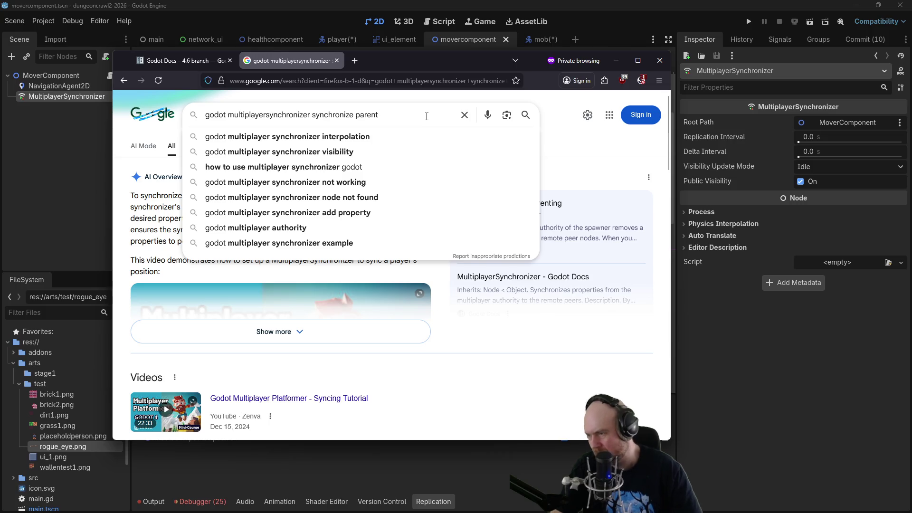
pyautogui.press('Left')
pyautogui.press('Left')
pyautogui.write('above')
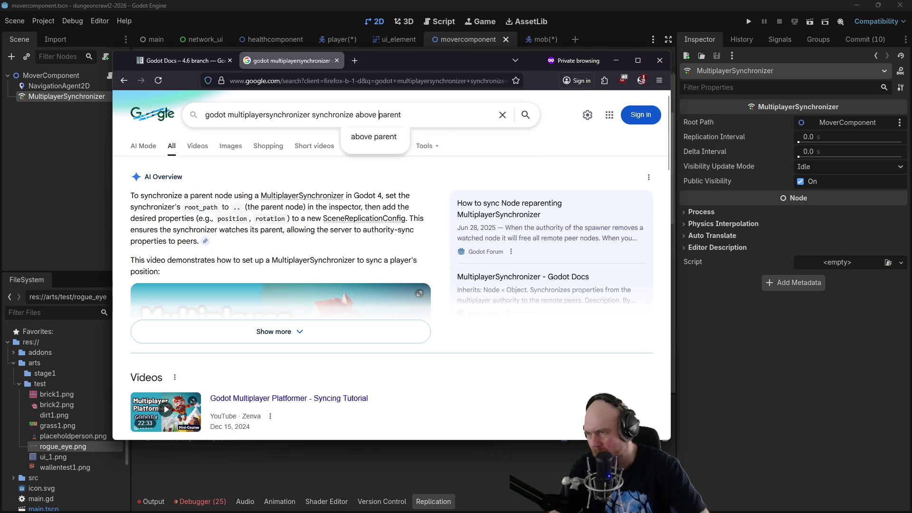
pyautogui.press('Return')
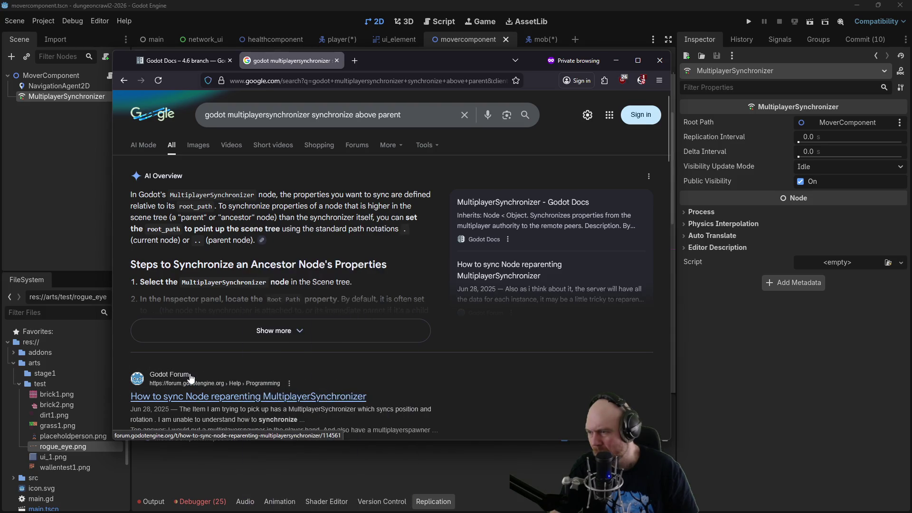
# Open the Godot Forum thread on syncing node reparenting.
pyautogui.click(196, 370)
pyautogui.click(842, 117)
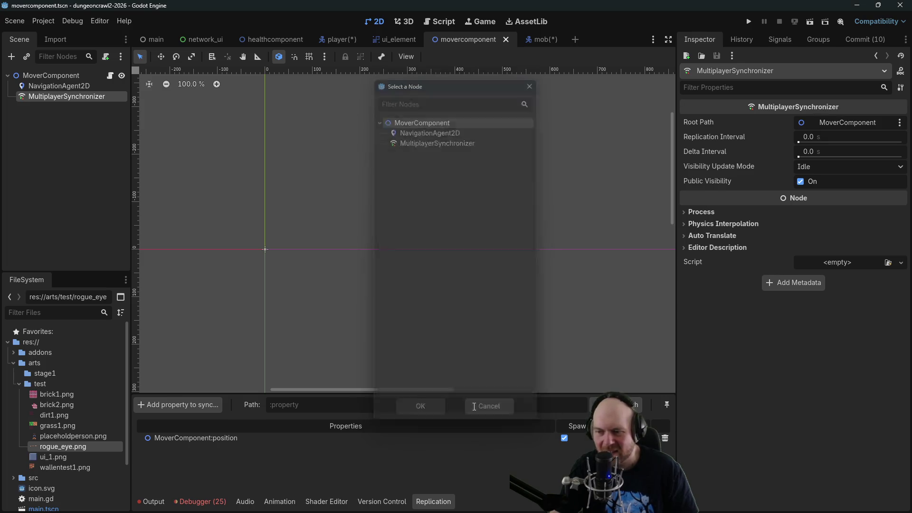
pyautogui.click(470, 410)
pyautogui.hotkey('alt', 'Tab')
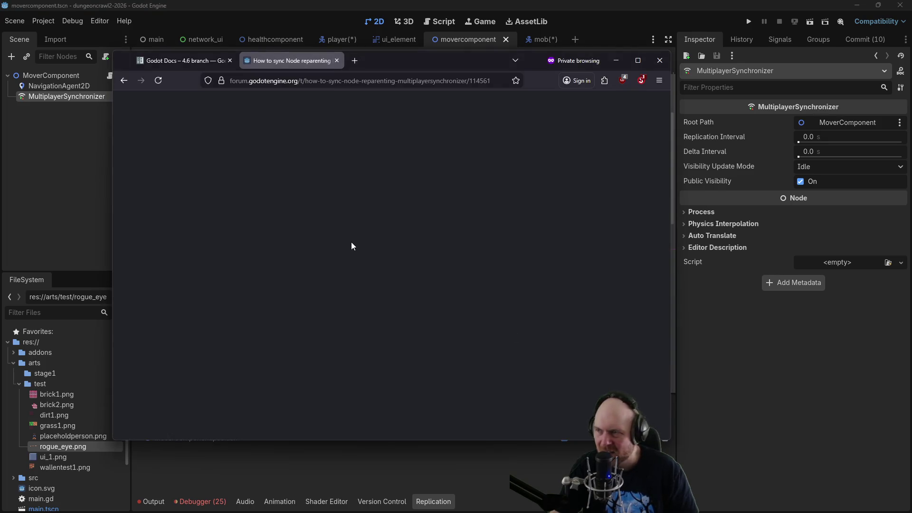
# Read through the forum thread on syncing node reparenting with MultiplayerSynchronizer.
pyautogui.click(641, 80)
pyautogui.click(512, 131)
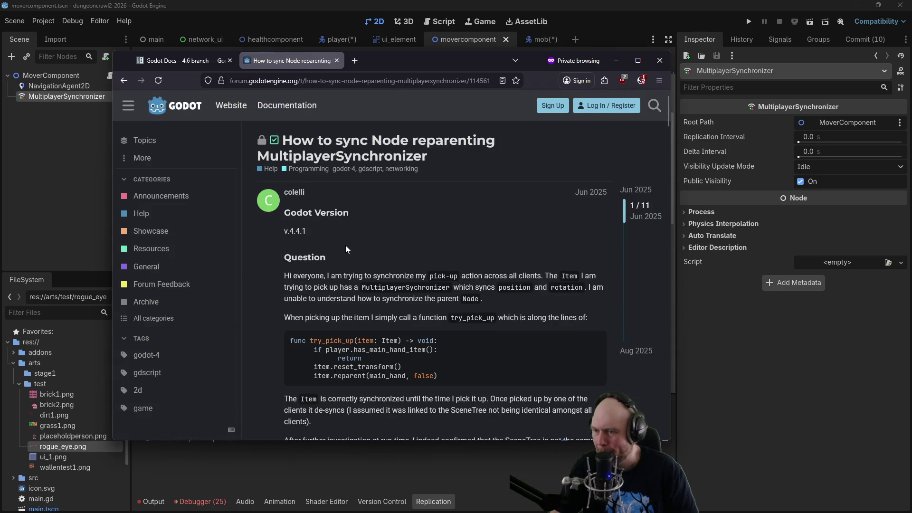
pyautogui.scroll(-4, 346, 245)
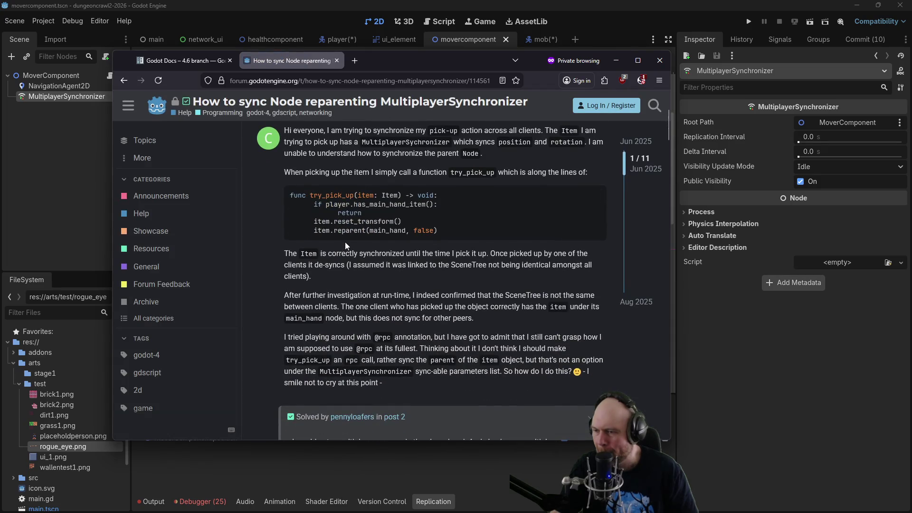
pyautogui.scroll(-1, 345, 241)
pyautogui.scroll(-2, 345, 242)
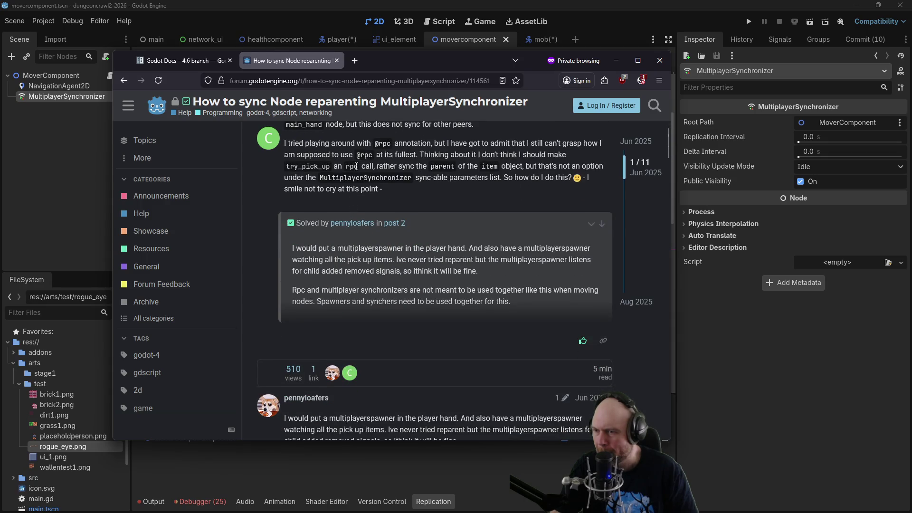
pyautogui.scroll(-3, 354, 168)
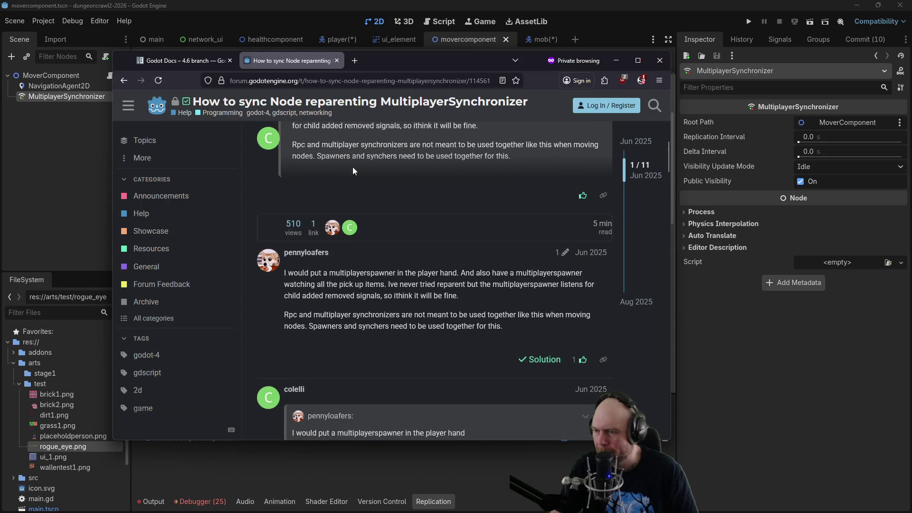
pyautogui.scroll(-5, 353, 171)
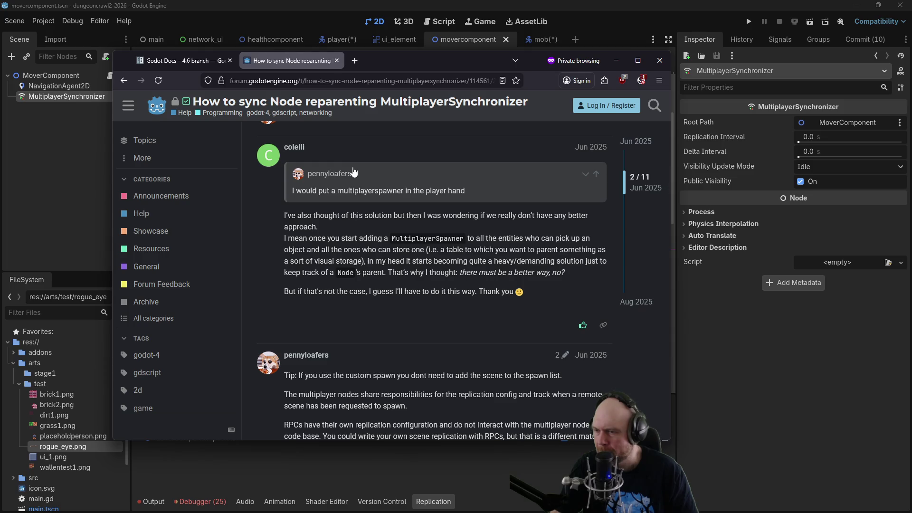
pyautogui.scroll(-2, 354, 172)
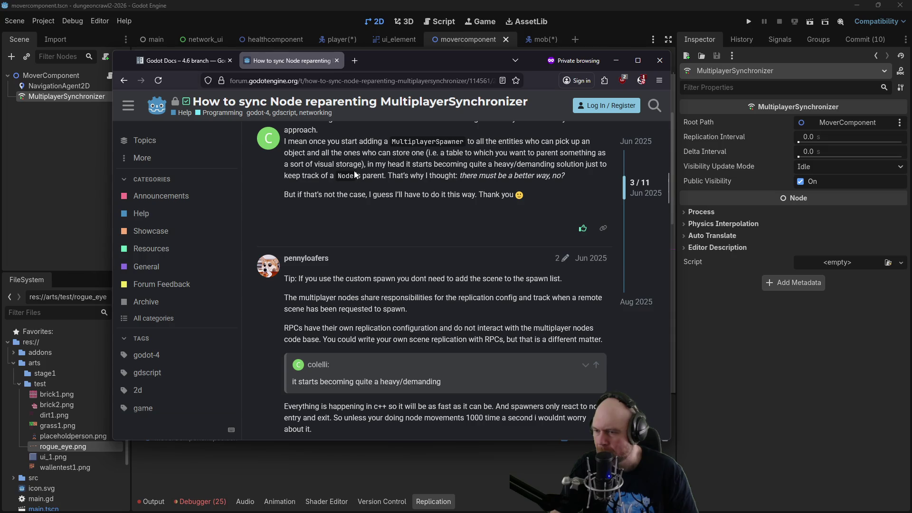
pyautogui.scroll(-1, 356, 176)
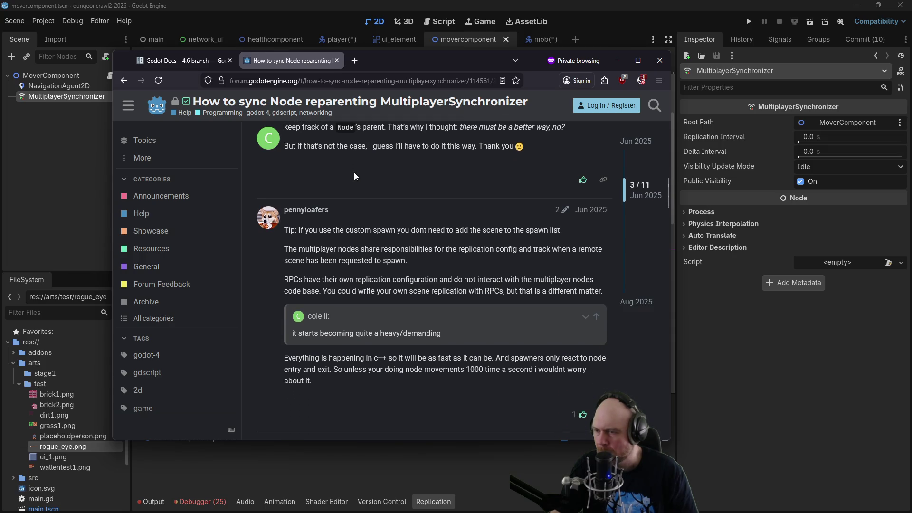
pyautogui.scroll(-1, 354, 176)
pyautogui.scroll(15, 355, 142)
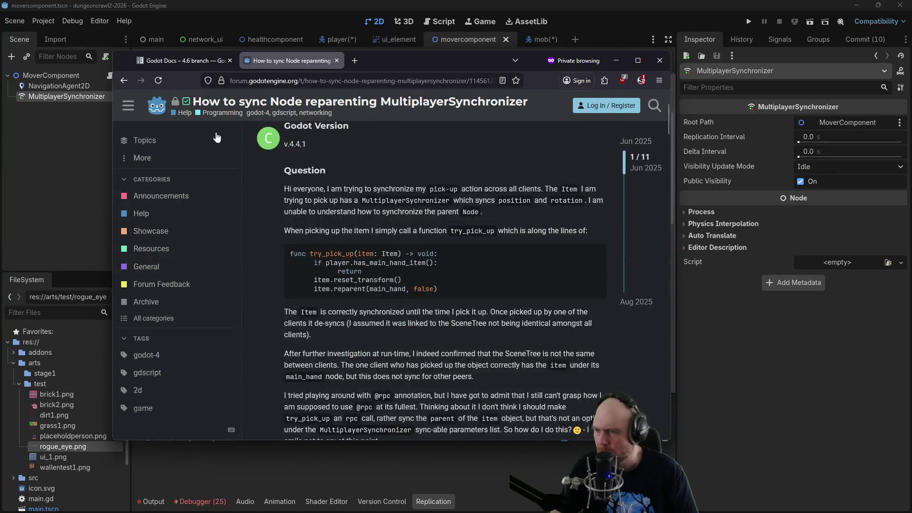
# Return to the search results, expand the full AI Overview, then switch back to Godot.
pyautogui.click(123, 82)
pyautogui.scroll(-4, 204, 181)
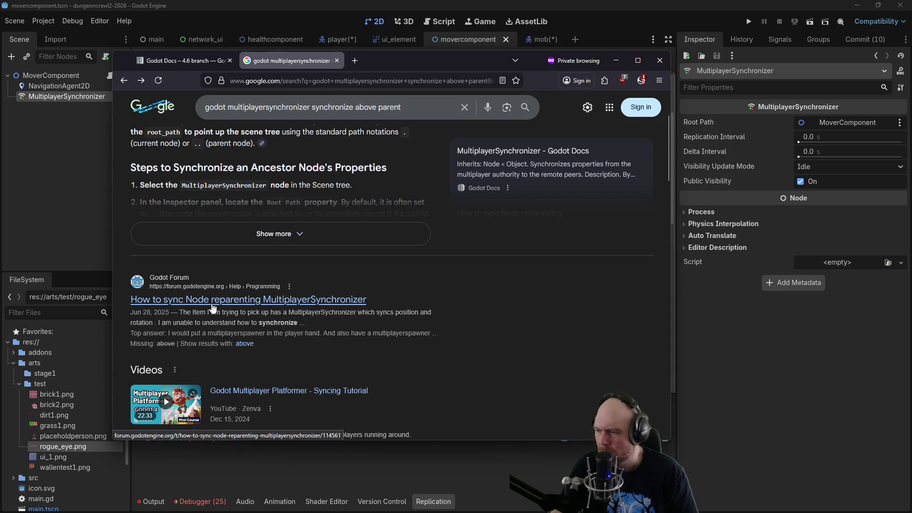
pyautogui.scroll(2, 212, 303)
pyautogui.click(195, 332)
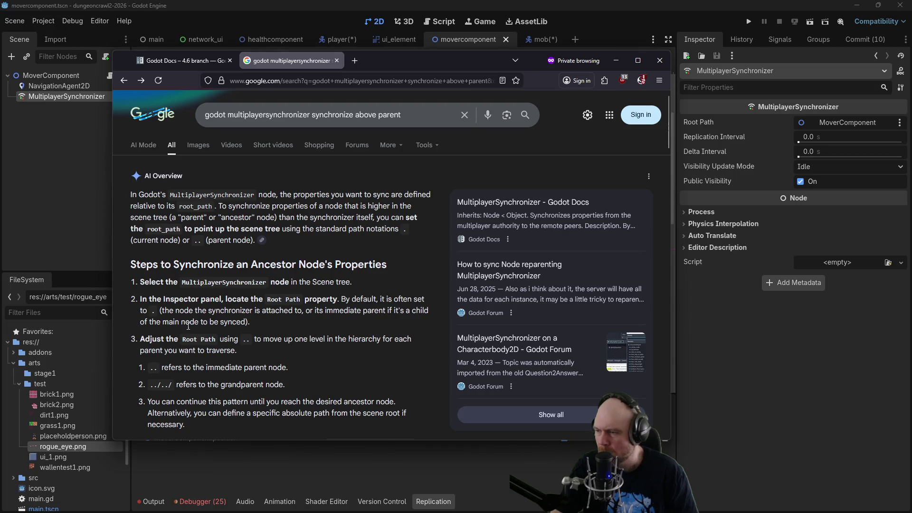
pyautogui.click(739, 384)
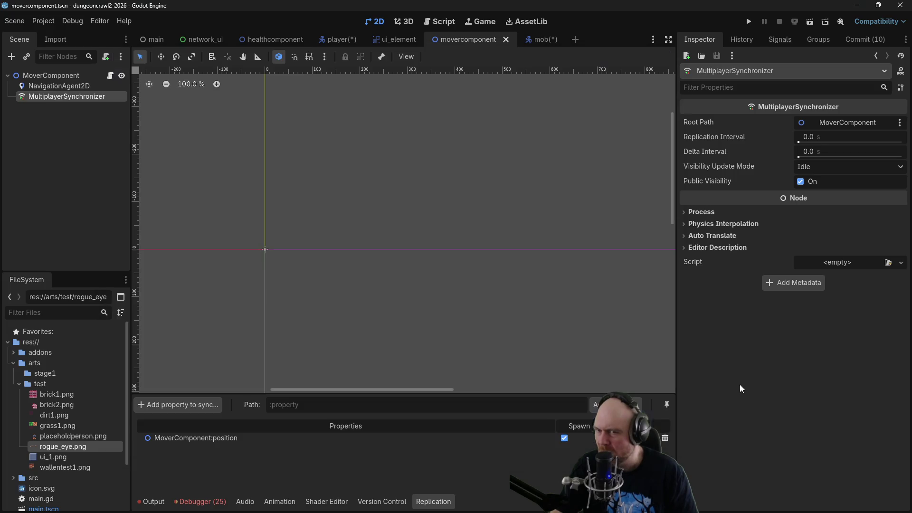
# Open MoverComponent's script and insert blank lines in _ready above the server check.
pyautogui.click(51, 87)
pyautogui.click(50, 74)
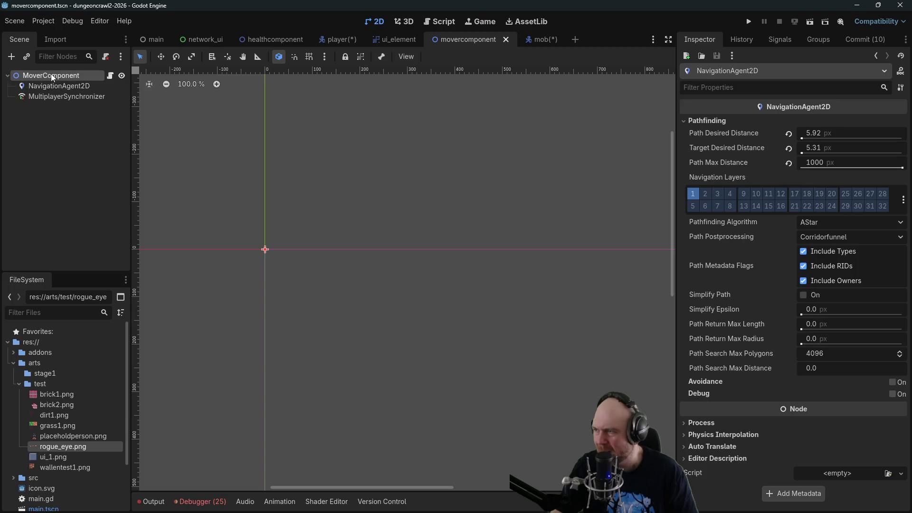
pyautogui.click(109, 75)
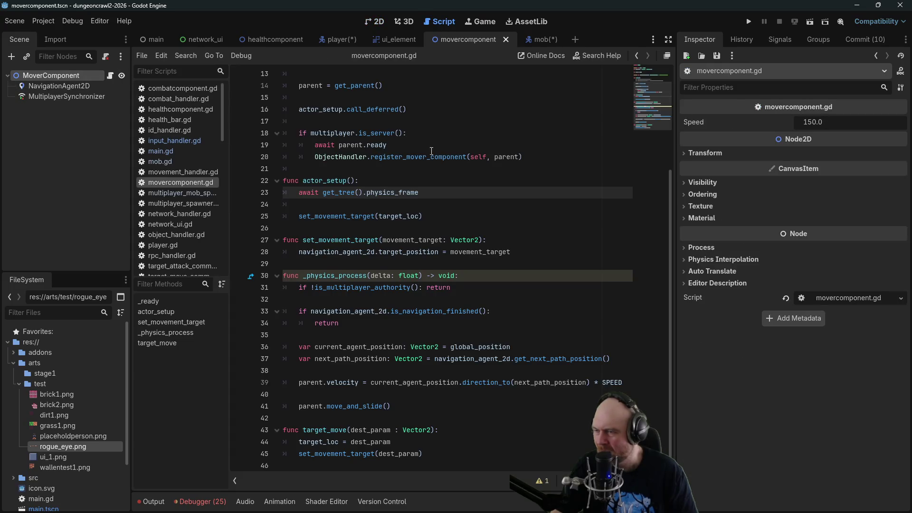
pyautogui.scroll(4, 433, 148)
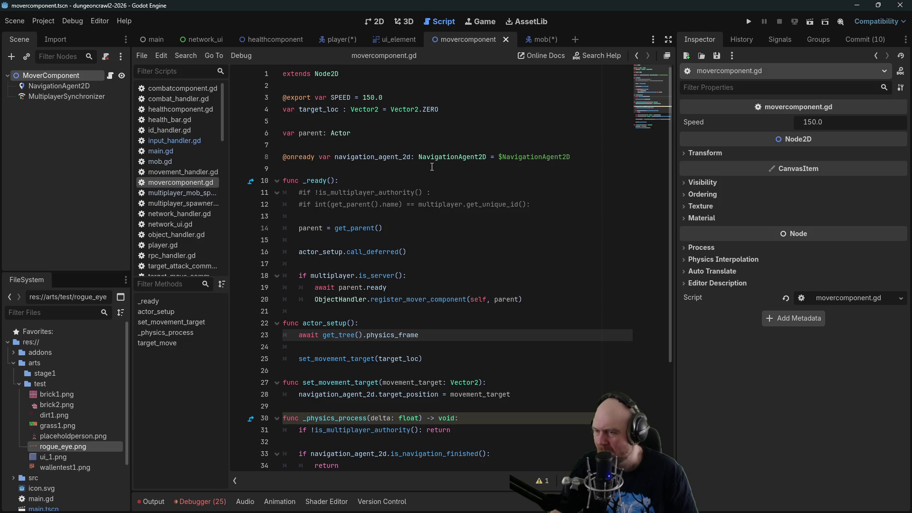
pyautogui.click(554, 284)
pyautogui.press('Down')
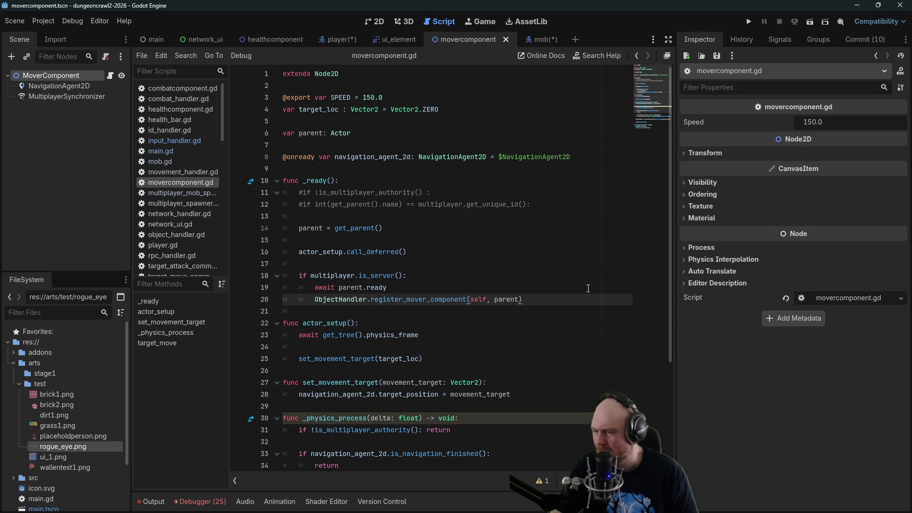
pyautogui.press('Up')
pyautogui.press('Up')
pyautogui.press('Up')
pyautogui.press('Return')
pyautogui.press('Return')
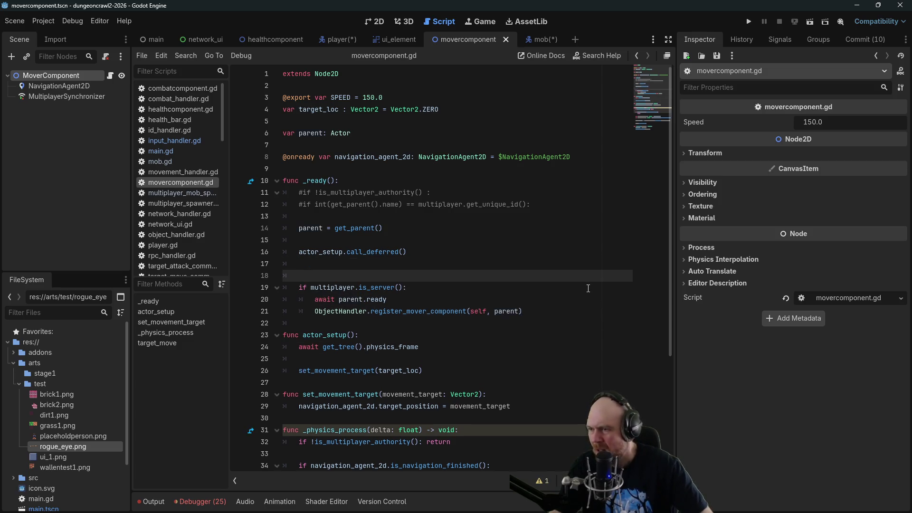
pyautogui.press('Up')
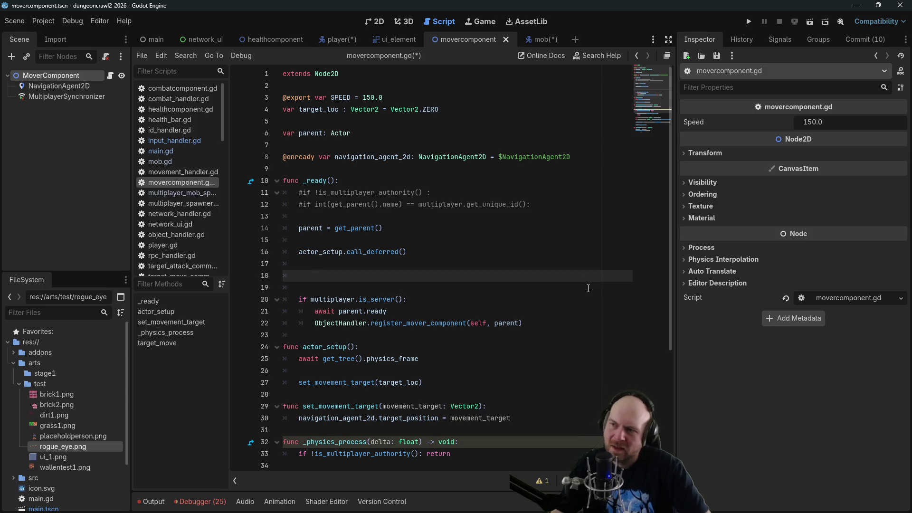
# Add `$MultiplayerSynchronizer.root_path = parent` on line 18 and save the script.
pyautogui.moveTo(87, 98)
pyautogui.mouseDown()
pyautogui.moveTo(306, 249)
pyautogui.moveTo(311, 280)
pyautogui.mouseUp()
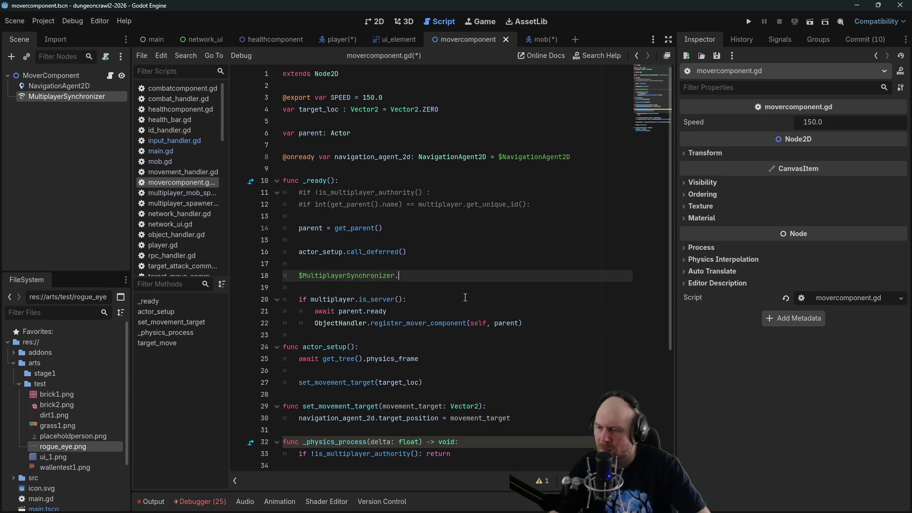
pyautogui.write('.root_path =')
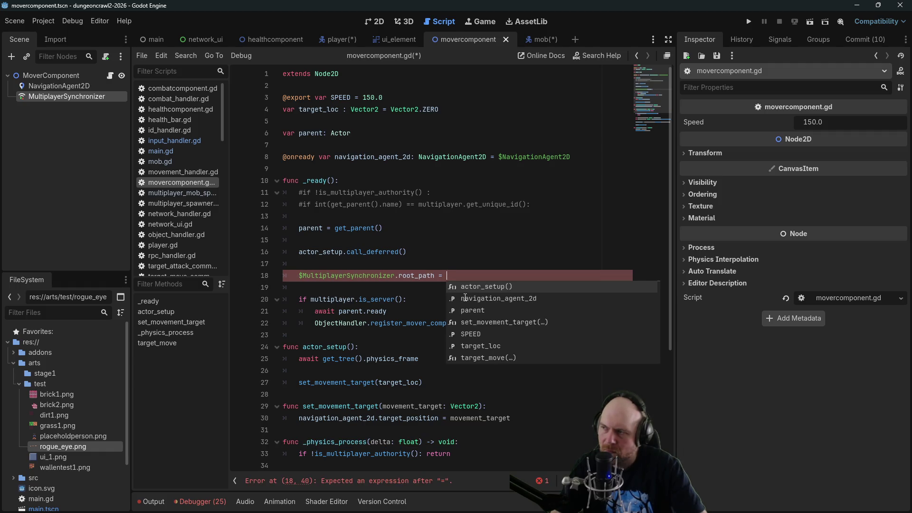
pyautogui.write(' get_parent')
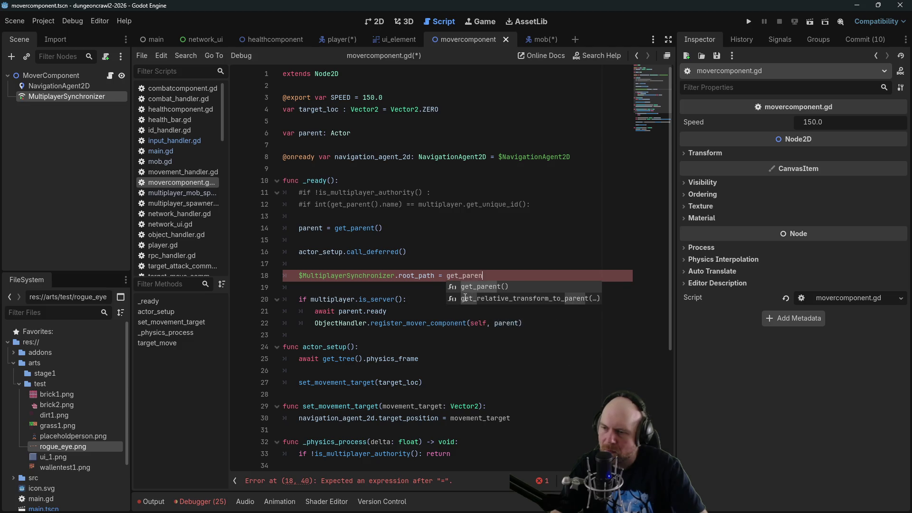
pyautogui.press('Return')
pyautogui.press('BackSpace')
pyautogui.press('BackSpace')
pyautogui.press('BackSpace')
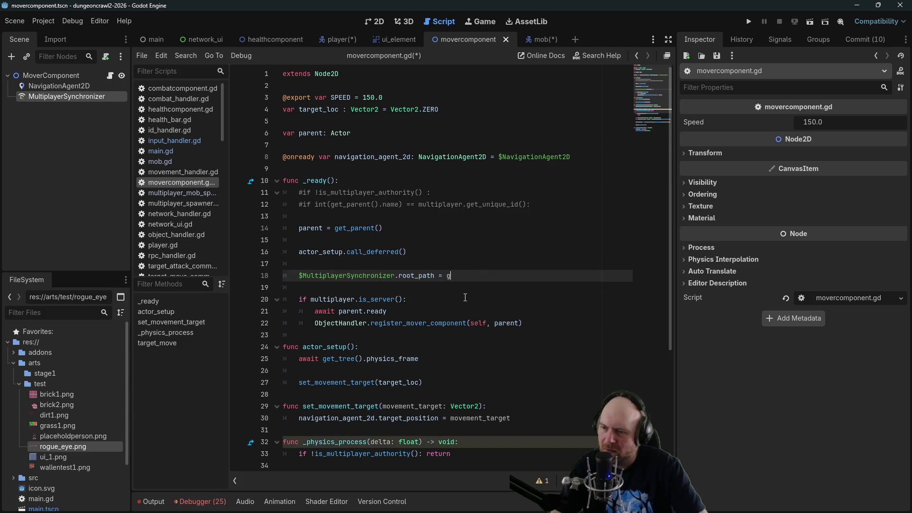
pyautogui.write('parent')
pyautogui.hotkey('ctrl', 's')
# Bring up the MultiplayerSynchronizer class reference documentation.
pyautogui.click(425, 208)
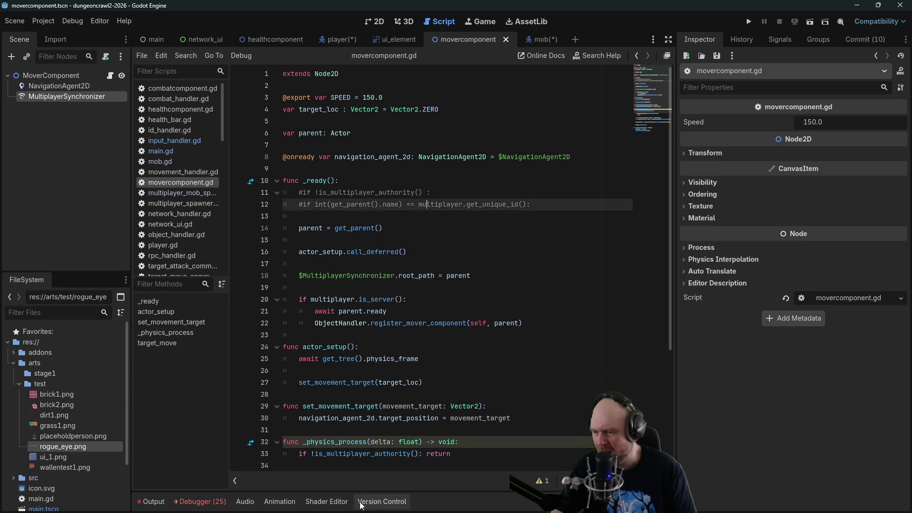
pyautogui.keyDown('ctrl'); pyautogui.click(363, 277); pyautogui.keyUp('ctrl')
pyautogui.scroll(-3, 363, 268)
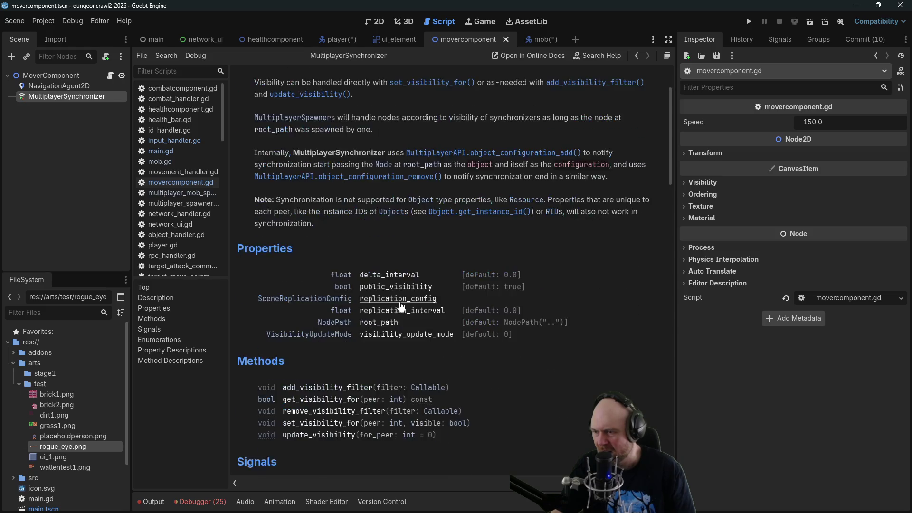
pyautogui.scroll(-3, 462, 295)
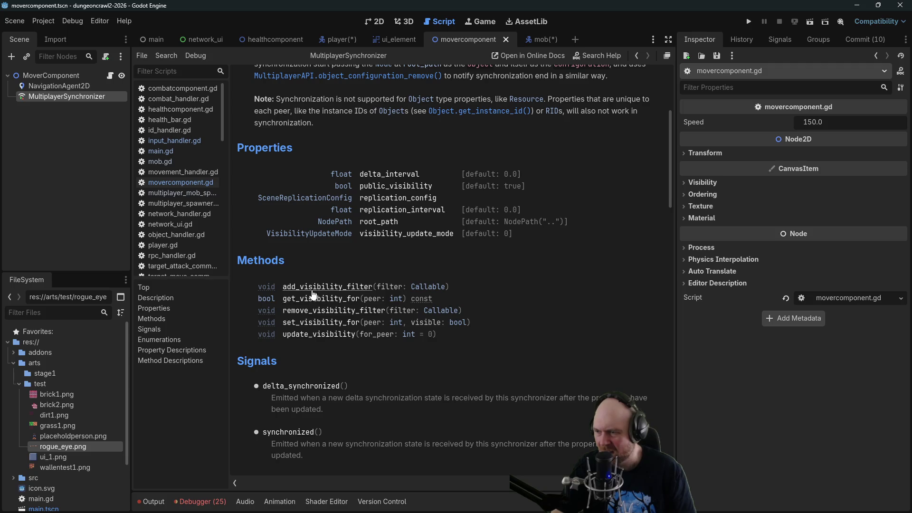
pyautogui.scroll(-2, 305, 342)
pyautogui.scroll(-5, 303, 352)
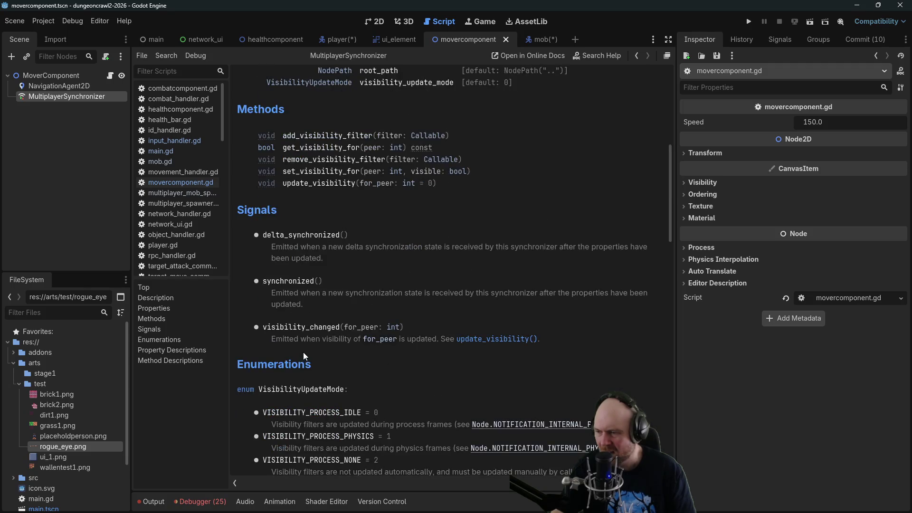
pyautogui.scroll(5, 325, 303)
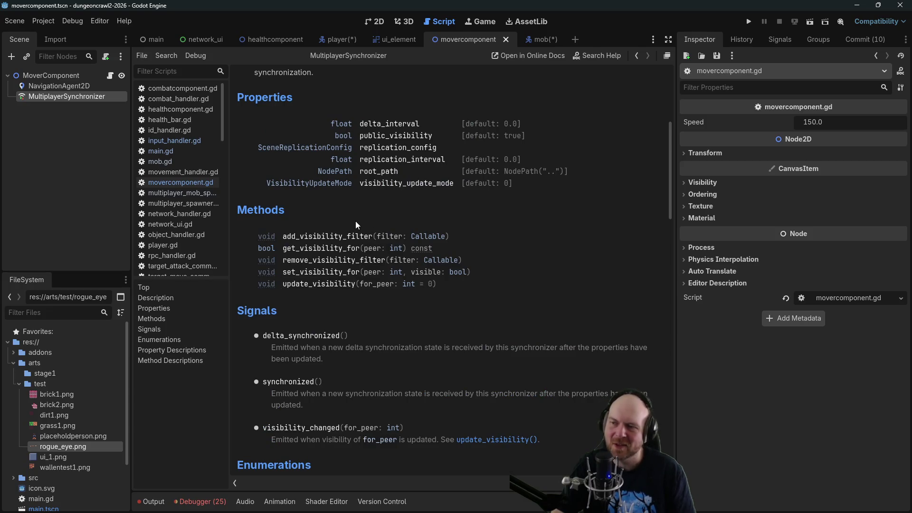
pyautogui.scroll(2, 355, 221)
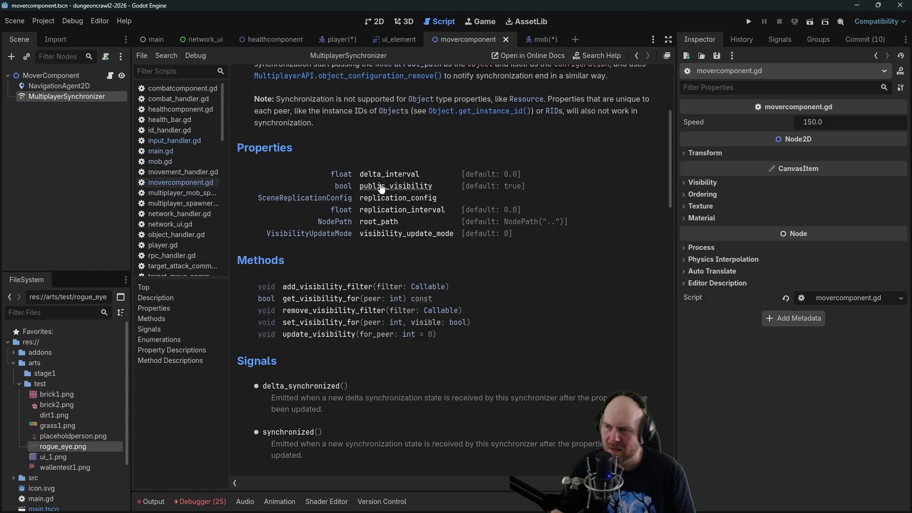
pyautogui.scroll(2, 376, 202)
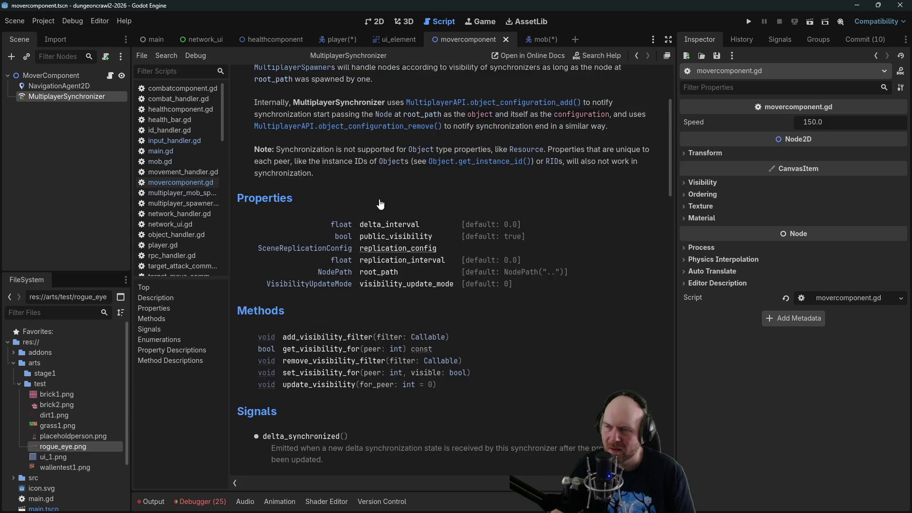
pyautogui.scroll(2, 352, 213)
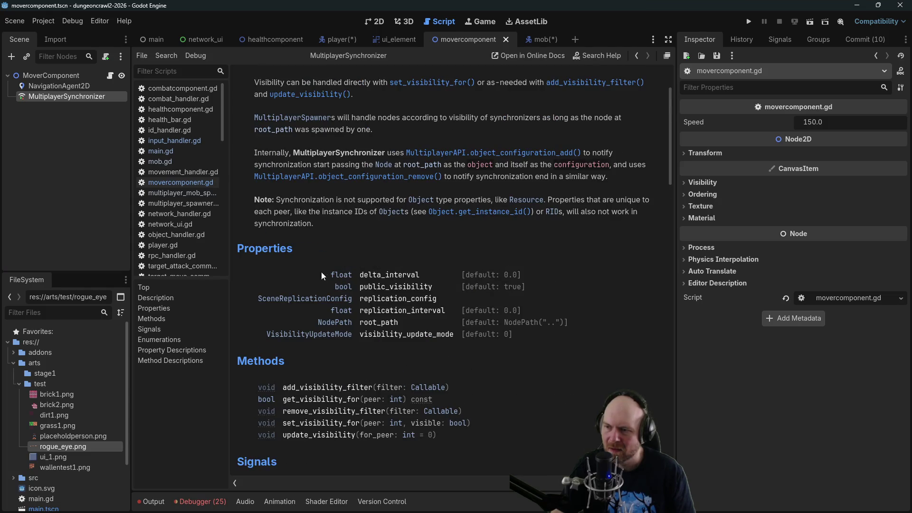
pyautogui.click(307, 298)
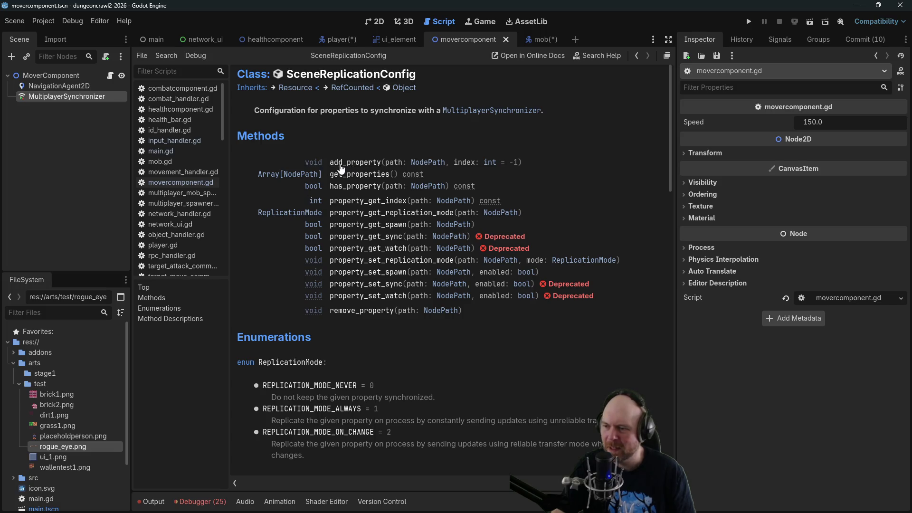
pyautogui.scroll(-3, 278, 256)
pyautogui.scroll(-2, 279, 256)
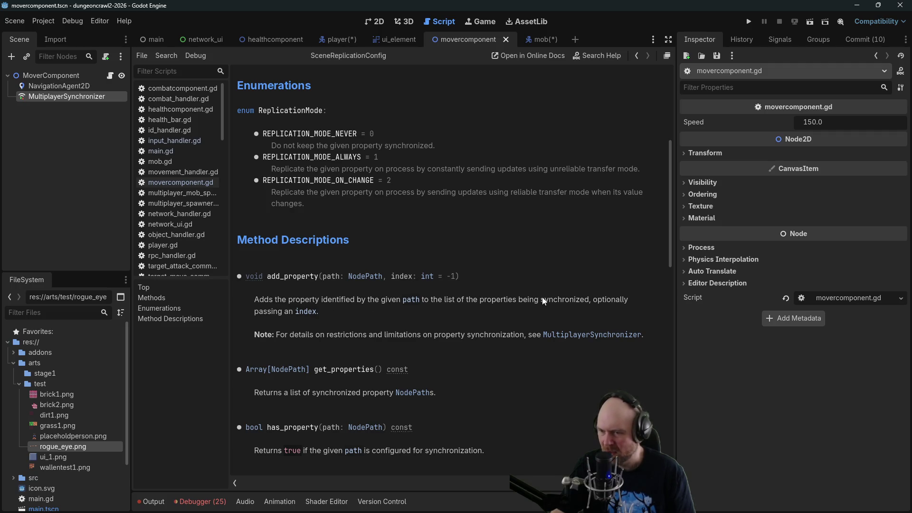
pyautogui.scroll(-3, 323, 345)
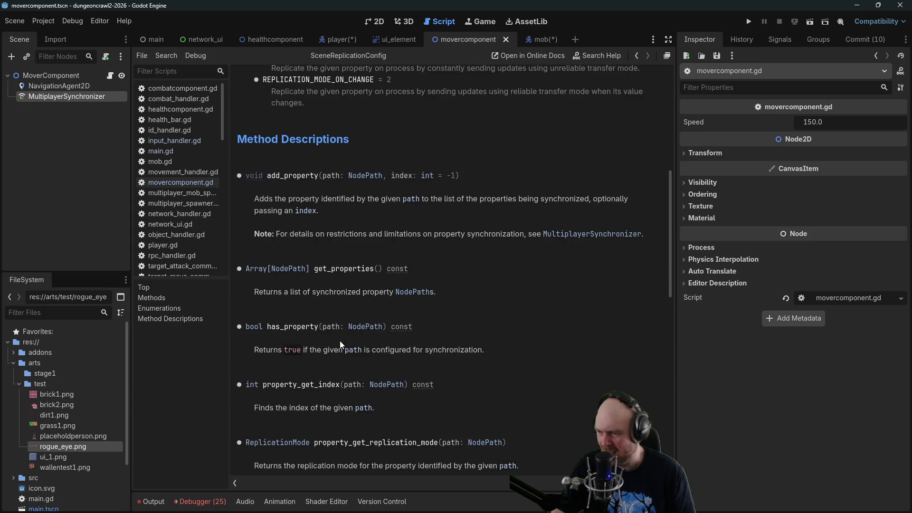
pyautogui.scroll(1, 317, 367)
pyautogui.scroll(-10, 314, 326)
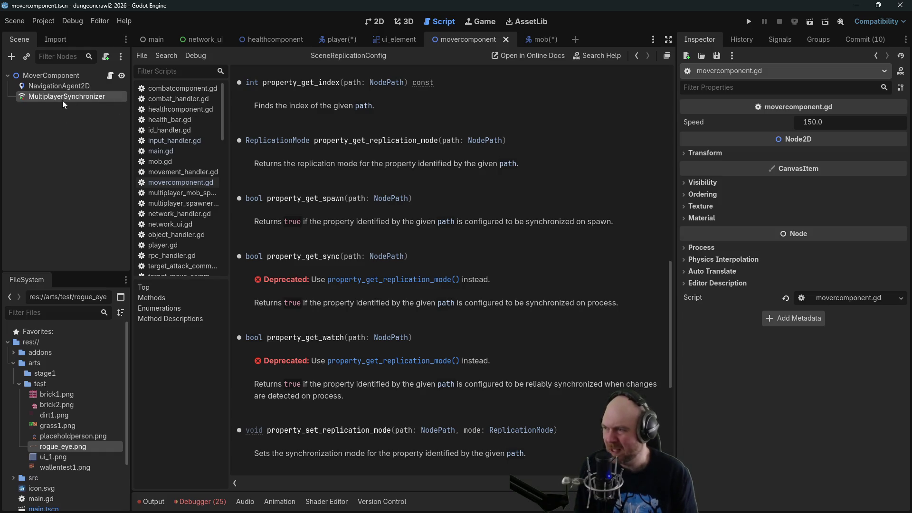
pyautogui.scroll(-2, 347, 257)
pyautogui.scroll(-3, 345, 267)
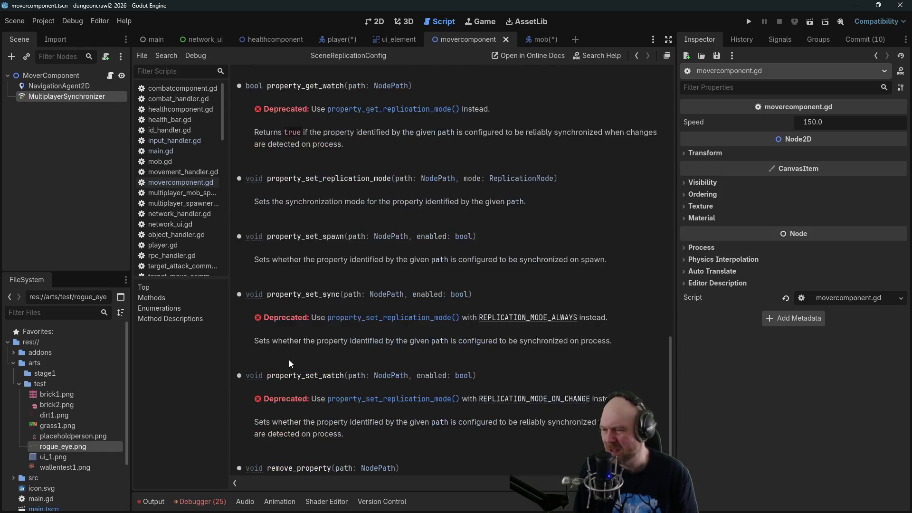
pyautogui.scroll(-1, 291, 352)
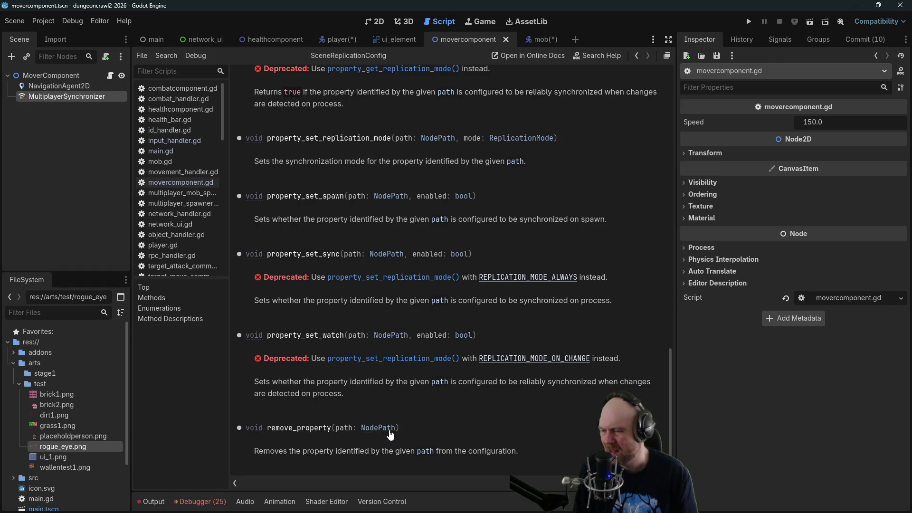
pyautogui.scroll(5, 452, 430)
pyautogui.scroll(1, 446, 404)
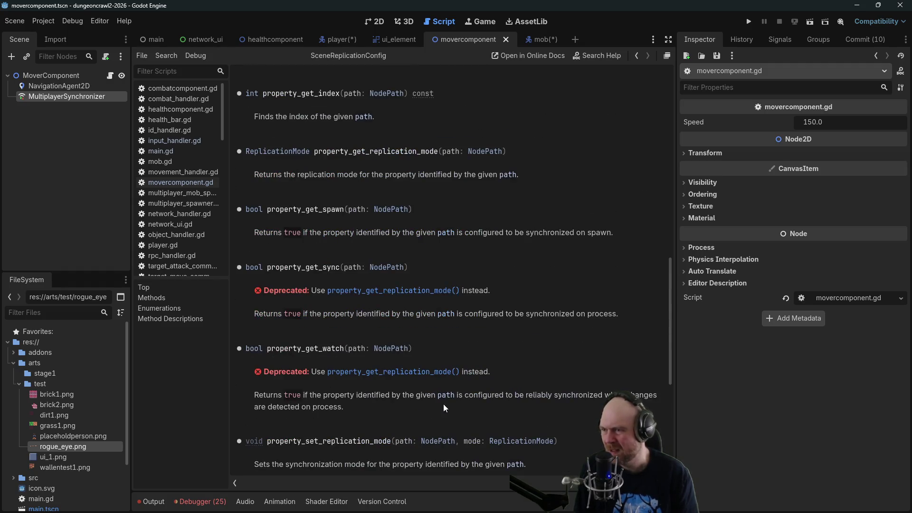
pyautogui.scroll(3, 409, 401)
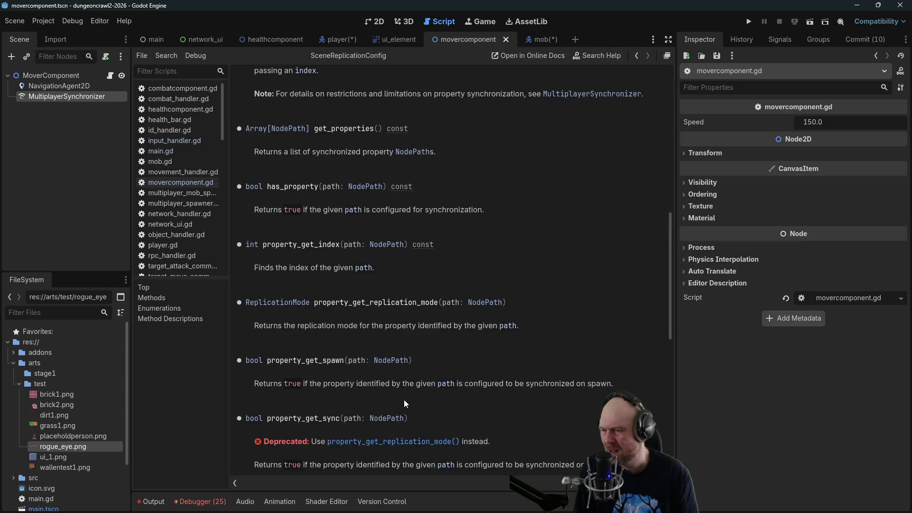
pyautogui.scroll(3, 340, 387)
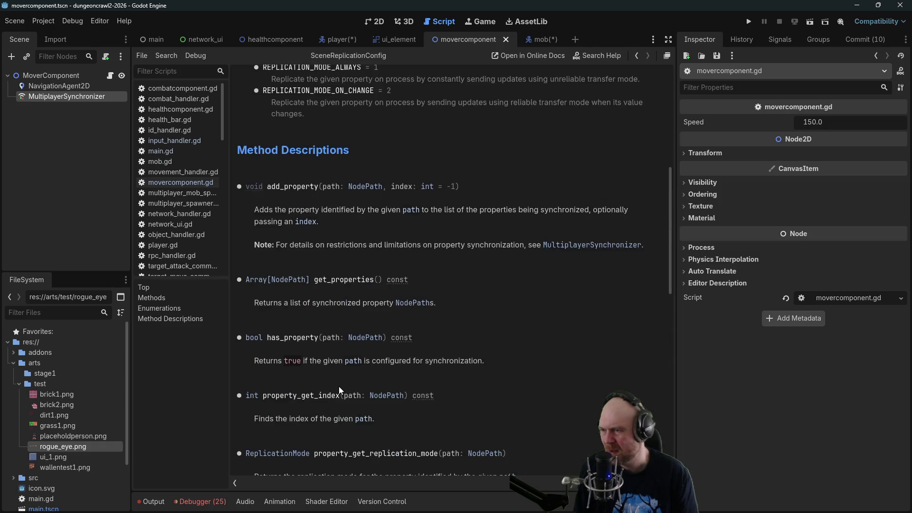
pyautogui.scroll(2, 340, 391)
pyautogui.scroll(2, 335, 384)
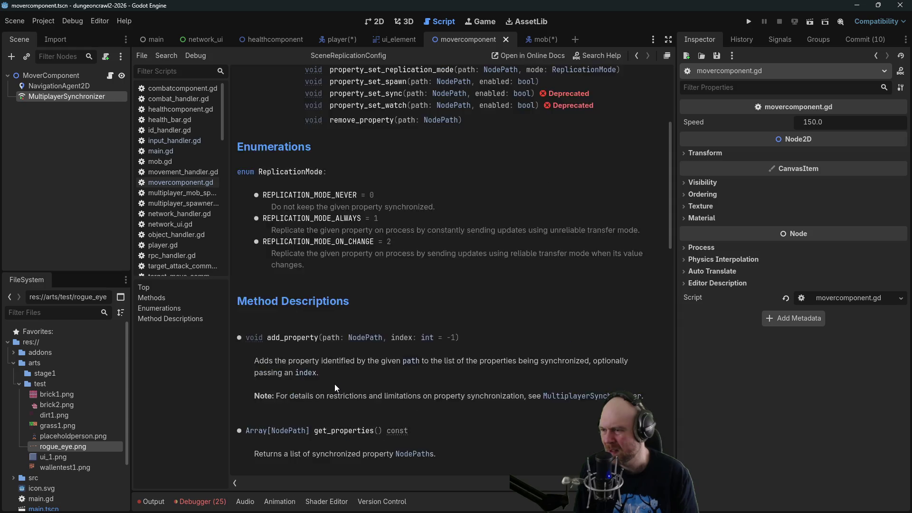
pyautogui.scroll(3, 321, 390)
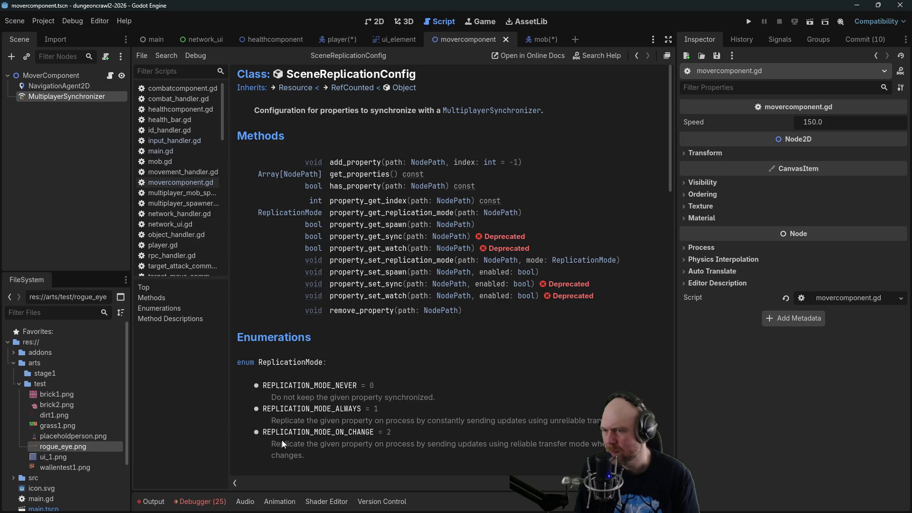
pyautogui.scroll(-5, 281, 438)
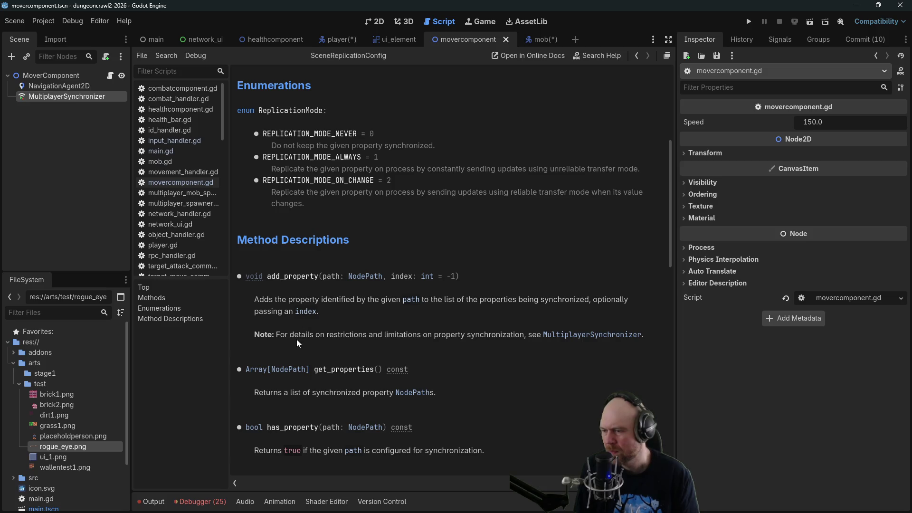
pyautogui.click(110, 76)
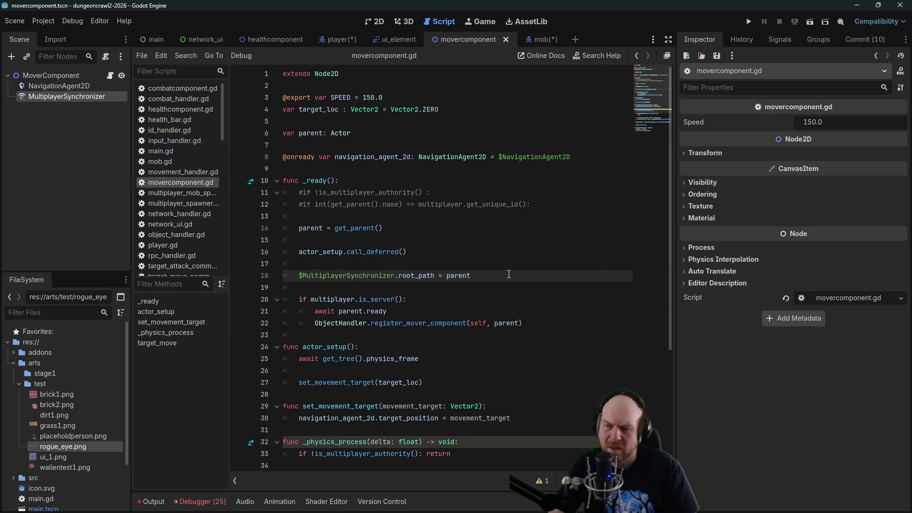
# Start a `$MultiplayerSynchronizer.replication_config =` assignment on line 19.
pyautogui.moveTo(81, 98)
pyautogui.mouseDown()
pyautogui.moveTo(281, 161)
pyautogui.moveTo(480, 288)
pyautogui.mouseUp()
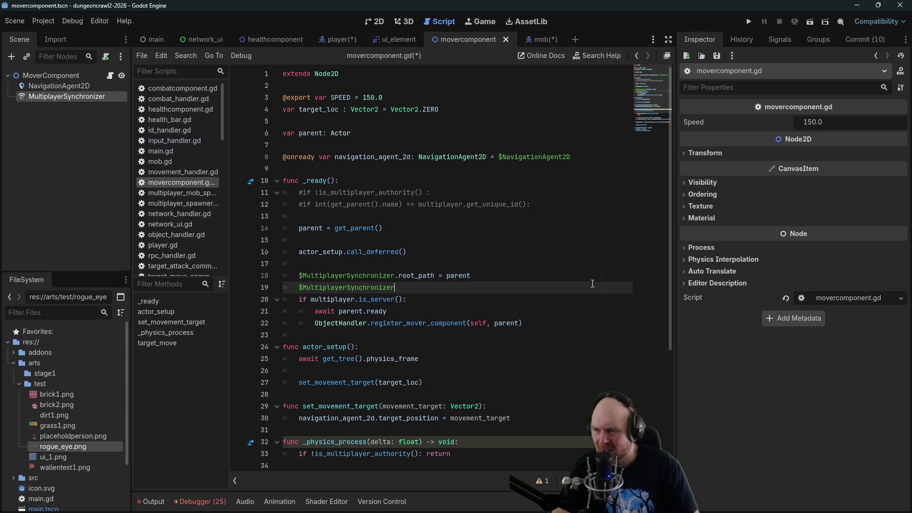
pyautogui.write('.')
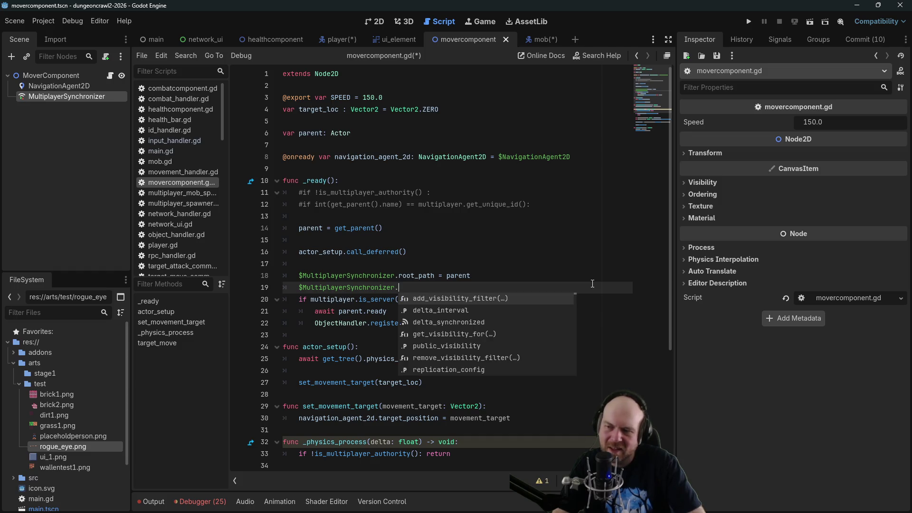
pyautogui.press('Down')
pyautogui.press('Down')
pyautogui.press('Down')
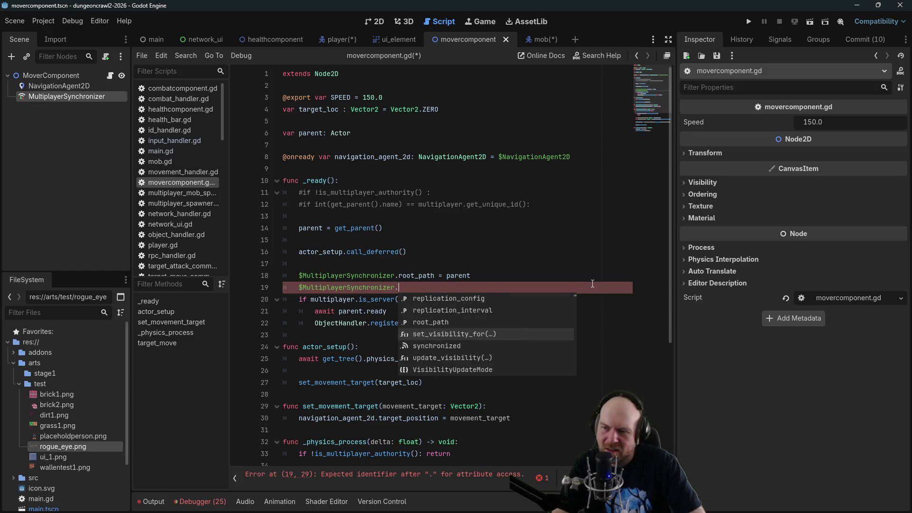
pyautogui.press('Up')
pyautogui.press('Up')
pyautogui.press('Up')
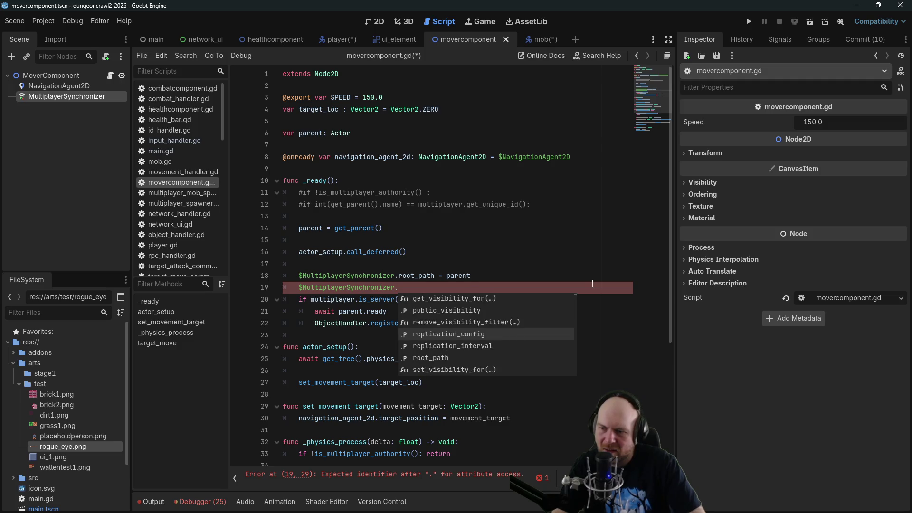
pyautogui.press('Return')
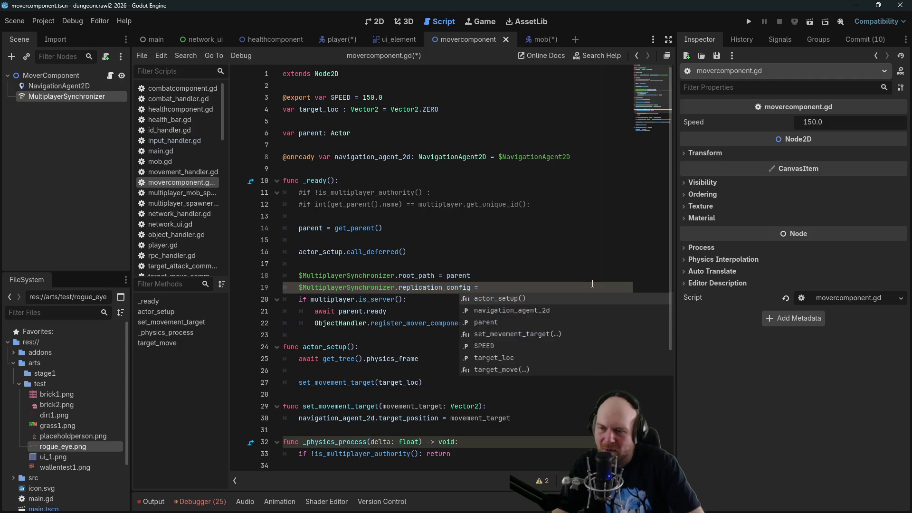
# Begin declaring `var replication_config = SceneRepl…` on a new line above it.
pyautogui.press('Escape')
pyautogui.press('Up')
pyautogui.press('Up')
pyautogui.press('Return')
pyautogui.press('Return')
pyautogui.press('Up')
pyautogui.write('va')
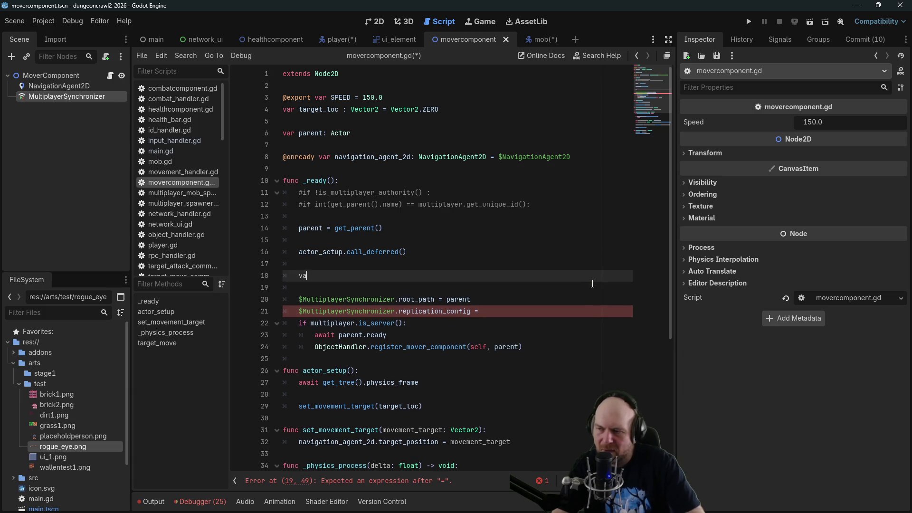
pyautogui.write('r replication_con')
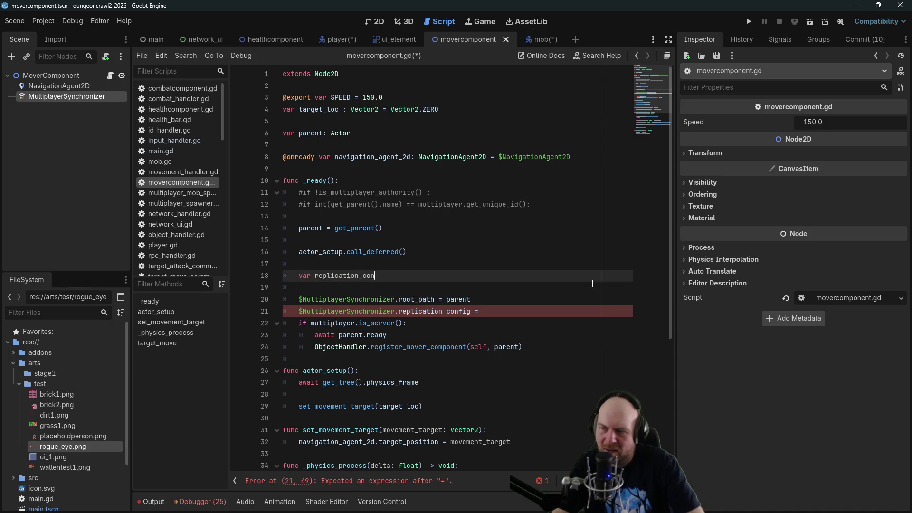
pyautogui.write('fig = SceneRepl')
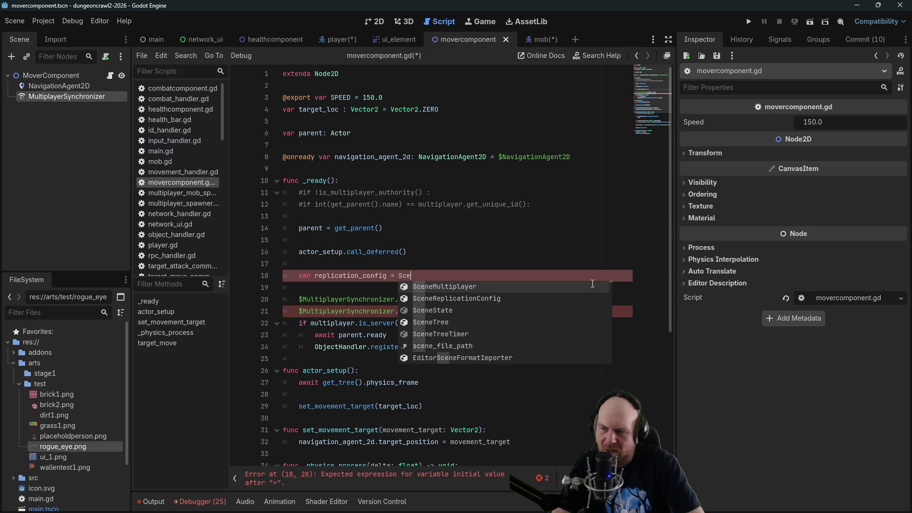
# Create the config with SceneReplicationConfig.new() and add the parent's position via add_property.
pyautogui.press('Return')
pyautogui.write('.new')
pyautogui.press('Return')
pyautogui.press('Return')
pyautogui.write('replication_conf')
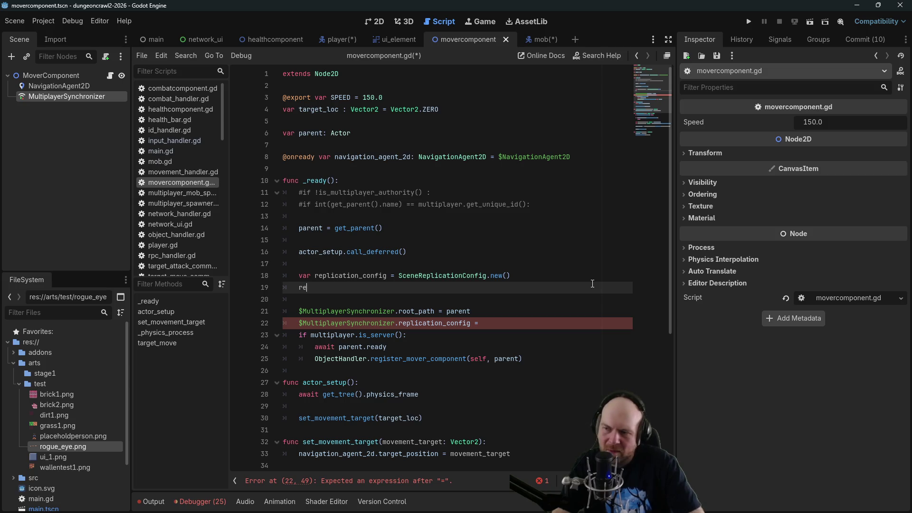
pyautogui.write('ig ')
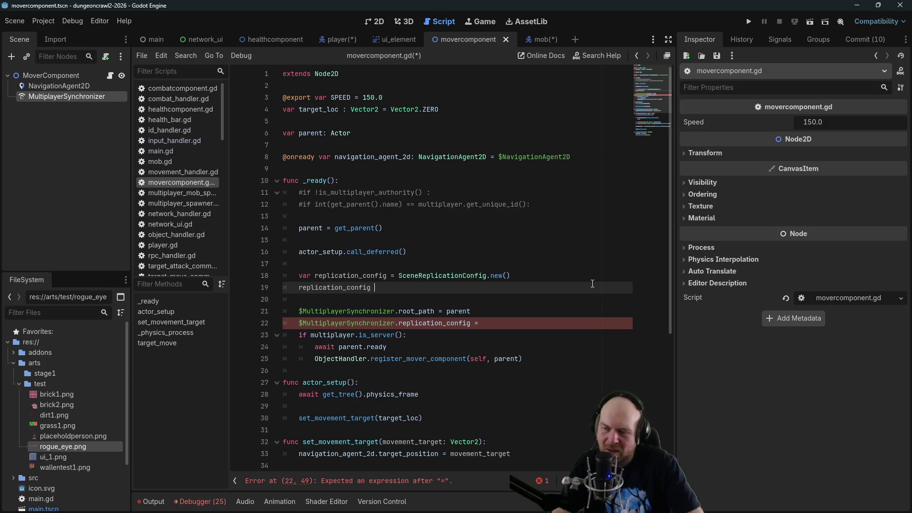
pyautogui.write('= add')
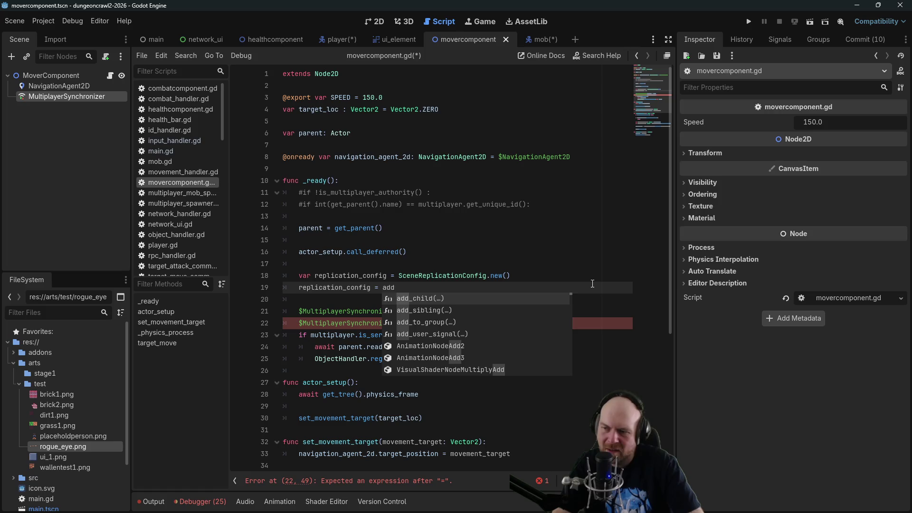
pyautogui.press('BackSpace')
pyautogui.press('BackSpace')
pyautogui.press('BackSpace')
pyautogui.press('BackSpace')
pyautogui.press('BackSpace')
pyautogui.press('BackSpace')
pyautogui.write('.')
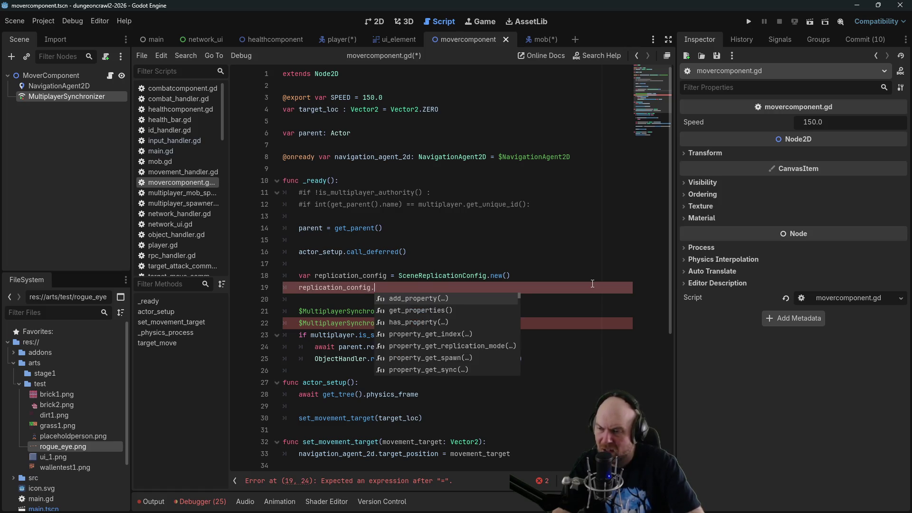
pyautogui.write('add_property(')
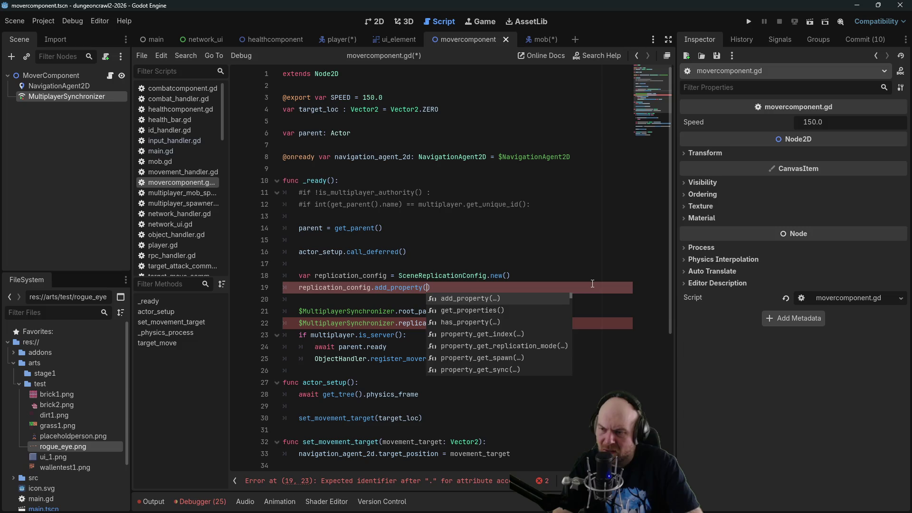
pyautogui.write('parent.')
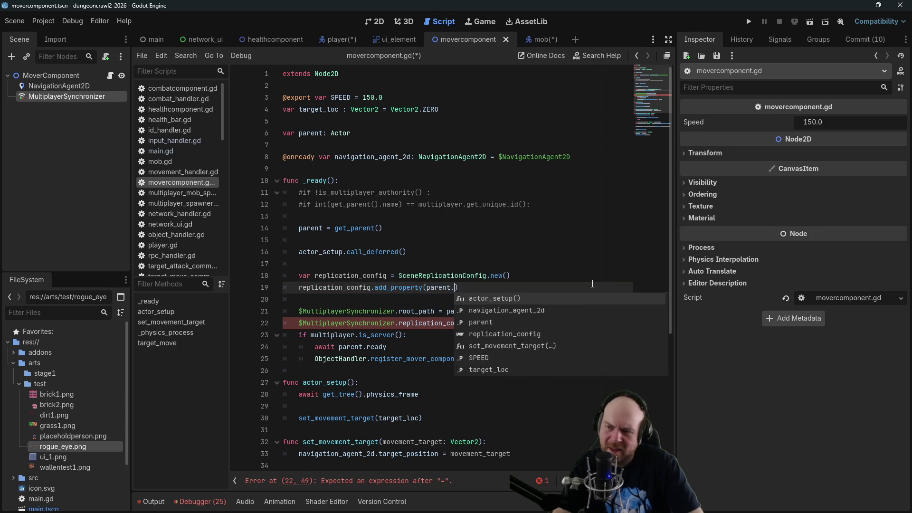
pyautogui.write('position')
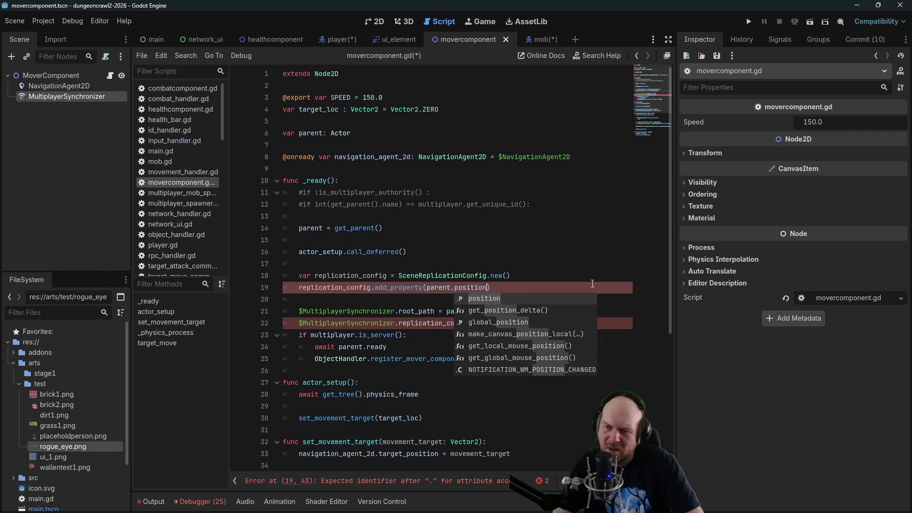
pyautogui.press('Return')
pyautogui.press('End')
pyautogui.press('Return')
# Set the parent's replication mode to REPLICATION_MODE_ON_CHANGE with property_set_replication_mode.
pyautogui.write('repli')
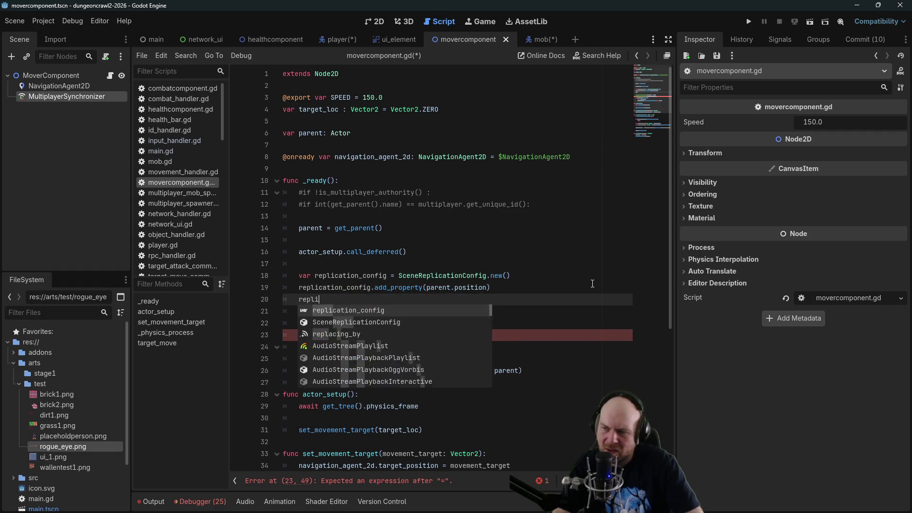
pyautogui.write('cation_config.')
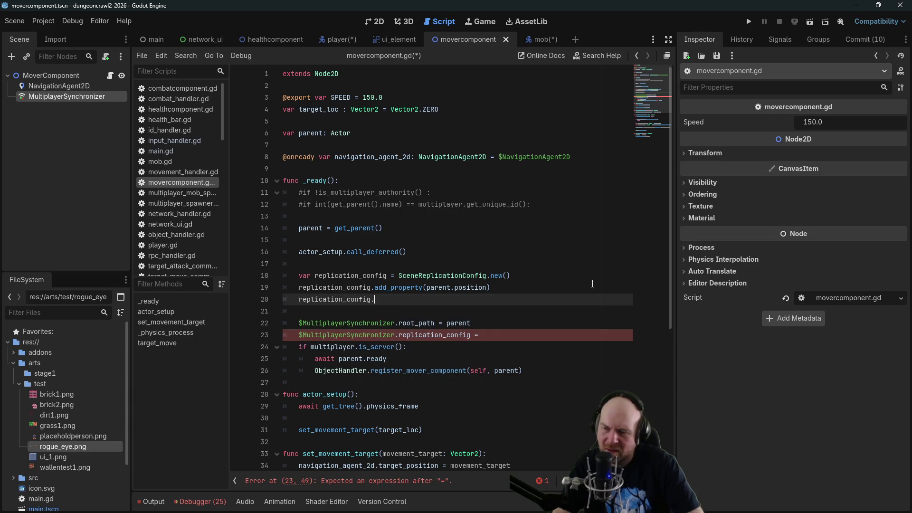
pyautogui.write('set')
pyautogui.write('_')
pyautogui.press('BackSpace')
pyautogui.press('BackSpace')
pyautogui.press('BackSpace')
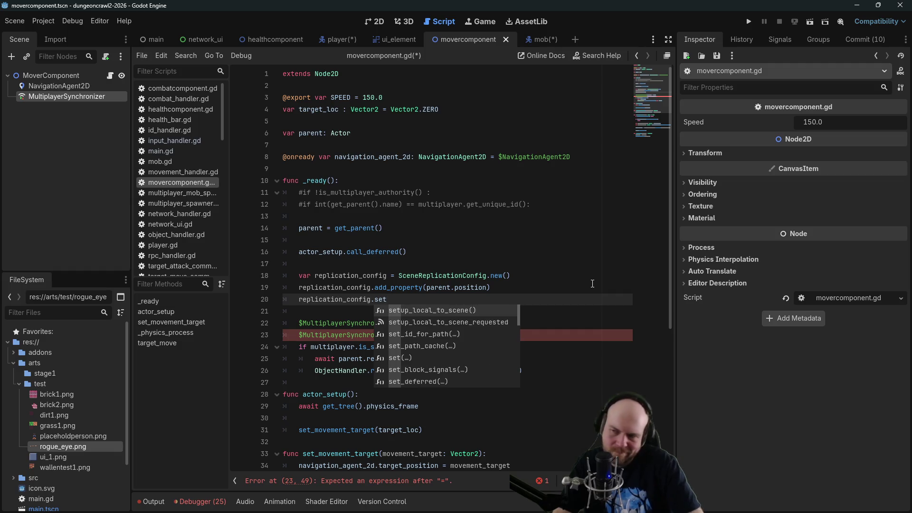
pyautogui.write('.')
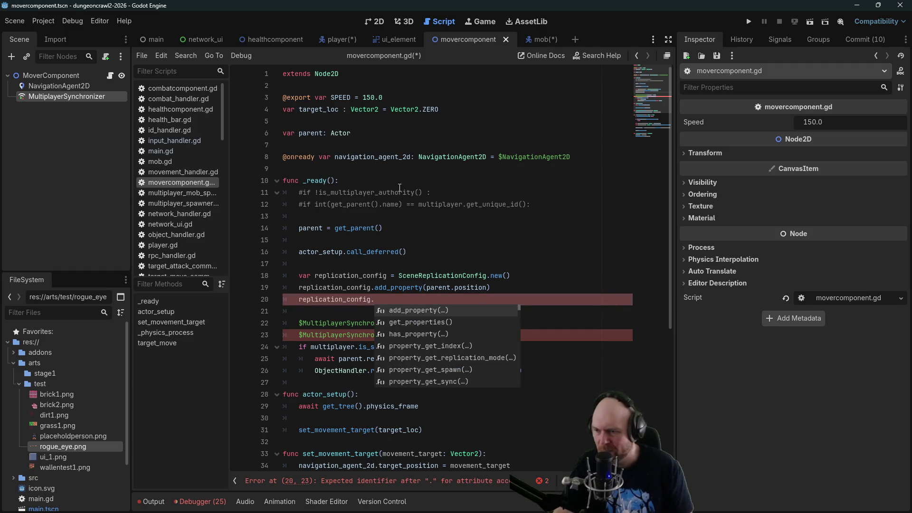
pyautogui.scroll(-6, 481, 358)
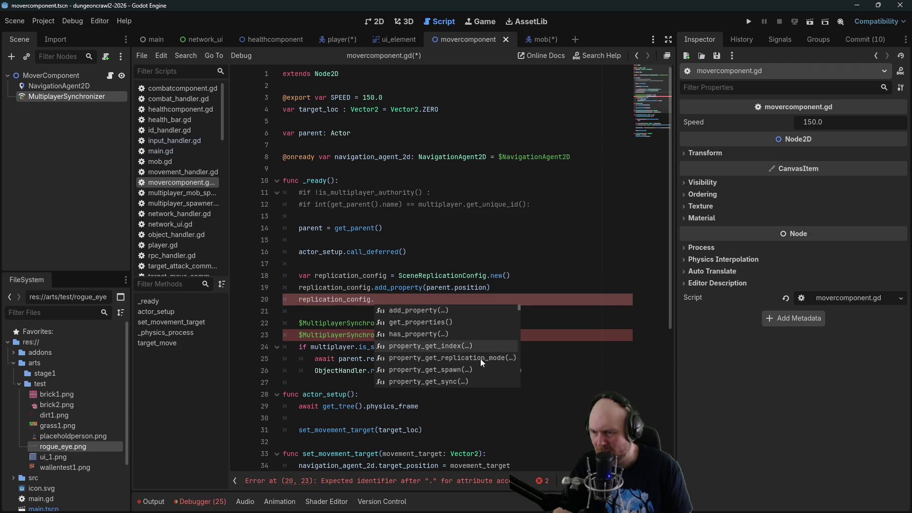
pyautogui.scroll(-1, 486, 368)
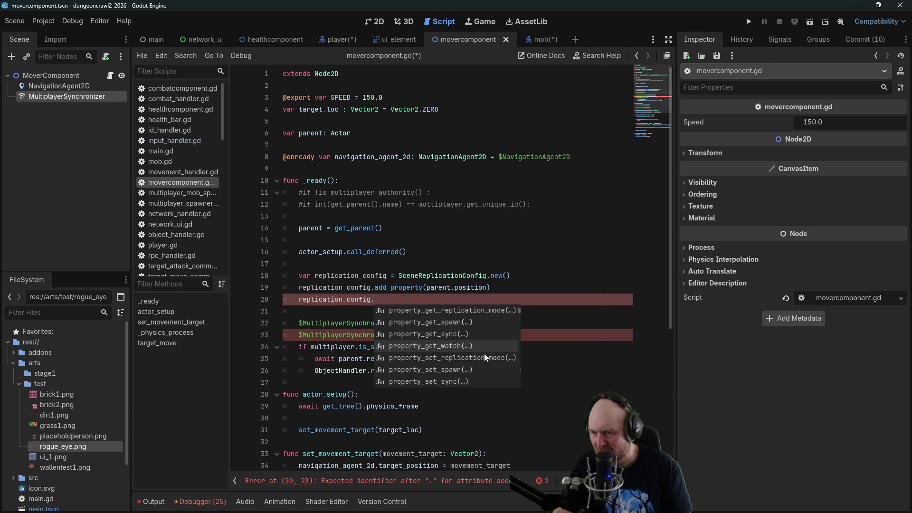
pyautogui.click(484, 357)
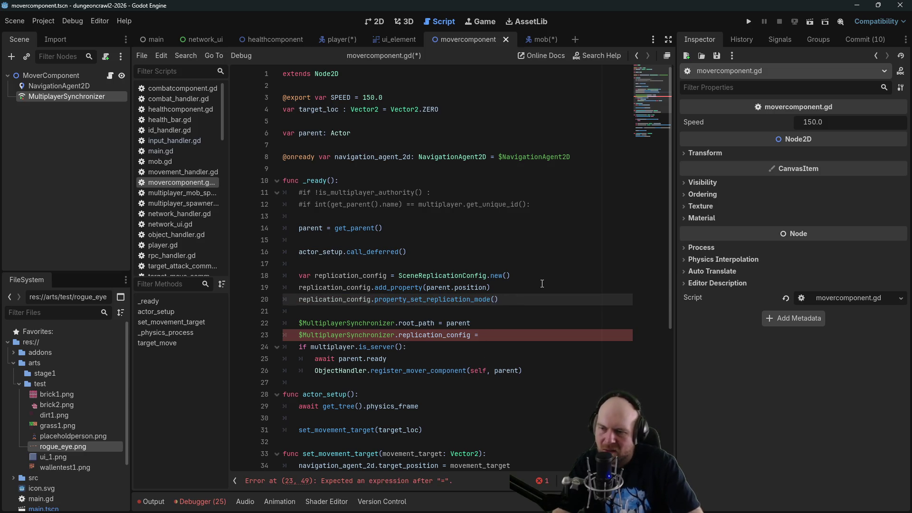
pyautogui.press('BackSpace')
pyautogui.write('.')
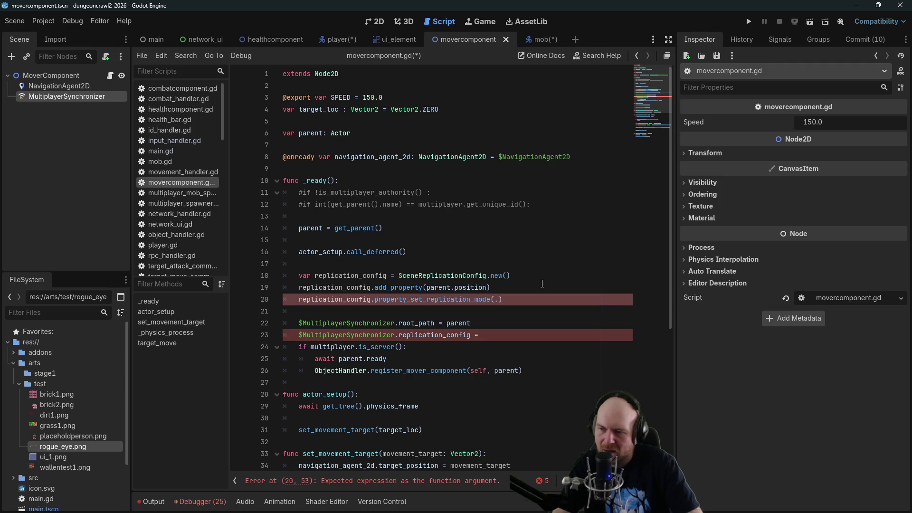
pyautogui.write('1')
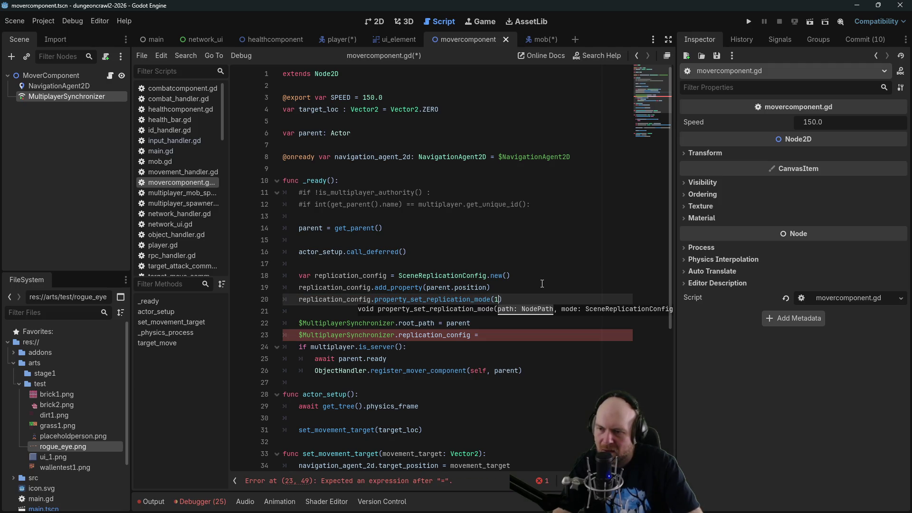
pyautogui.press('BackSpace')
pyautogui.write('parent,')
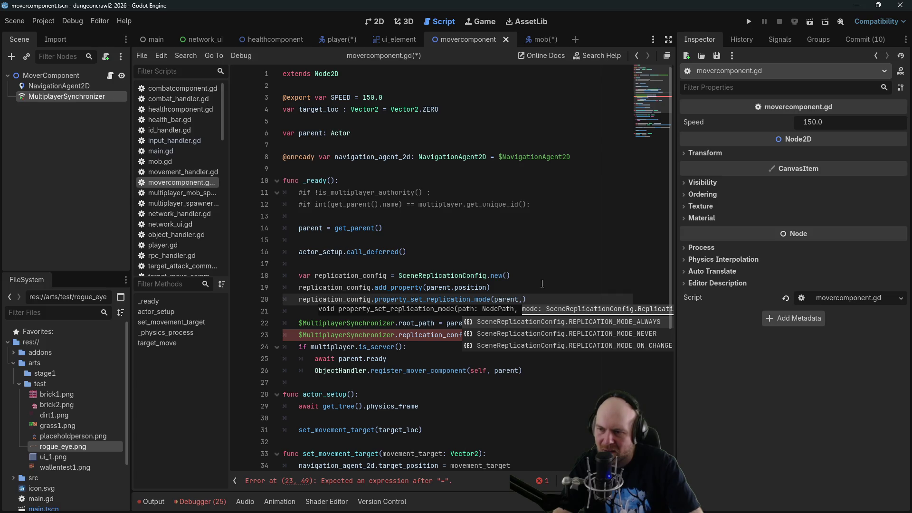
pyautogui.press('Down')
pyautogui.press('Down')
pyautogui.press('Return')
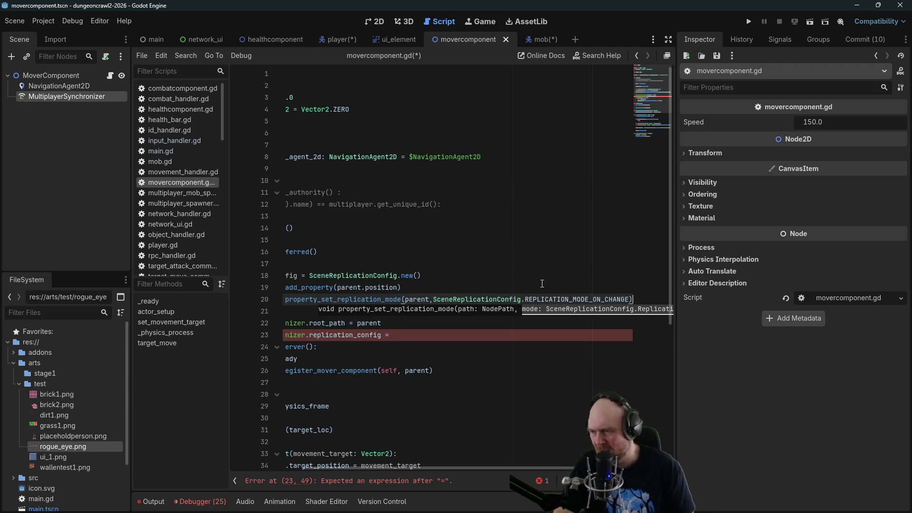
pyautogui.click(542, 283)
# Assign replication_config to the synchronizer and cut out the root_path line.
pyautogui.hscroll(-3, 413, 462)
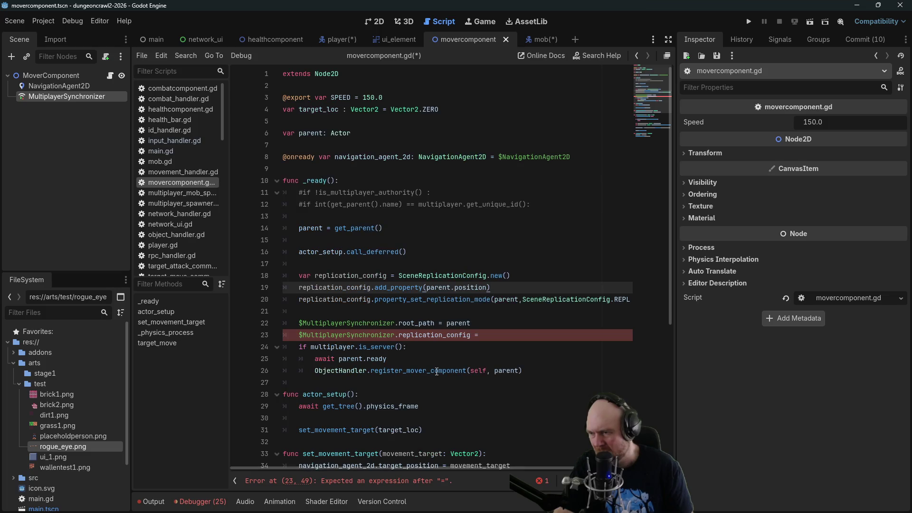
pyautogui.click(511, 339)
pyautogui.write('replicati')
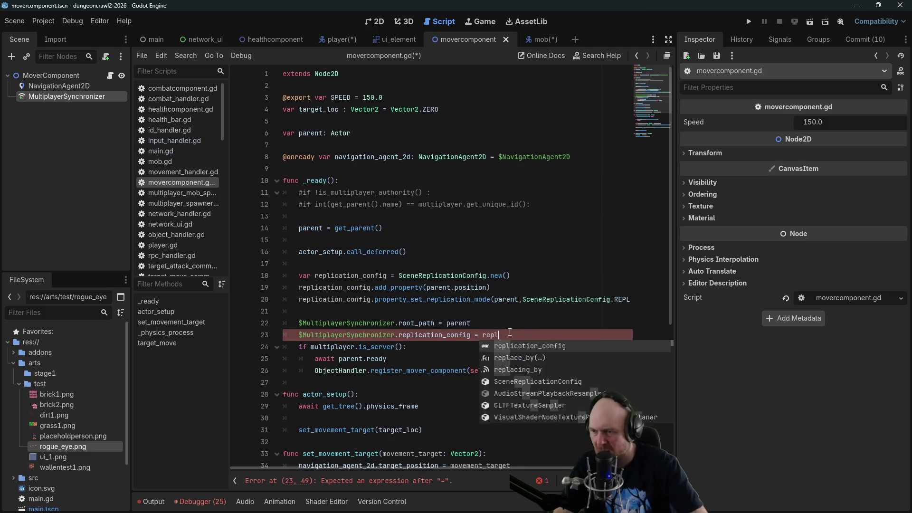
pyautogui.write('on_config')
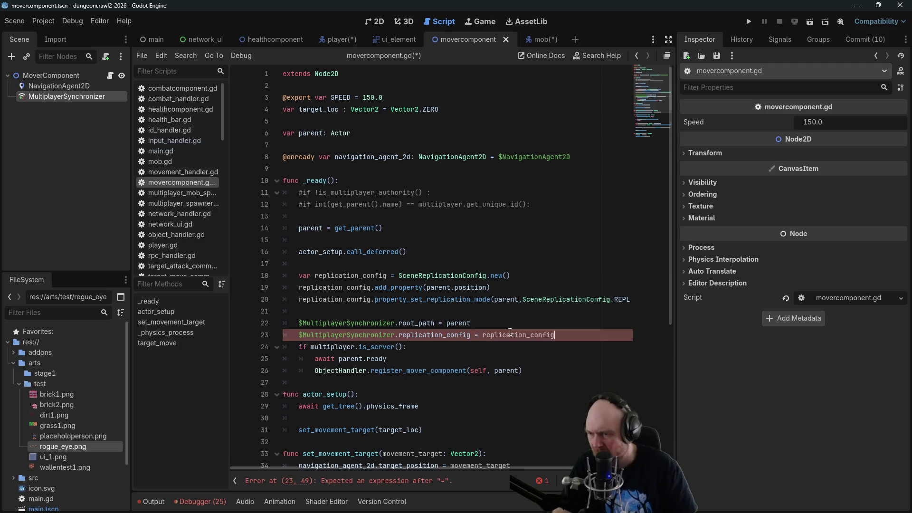
pyautogui.moveTo(487, 323); pyautogui.dragTo(465, 316)
pyautogui.hotkey('ctrl', 'c')
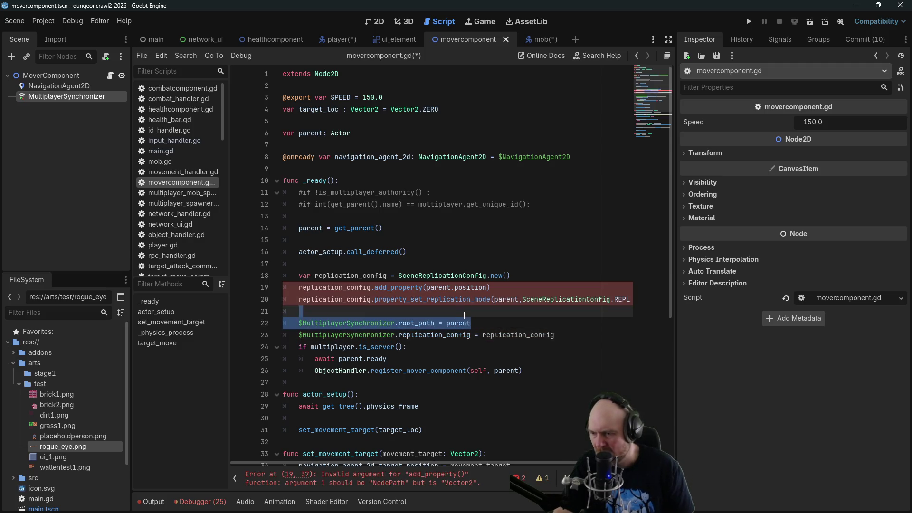
pyautogui.press('BackSpace')
pyautogui.click(370, 266)
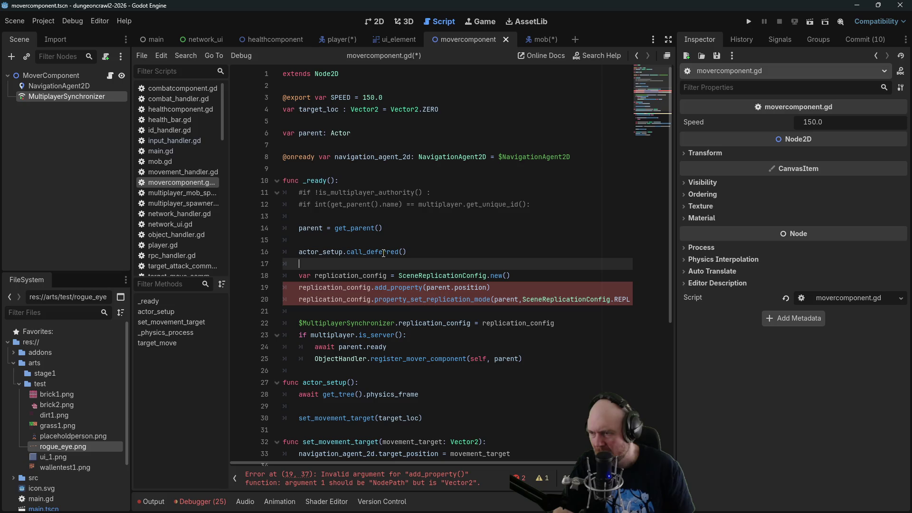
# Paste the root_path line back in above the replication config code.
pyautogui.moveTo(384, 254)
pyautogui.press('Return')
pyautogui.press('Return')
pyautogui.hotkey('ctrl', 'v')
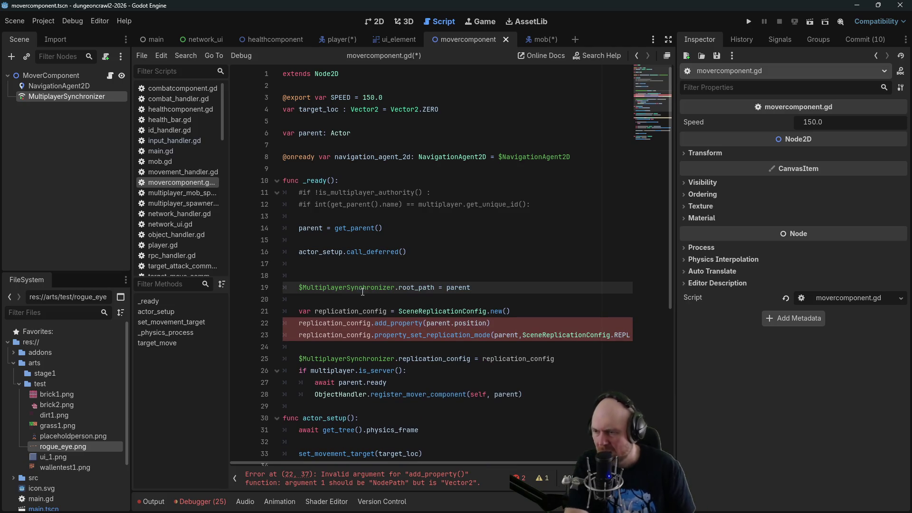
pyautogui.press('BackSpace')
pyautogui.press('Down')
pyautogui.press('Down')
pyautogui.press('Down')
pyautogui.press('Up')
pyautogui.press('End')
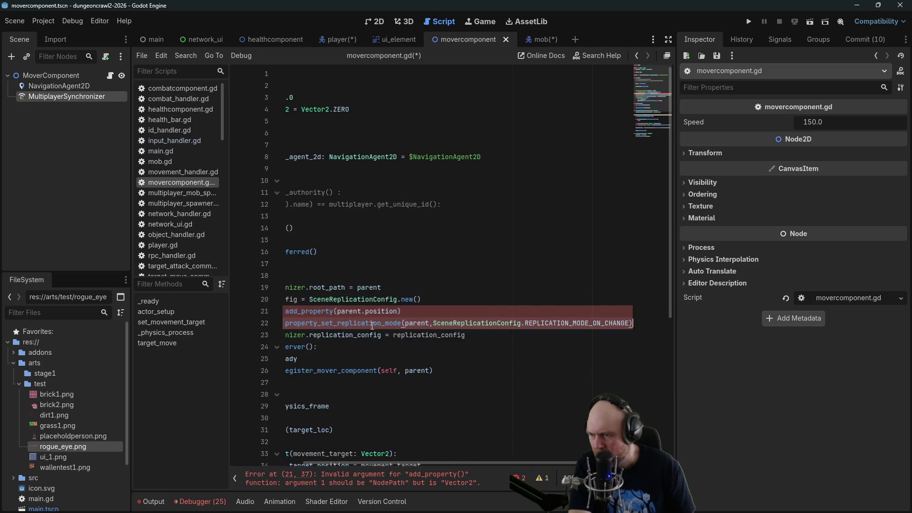
# Wrap the add_property path argument in quotes on line 21.
pyautogui.moveTo(336, 464); pyautogui.dragTo(235, 460)
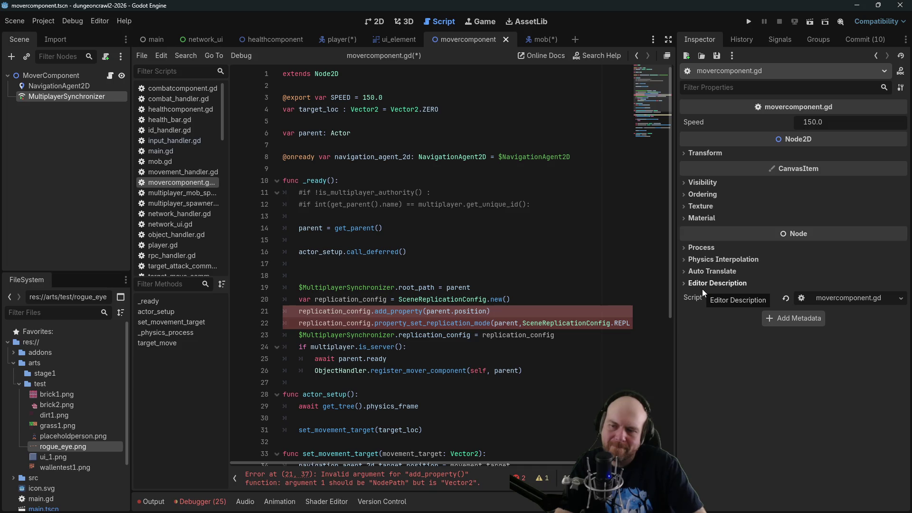
pyautogui.hotkey('ctrl', 'Left')
pyautogui.hotkey('ctrl', 'Left')
pyautogui.hotkey('ctrl', 'Left')
pyautogui.write('"')
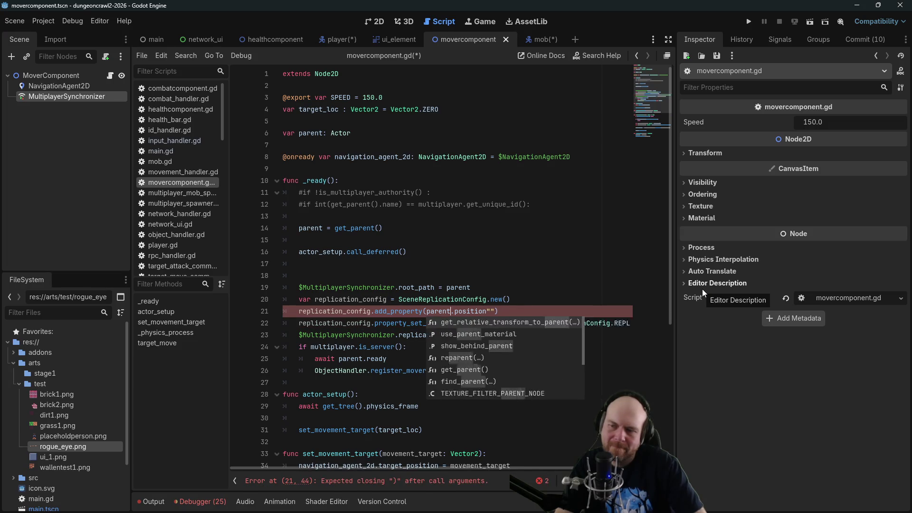
pyautogui.press('Right')
pyautogui.press('Right')
pyautogui.press('Delete')
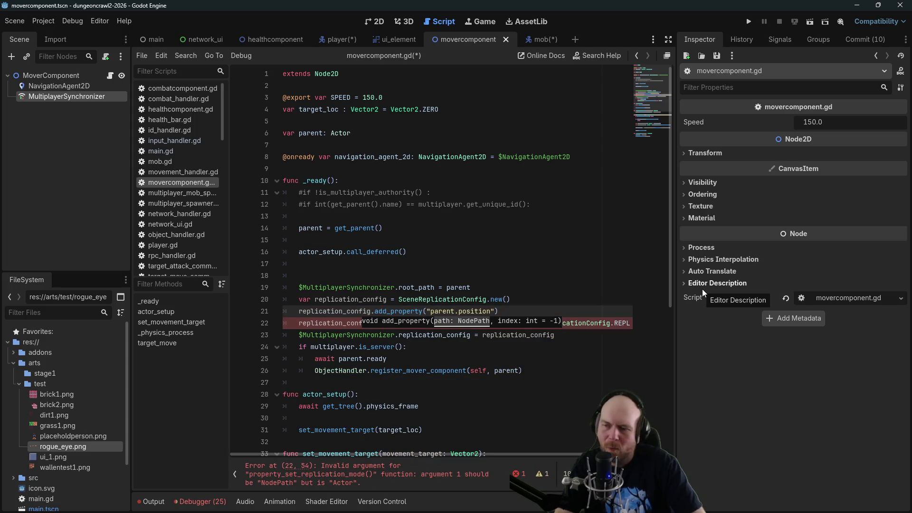
# Replace parent with the string ".." as the replication mode path.
pyautogui.click(470, 272)
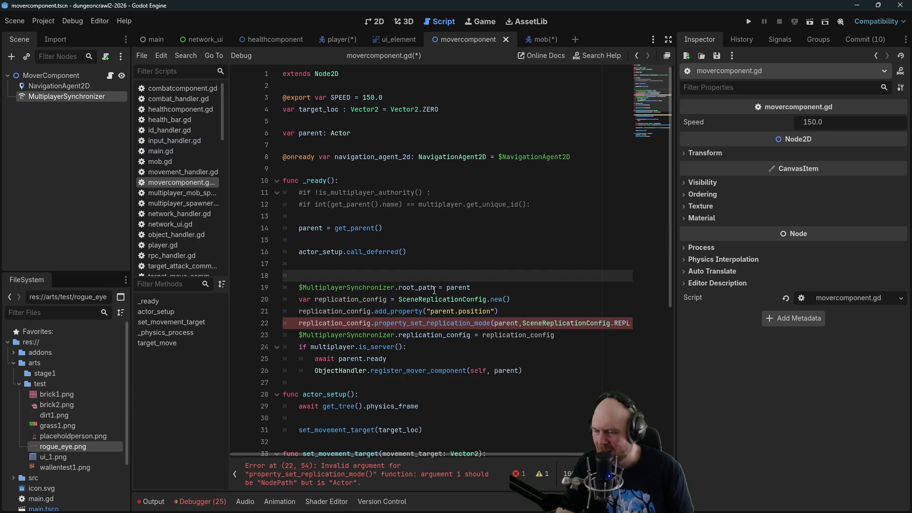
pyautogui.click(537, 363)
pyautogui.click(495, 322)
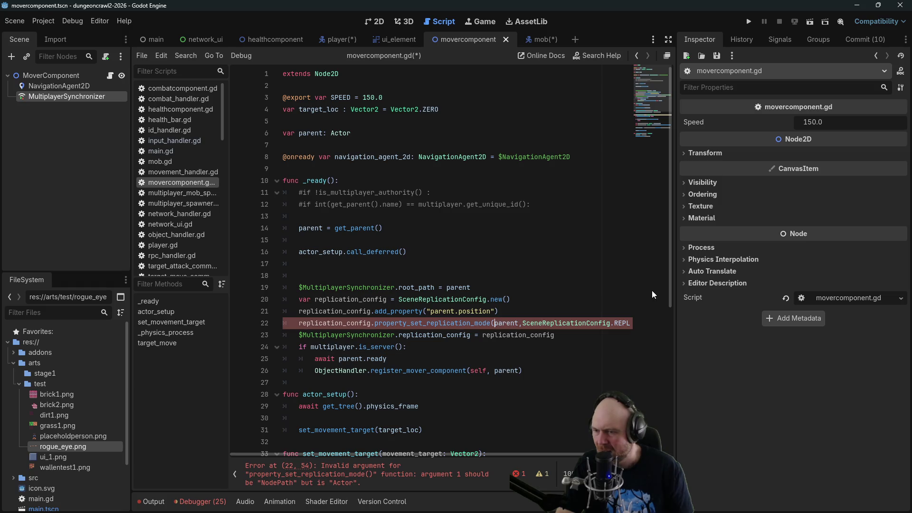
pyautogui.write('"')
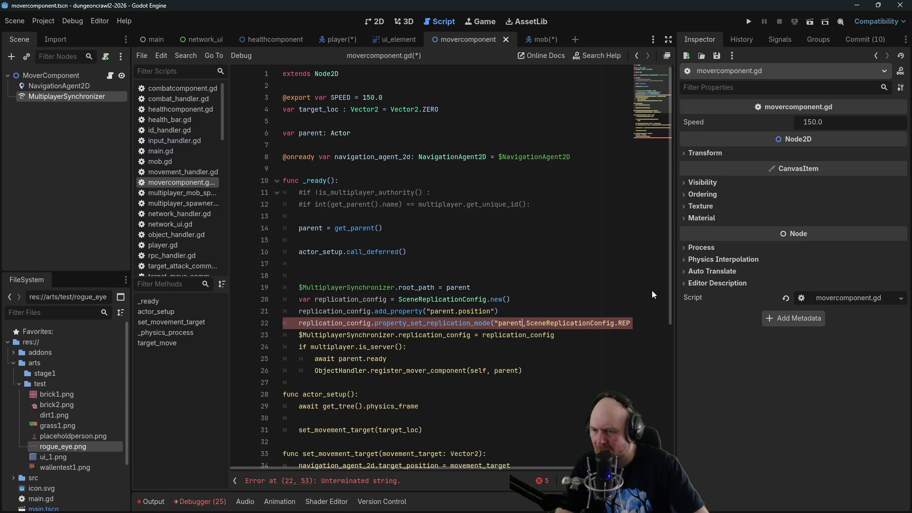
pyautogui.write('"')
pyautogui.press('Left')
pyautogui.press('BackSpace')
pyautogui.press('BackSpace')
pyautogui.press('BackSpace')
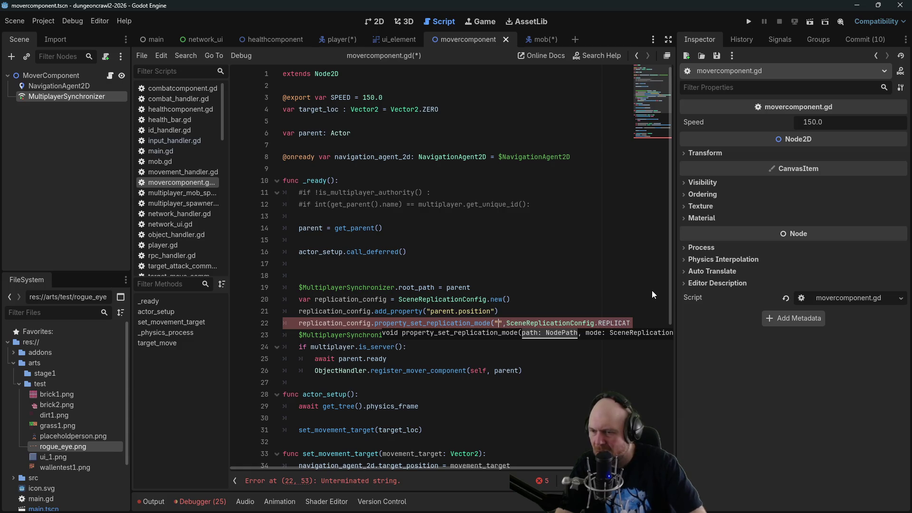
pyautogui.write('..')
# Change the add_property path to "../position" and save the script.
pyautogui.press('Up')
pyautogui.press('BackSpace')
pyautogui.press('BackSpace')
pyautogui.press('BackSpace')
pyautogui.write('../')
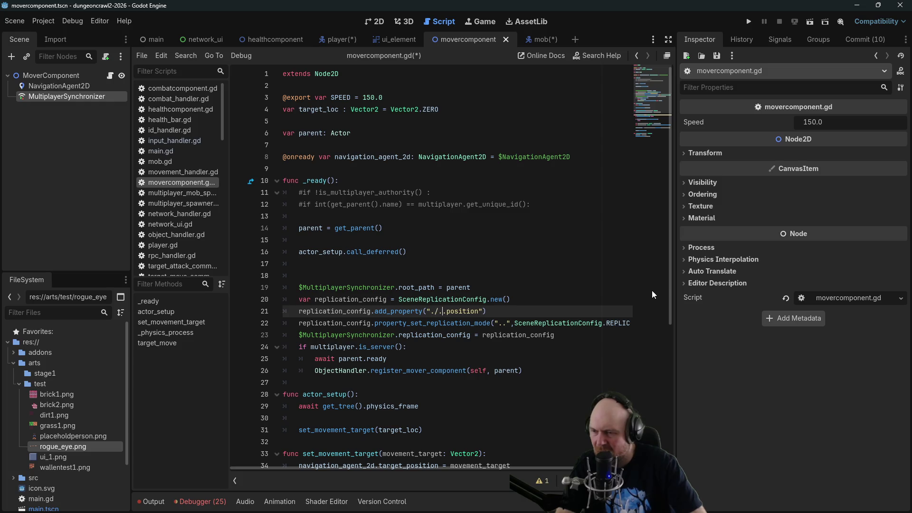
pyautogui.press('Delete')
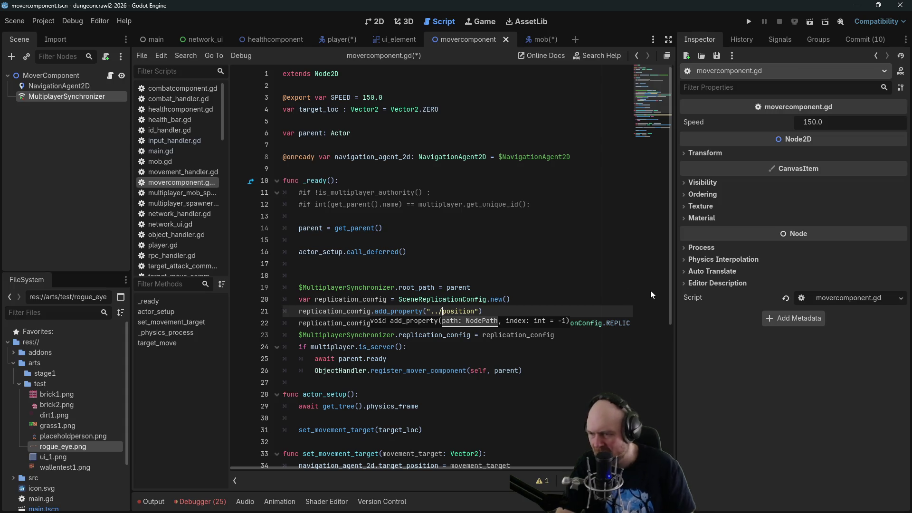
pyautogui.click(555, 298)
pyautogui.hotkey('ctrl', 's')
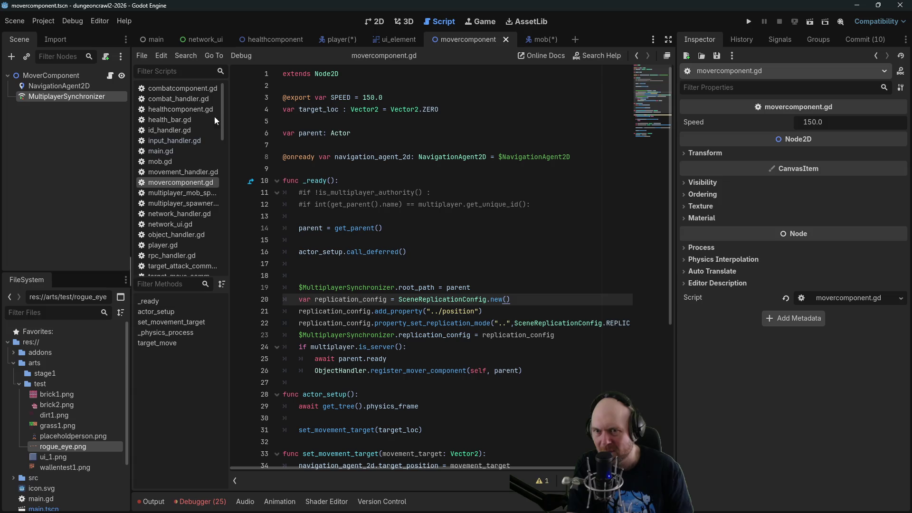
# Clear the MultiplayerSynchronizer's Root Path and delete MoverComponent:position from its Replication list.
pyautogui.click(72, 85)
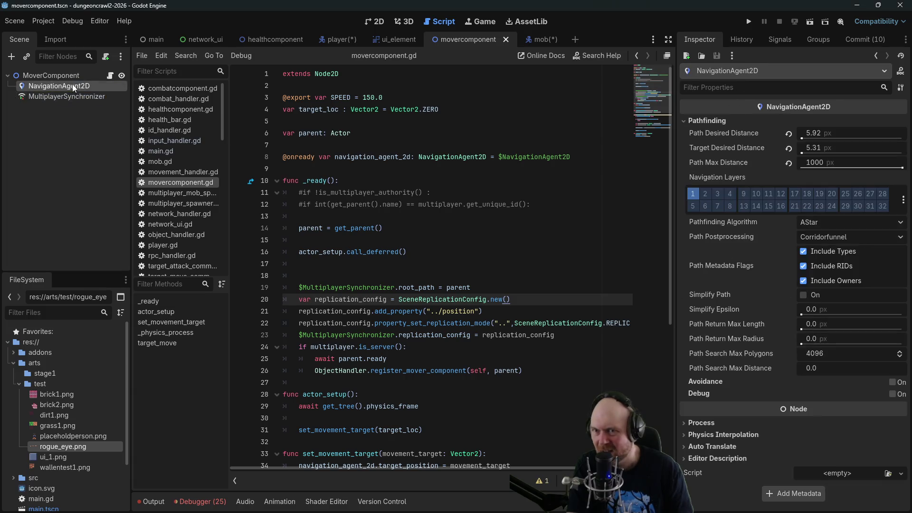
pyautogui.click(68, 96)
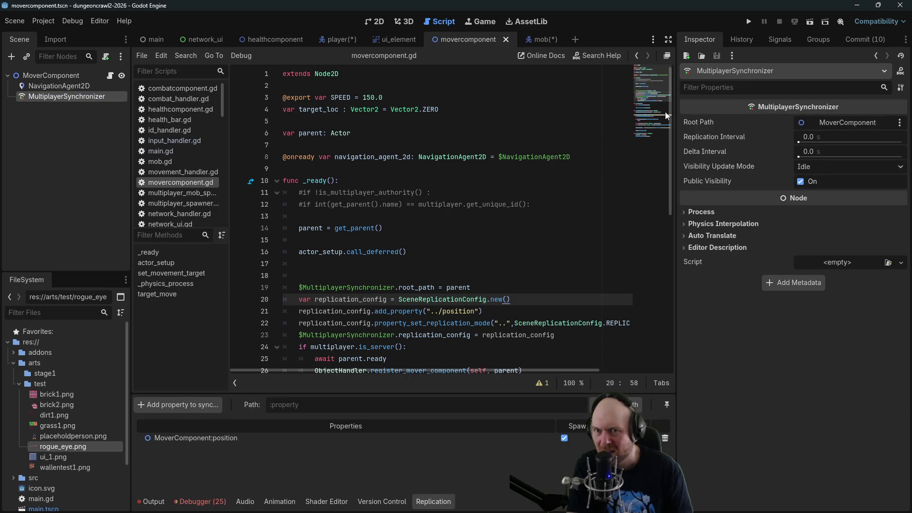
pyautogui.click(848, 123)
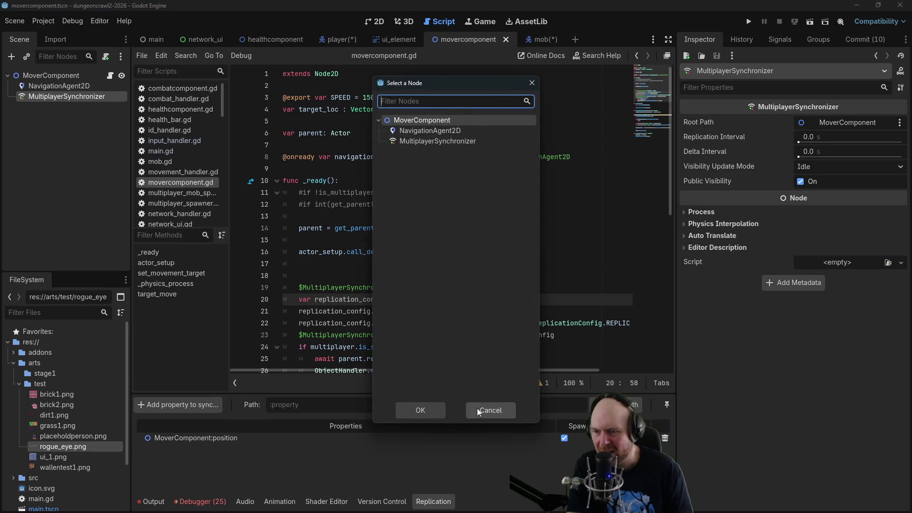
pyautogui.click(482, 410)
pyautogui.click(900, 122)
pyautogui.click(846, 141)
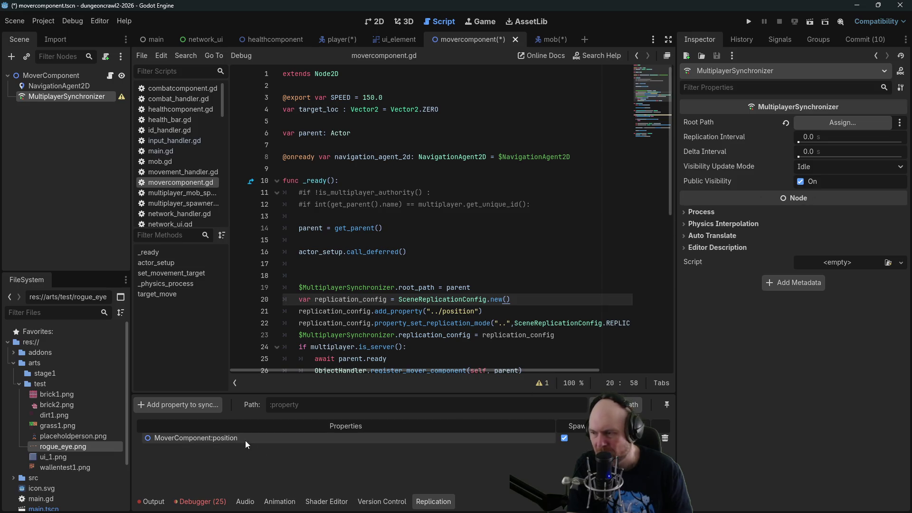
pyautogui.click(666, 438)
pyautogui.click(432, 269)
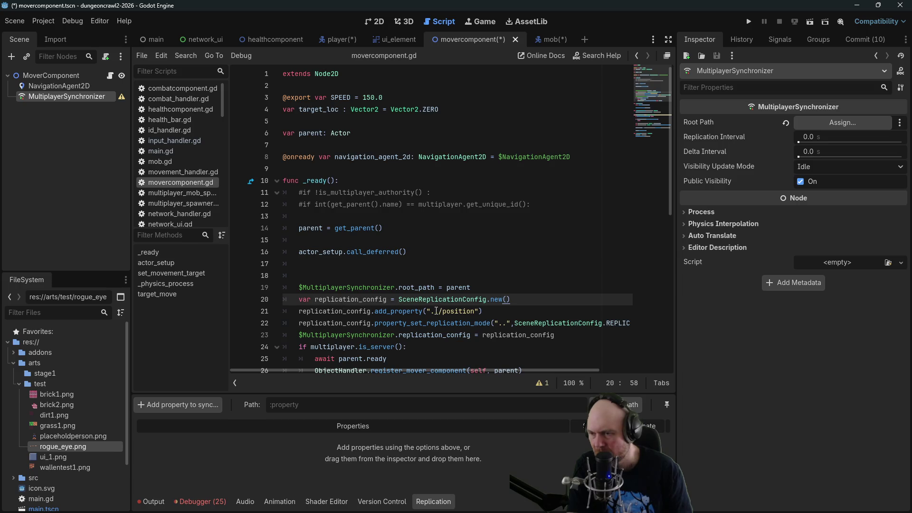
# Change the add_property path to plain "position", save, and run the project.
pyautogui.doubleClick(434, 311)
pyautogui.press('Delete')
pyautogui.press('Delete')
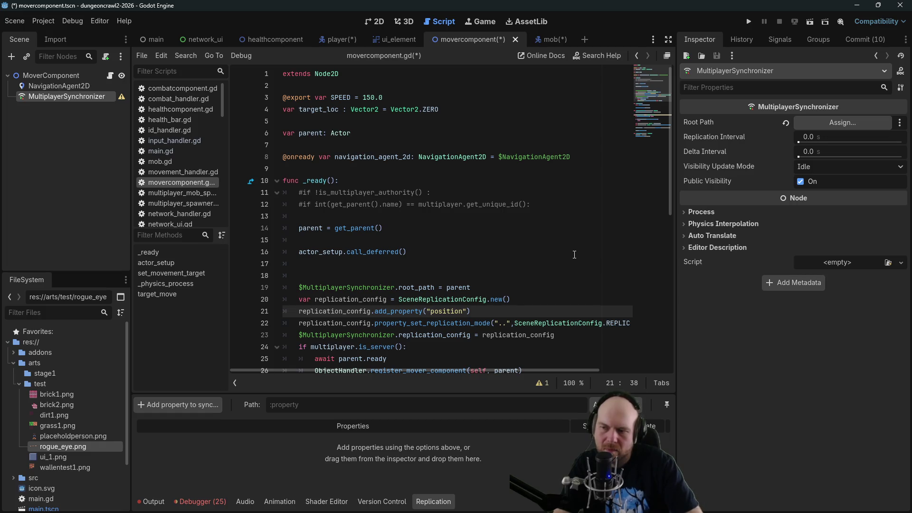
pyautogui.press('Down')
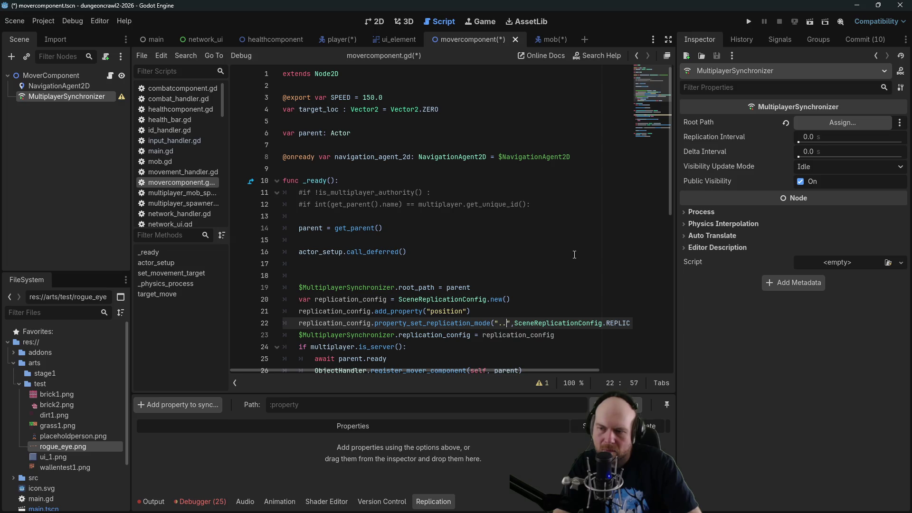
pyautogui.hotkey('ctrl', 's')
pyautogui.scroll(-1, 553, 260)
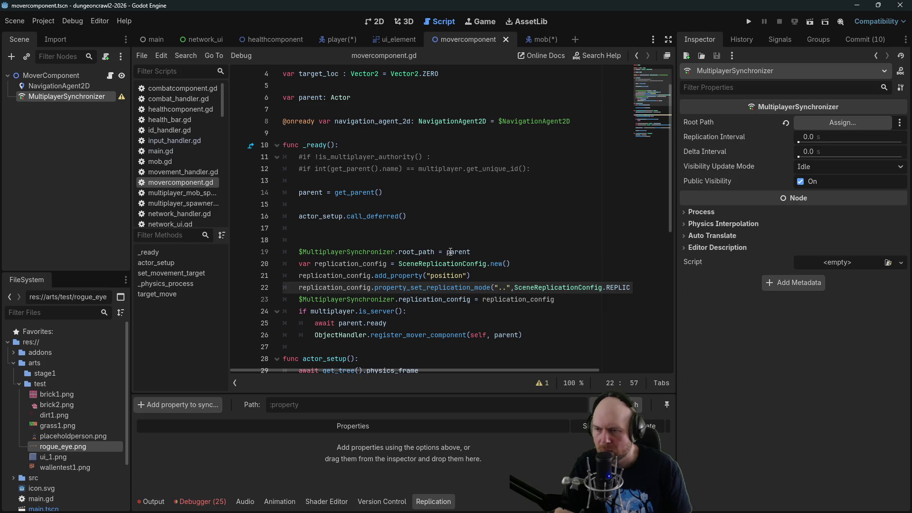
pyautogui.click(749, 21)
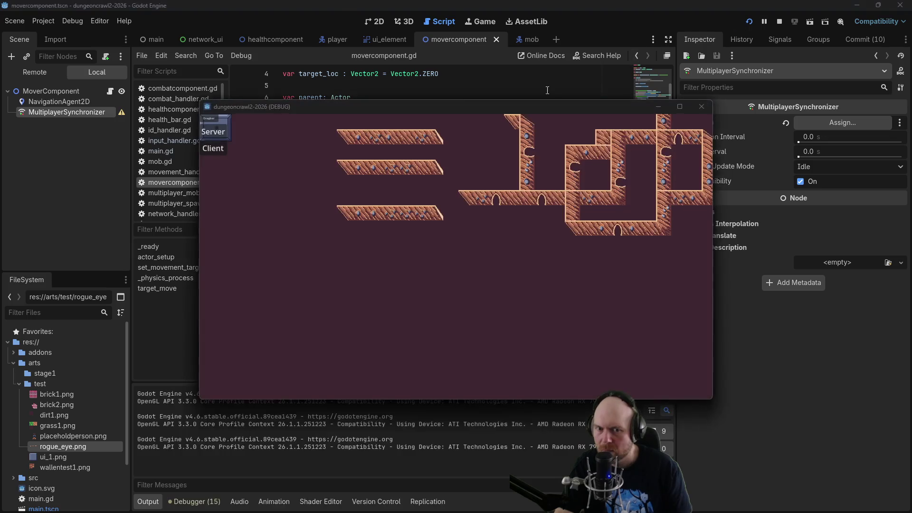
# After the server run errors, set line 19's root_path to the string ".." instead of parent.
pyautogui.click(208, 134)
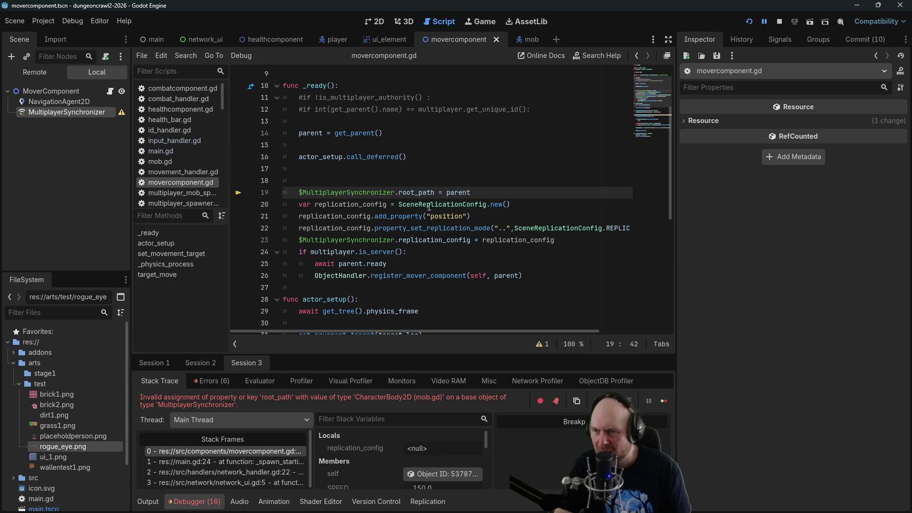
pyautogui.doubleClick(447, 192)
pyautogui.write('"')
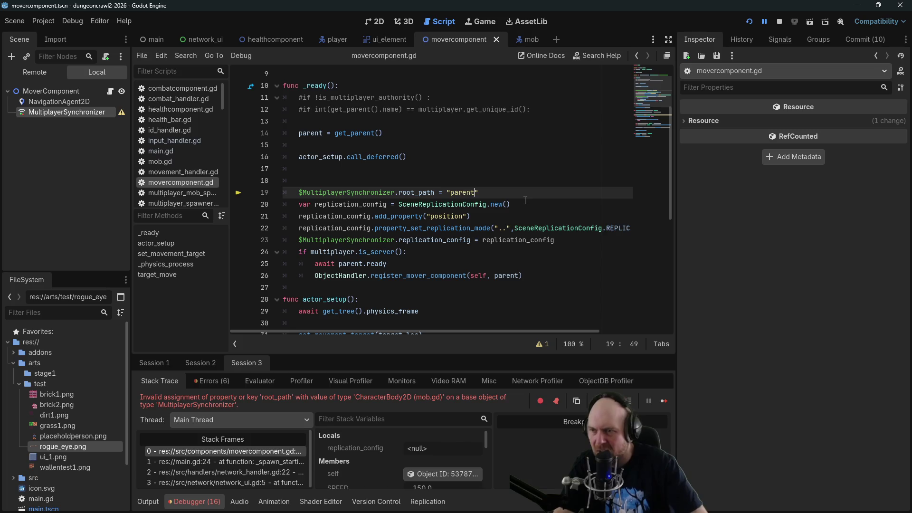
pyautogui.press('BackSpace')
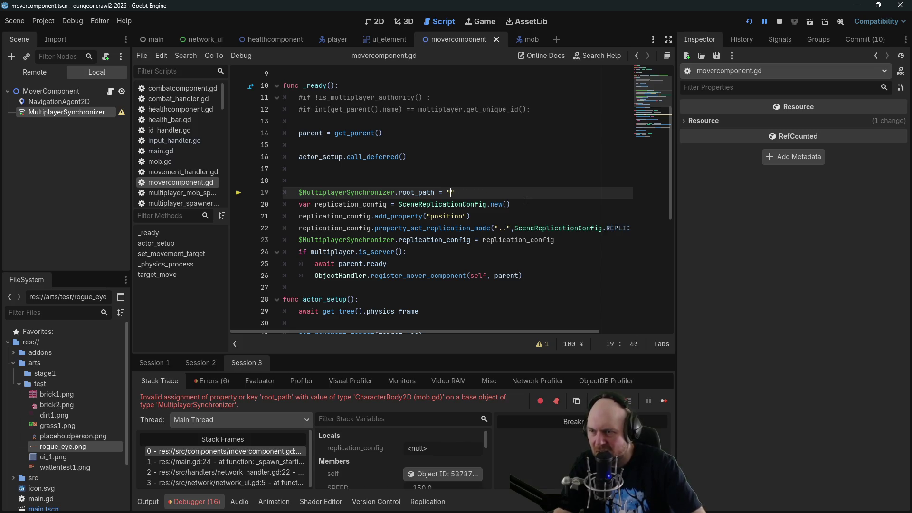
pyautogui.write('..')
pyautogui.click(584, 156)
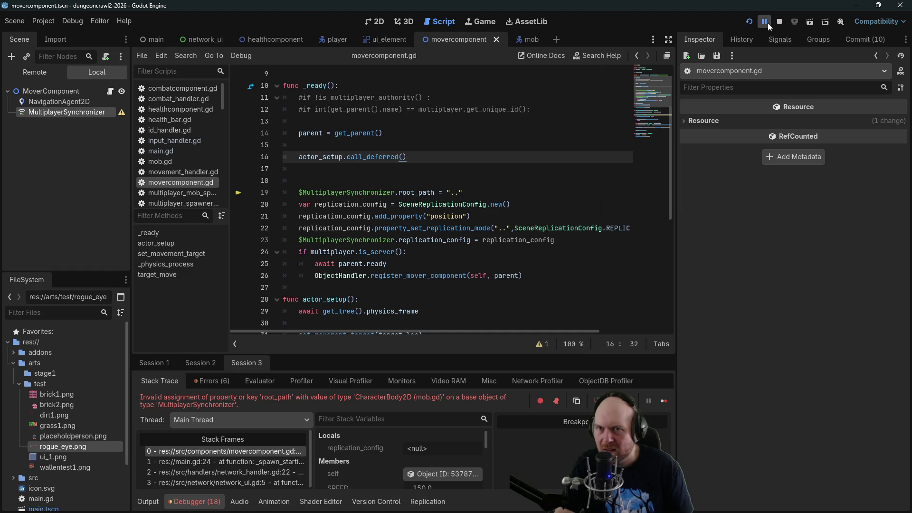
# Rerun the game, host a server and join a client, move the player around, then stop.
pyautogui.click(750, 22)
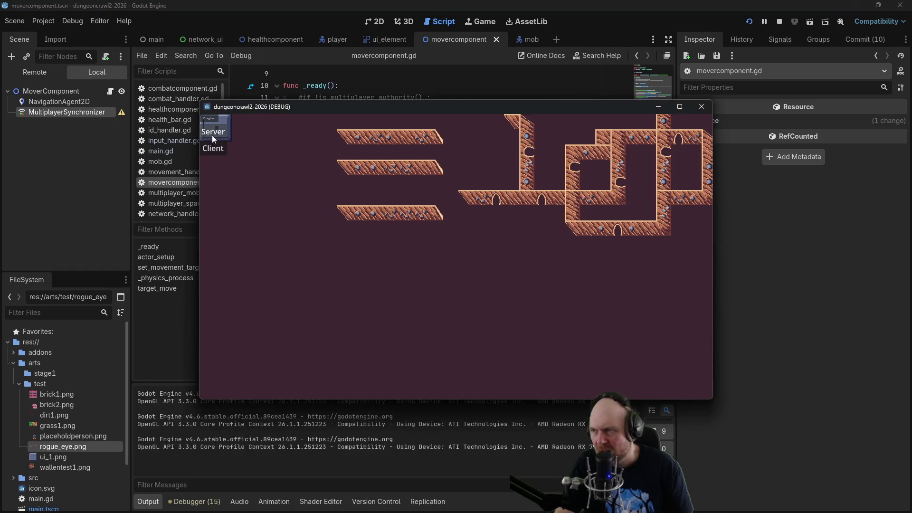
pyautogui.click(213, 136)
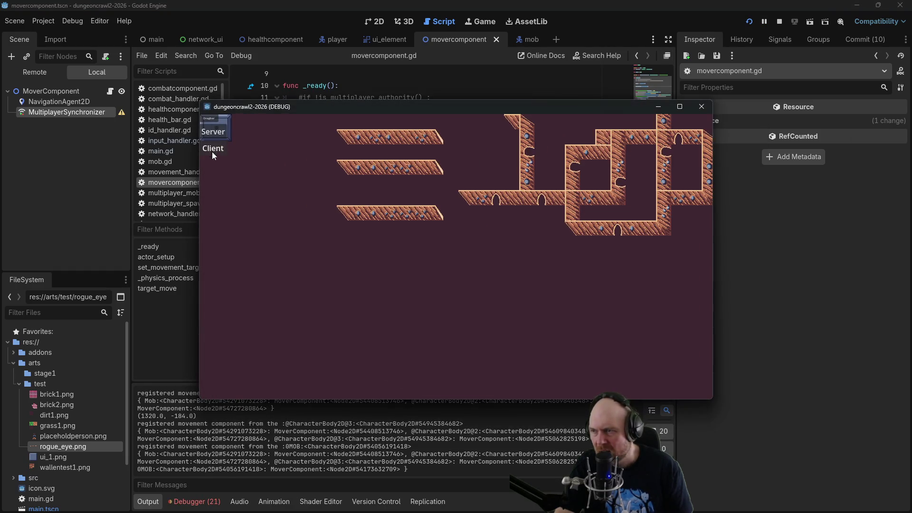
pyautogui.click(212, 148)
pyautogui.click(387, 201)
pyautogui.click(509, 248)
pyautogui.click(539, 295)
pyautogui.click(371, 324)
pyautogui.click(266, 295)
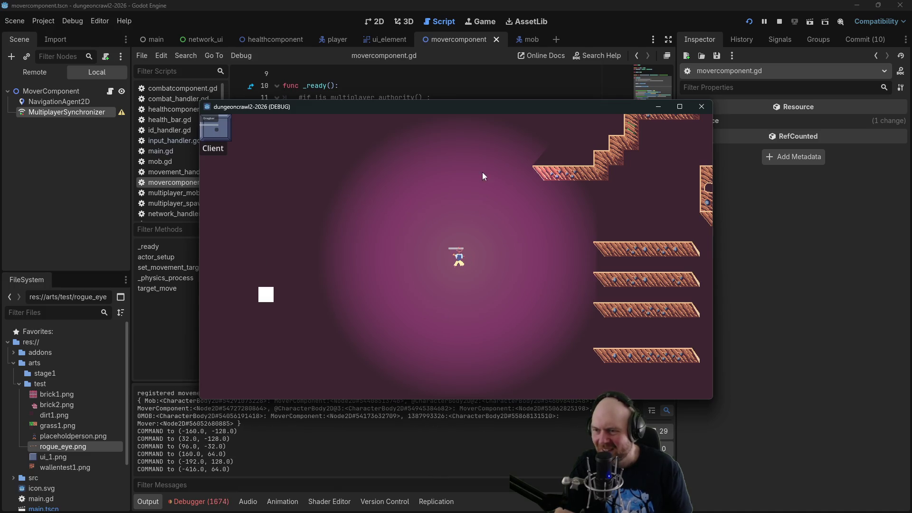
pyautogui.click(523, 240)
pyautogui.click(508, 299)
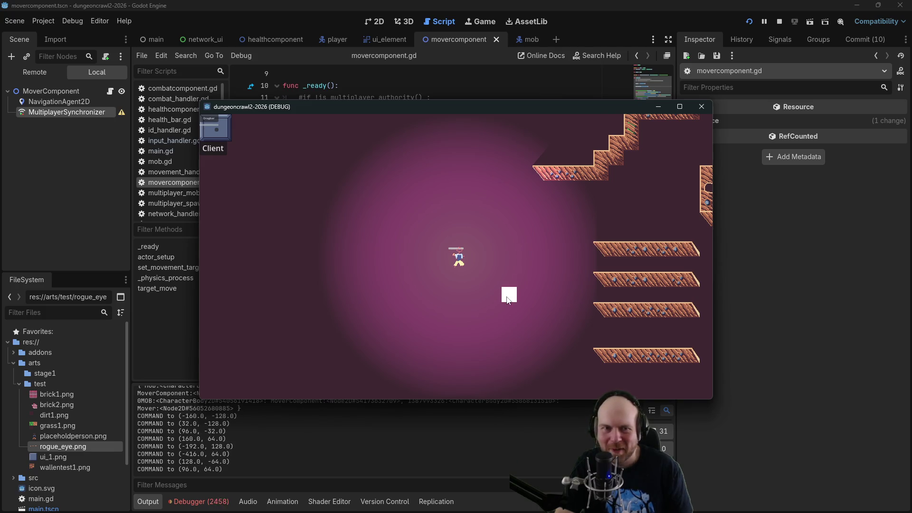
pyautogui.click(781, 22)
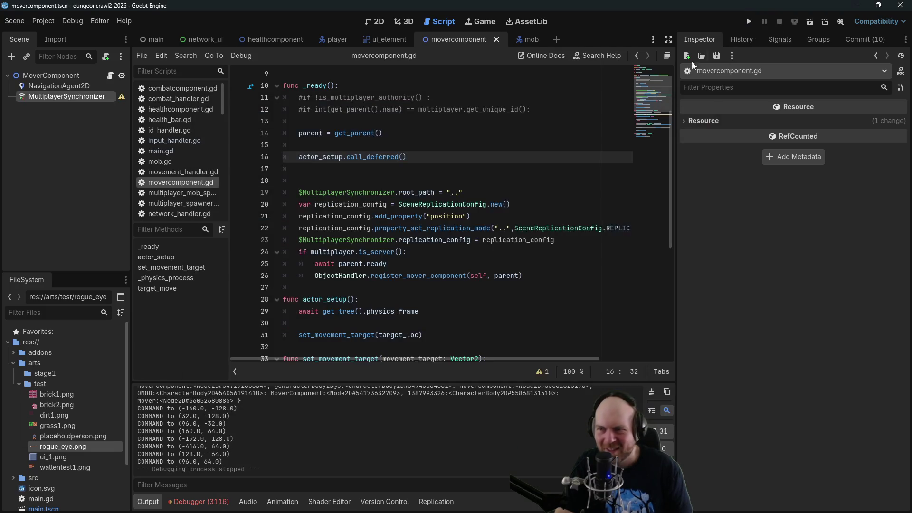
# Rerun with F5, host and join again, move the player, and show the Remote scene tree.
pyautogui.click(457, 192)
pyautogui.press('F5')
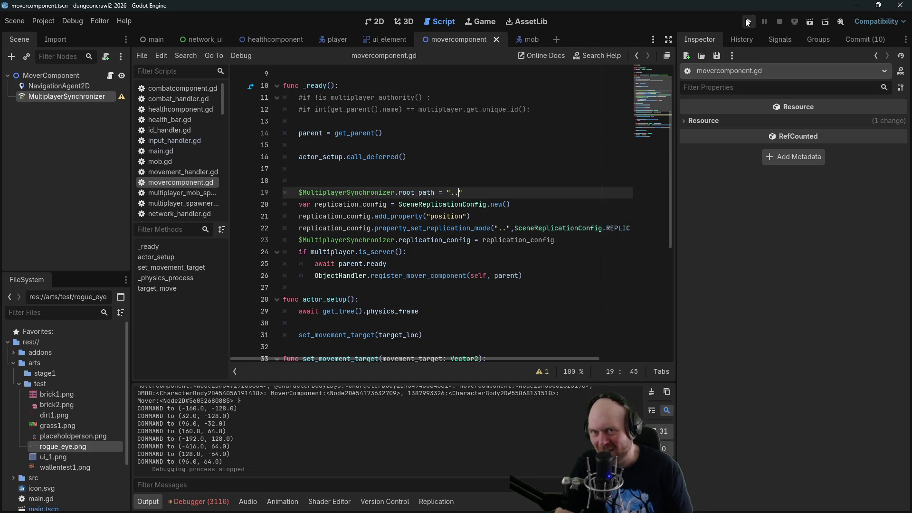
pyautogui.click(218, 131)
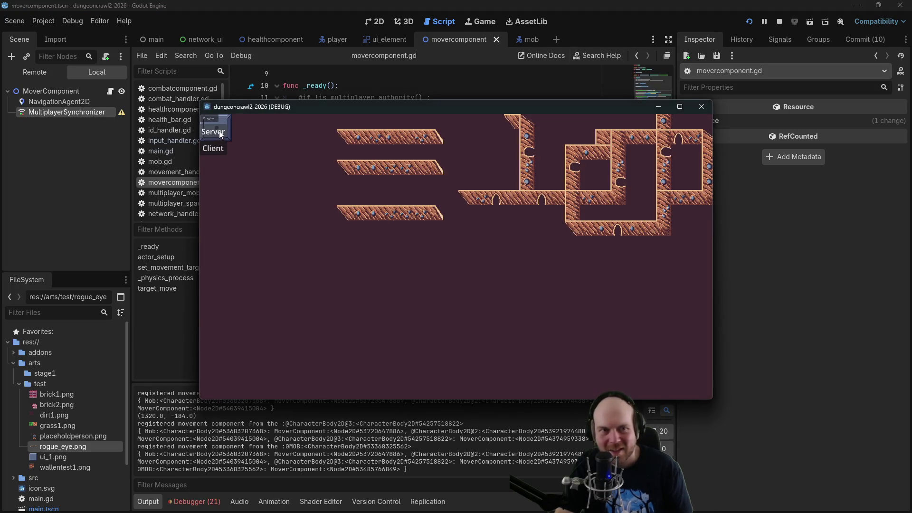
pyautogui.moveTo(408, 124); pyautogui.dragTo(911, 117)
pyautogui.click(213, 148)
pyautogui.click(453, 238)
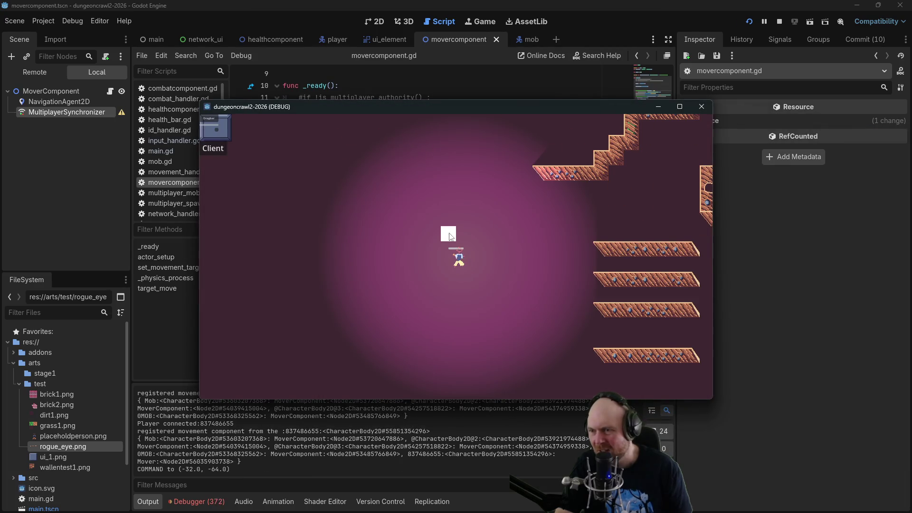
pyautogui.click(50, 72)
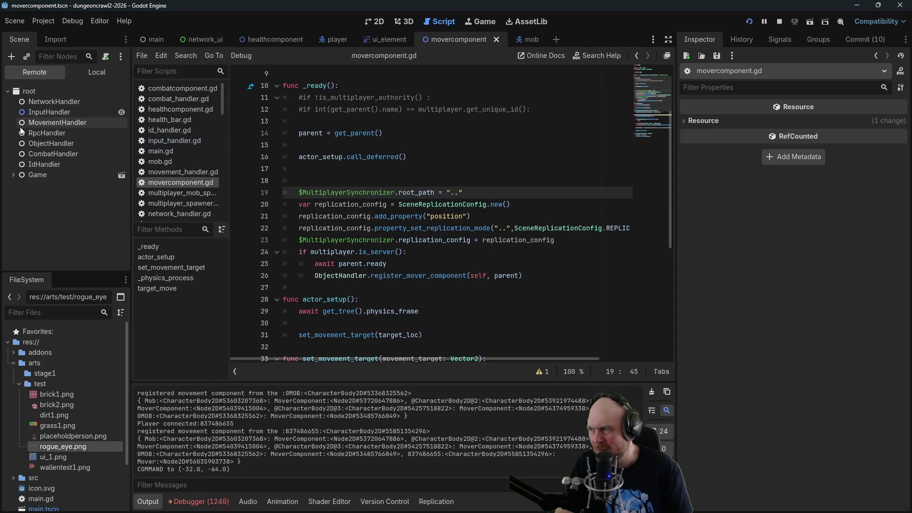
# In the Remote tree, inspect Game > player > Mover's MultiplayerSynchronizer root path, then stop the game.
pyautogui.click(13, 175)
pyautogui.scroll(-1, 36, 216)
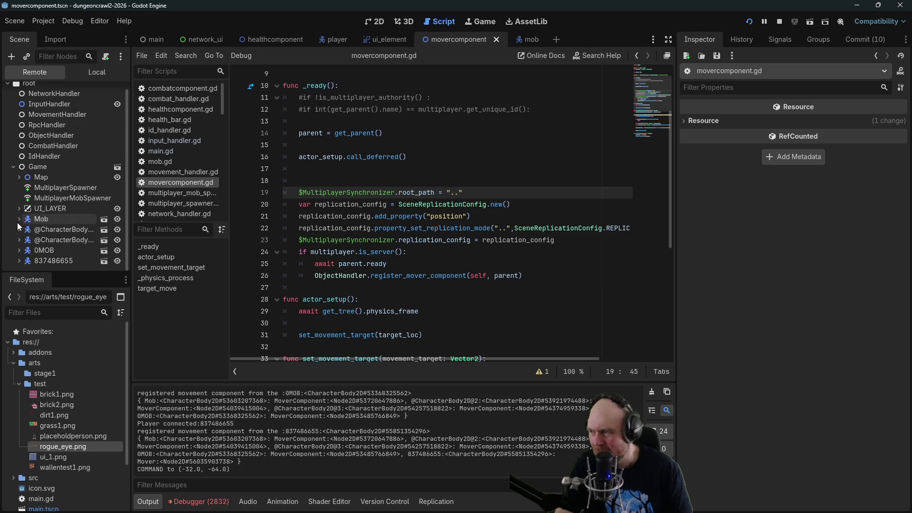
pyautogui.click(19, 261)
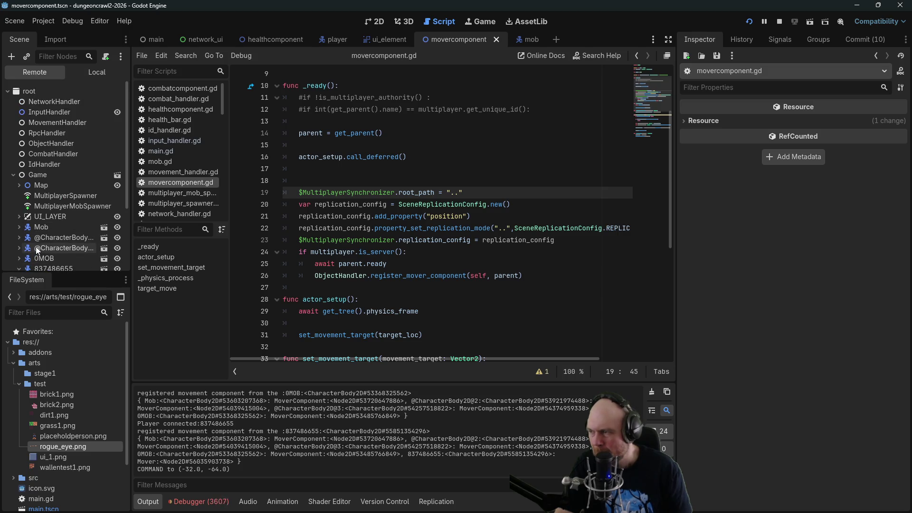
pyautogui.scroll(-2, 78, 238)
pyautogui.scroll(-3, 85, 235)
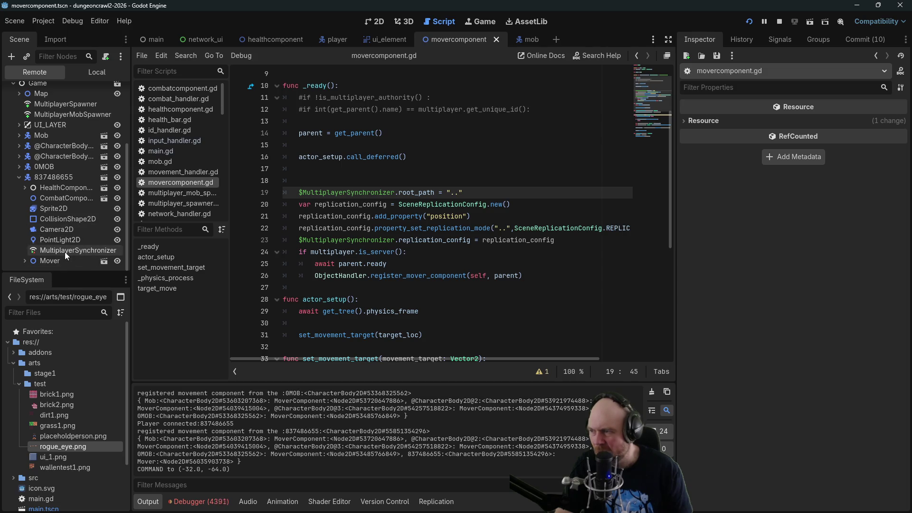
pyautogui.click(62, 252)
pyautogui.click(25, 261)
pyautogui.scroll(-1, 50, 254)
pyautogui.click(64, 259)
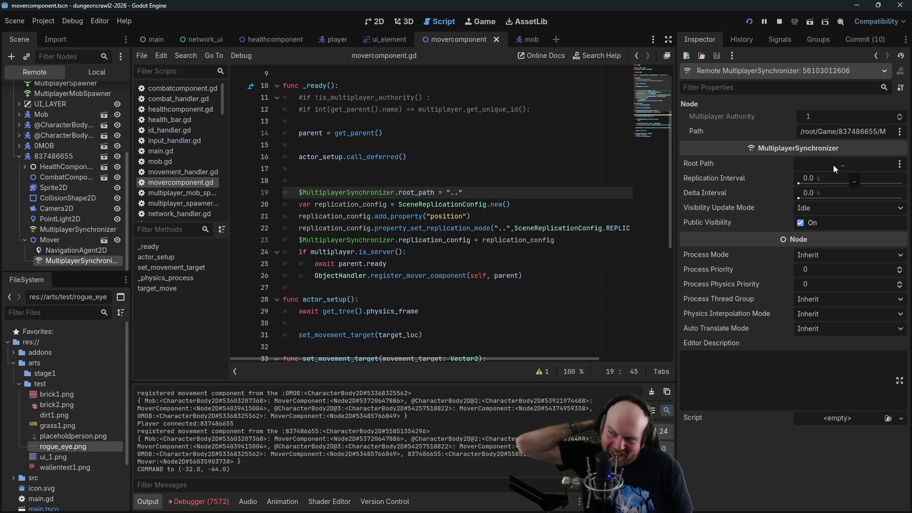
pyautogui.click(44, 240)
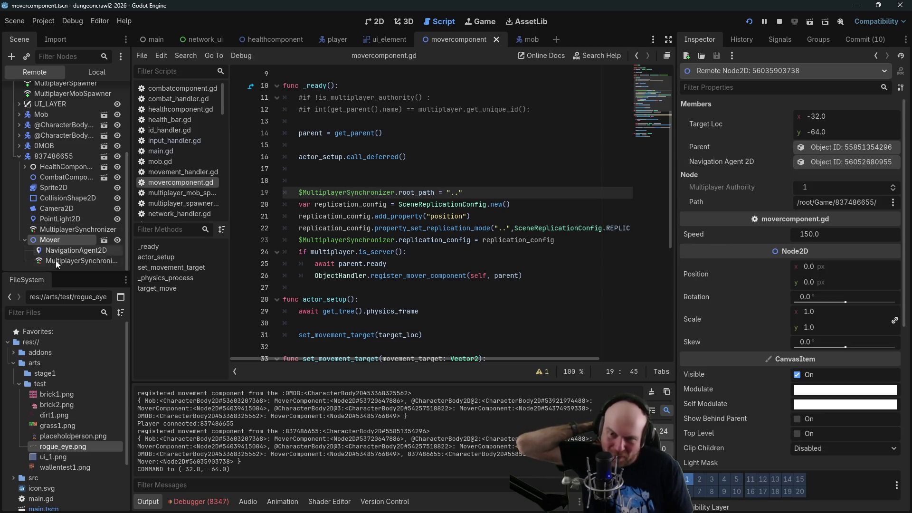
pyautogui.click(55, 261)
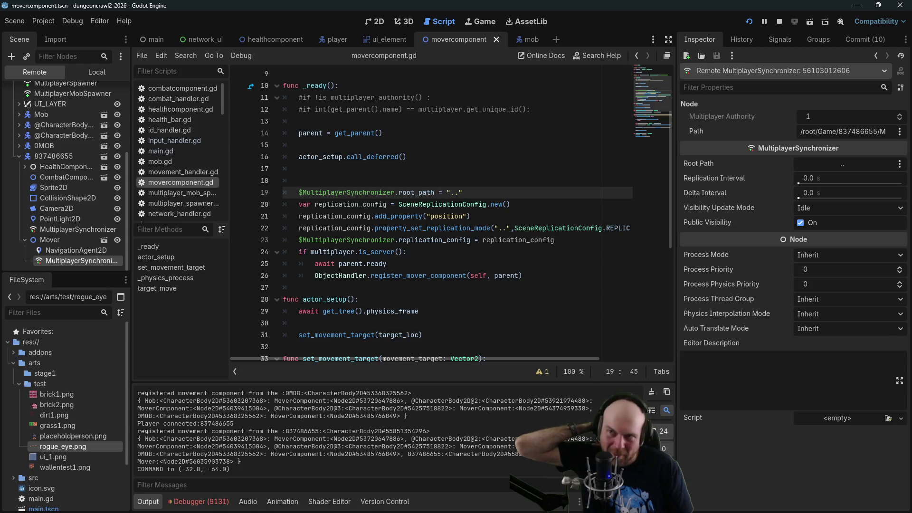
pyautogui.click(779, 21)
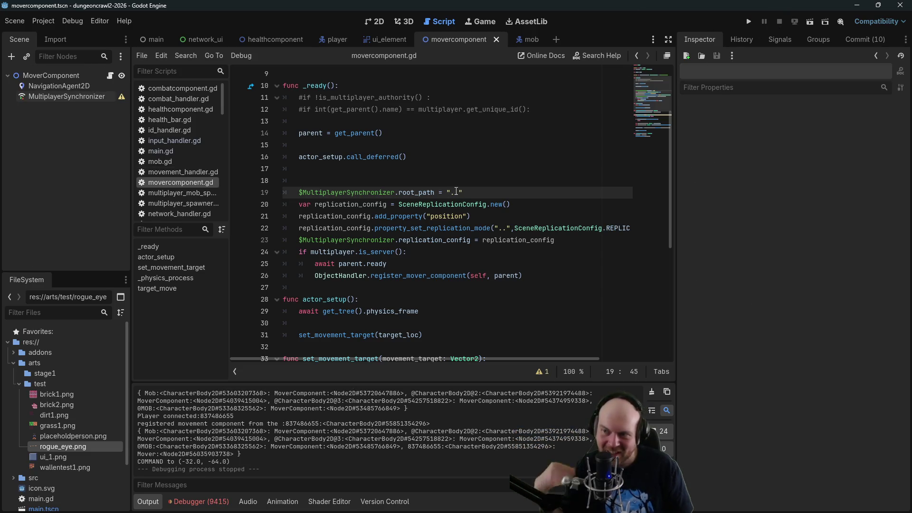
# Change the synchronizer paths on lines 19 and 22 to '../..' and save the script.
pyautogui.write('/..')
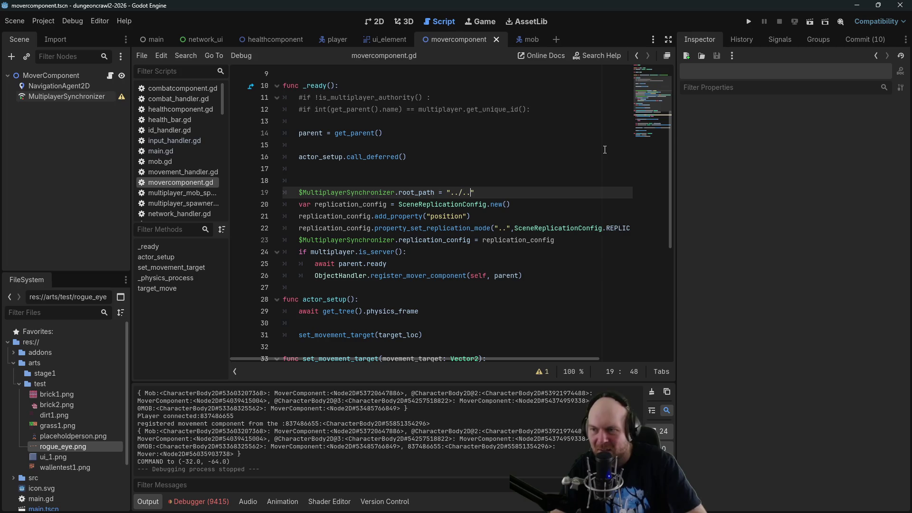
pyautogui.press('Down')
pyautogui.press('Down')
pyautogui.press('Down')
pyautogui.press('Right')
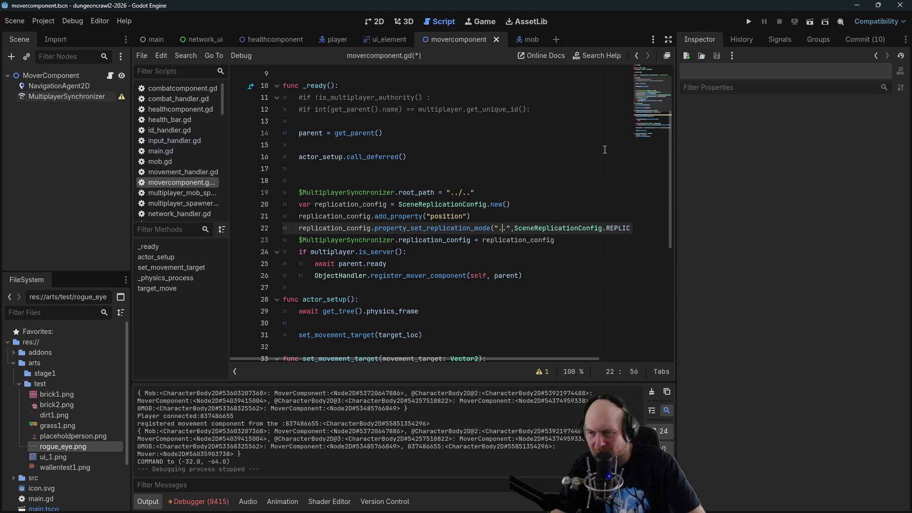
pyautogui.write('/..')
pyautogui.hotkey('ctrl', 's')
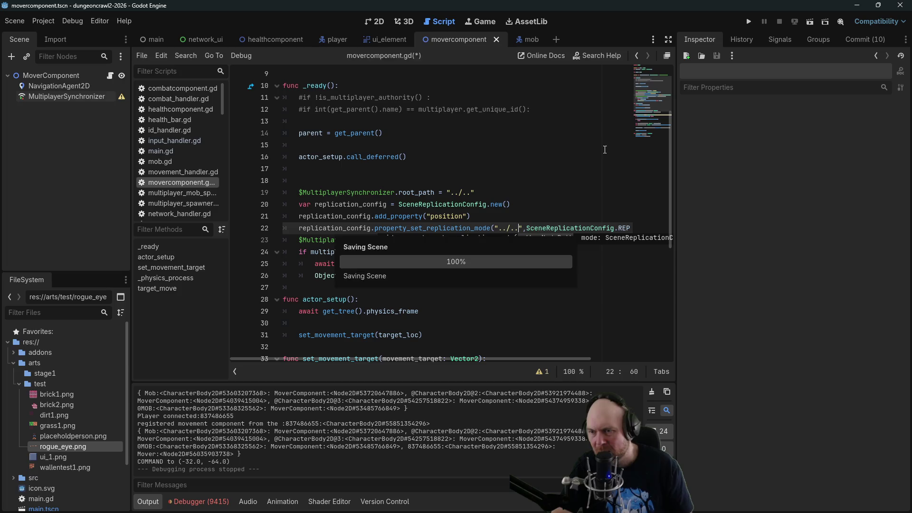
pyautogui.click(461, 184)
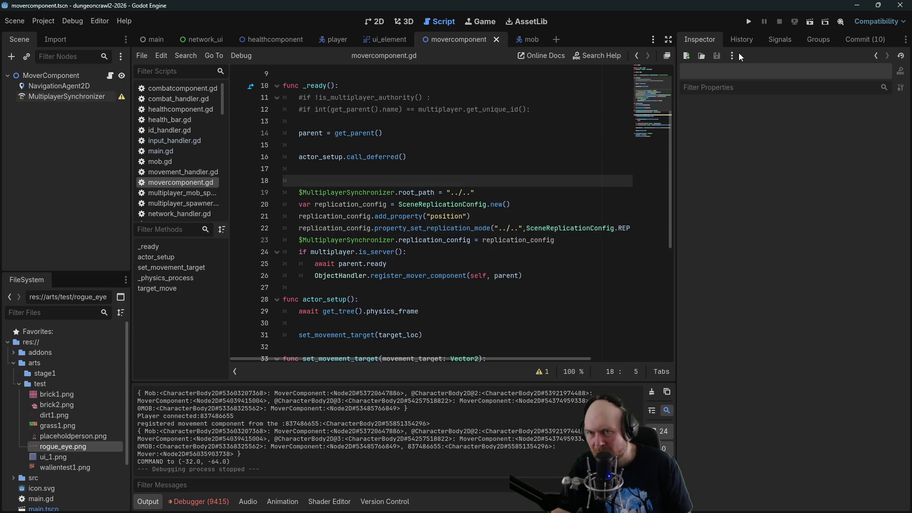
# Test-run the game with one window hosting as server and two clients joining, then stop it.
pyautogui.click(748, 27)
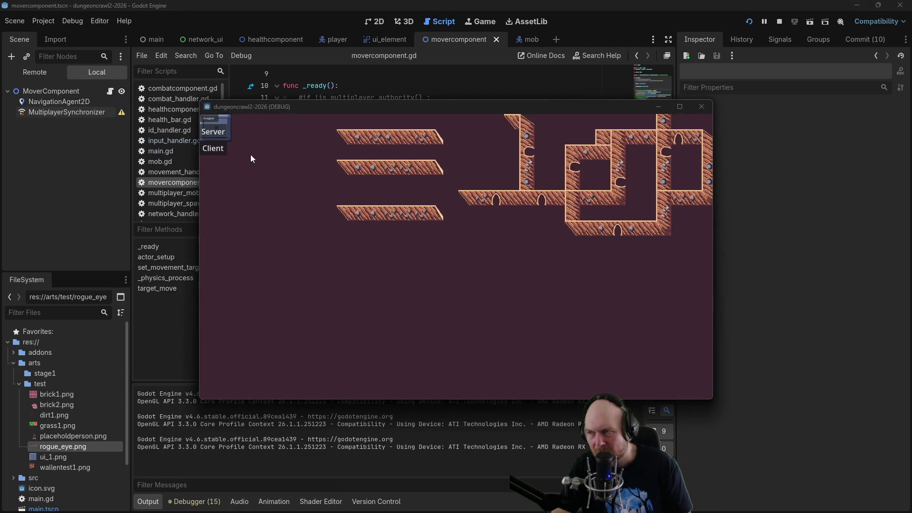
pyautogui.click(215, 138)
pyautogui.click(213, 149)
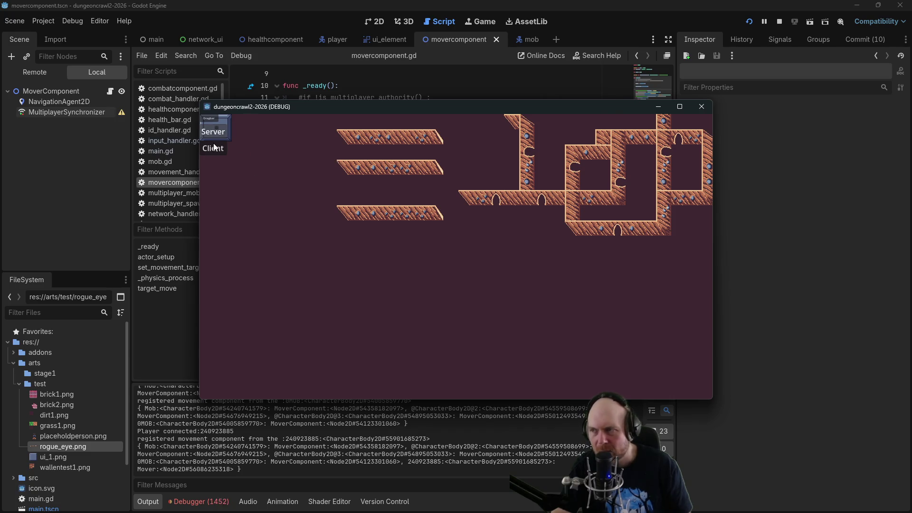
pyautogui.moveTo(299, 107)
pyautogui.mouseDown()
pyautogui.moveTo(489, 190)
pyautogui.moveTo(485, 204)
pyautogui.moveTo(911, 205)
pyautogui.mouseUp()
pyautogui.click(206, 156)
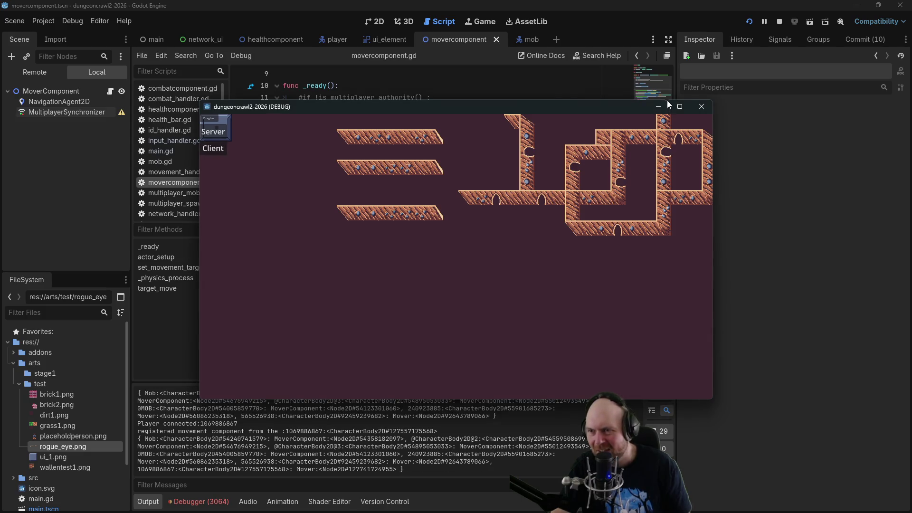
pyautogui.click(780, 21)
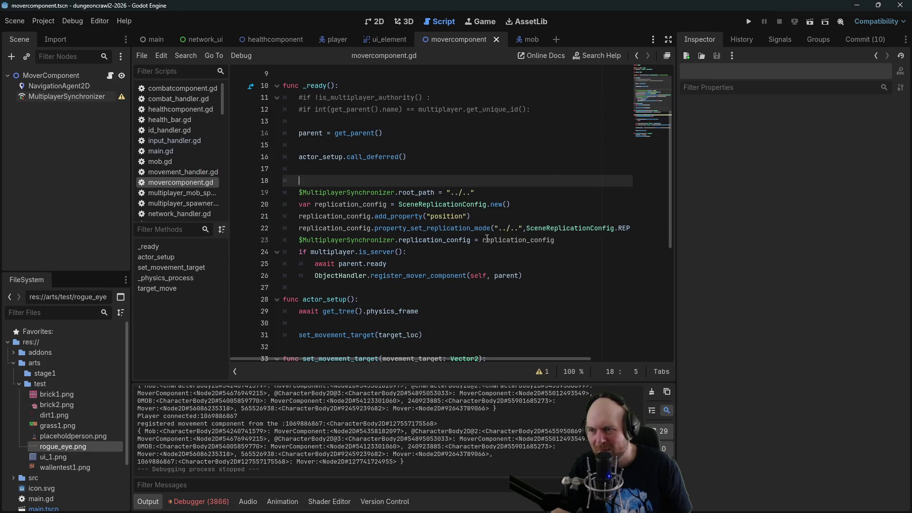
# Replace the '../..' path on line 22 with 'position' and save the script.
pyautogui.moveTo(499, 228); pyautogui.dragTo(520, 227)
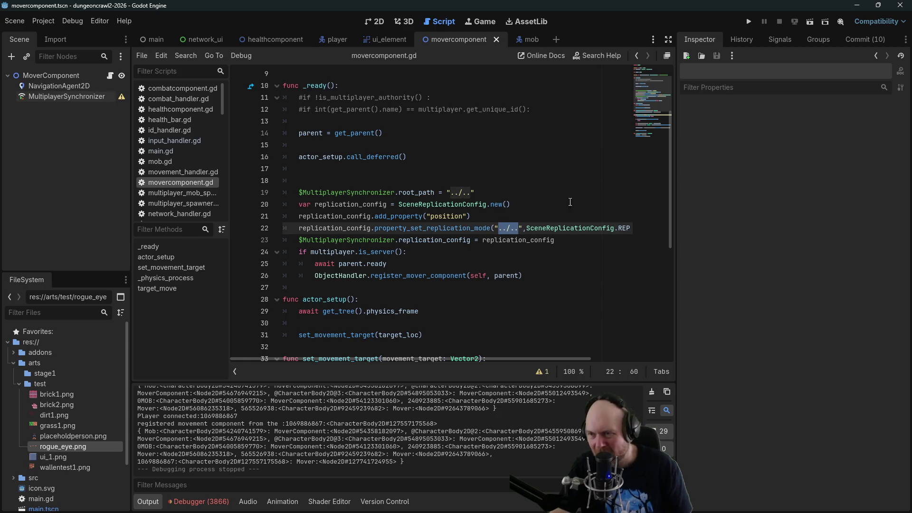
pyautogui.write('position')
pyautogui.hotkey('ctrl', 's')
pyautogui.click(651, 103)
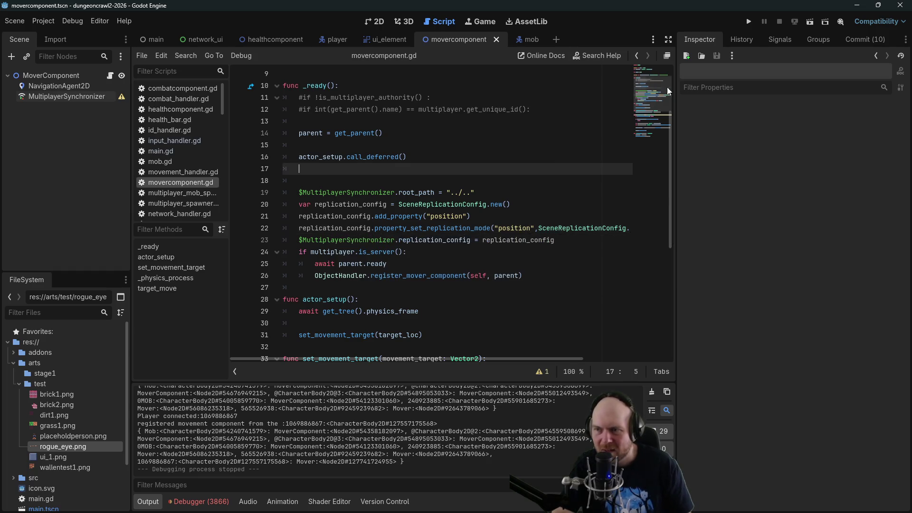
# Rerun the project, connect a client, and view the Remote scene tree.
pyautogui.click(750, 23)
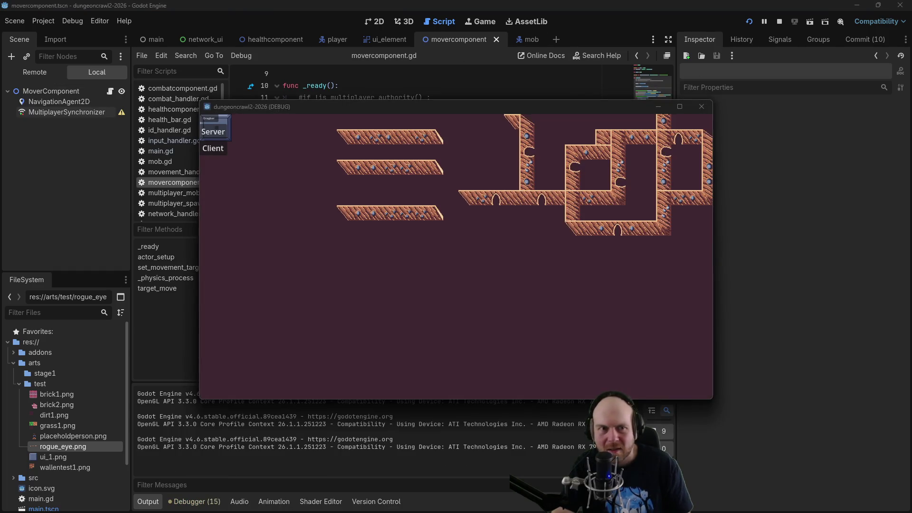
pyautogui.click(780, 21)
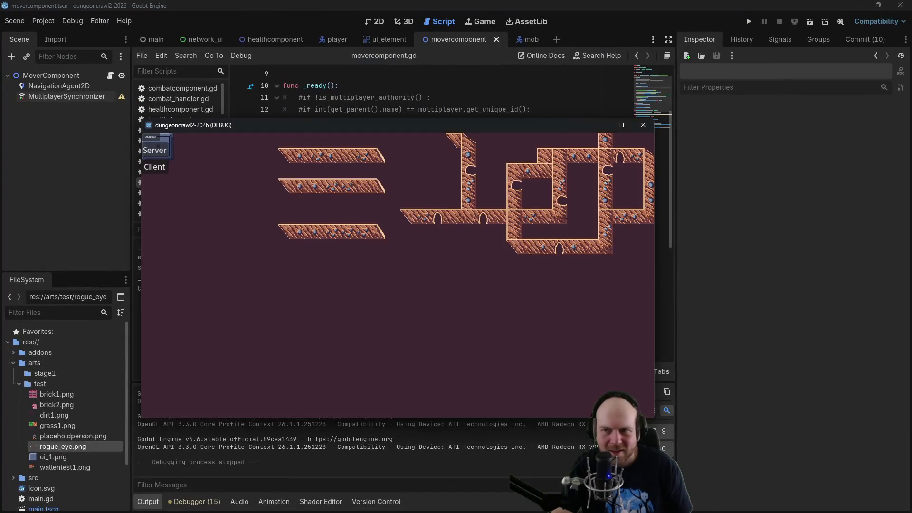
pyautogui.click(651, 126)
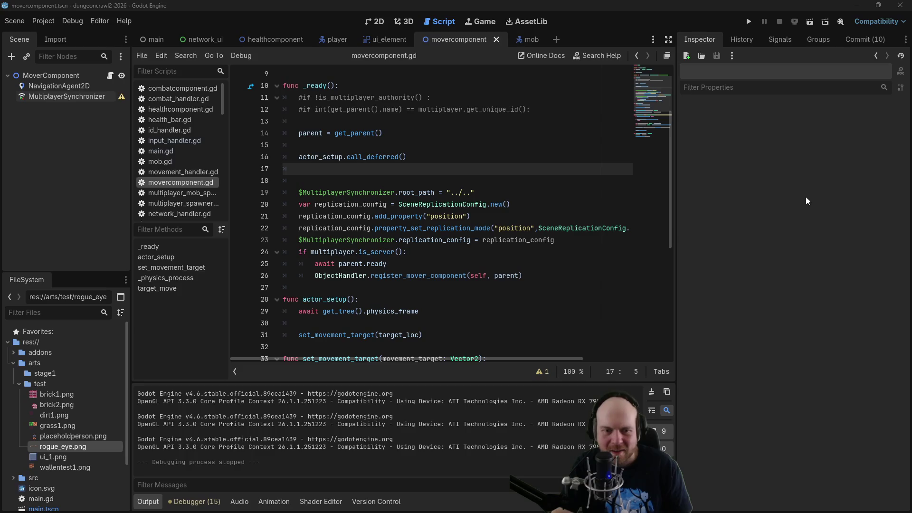
pyautogui.click(750, 21)
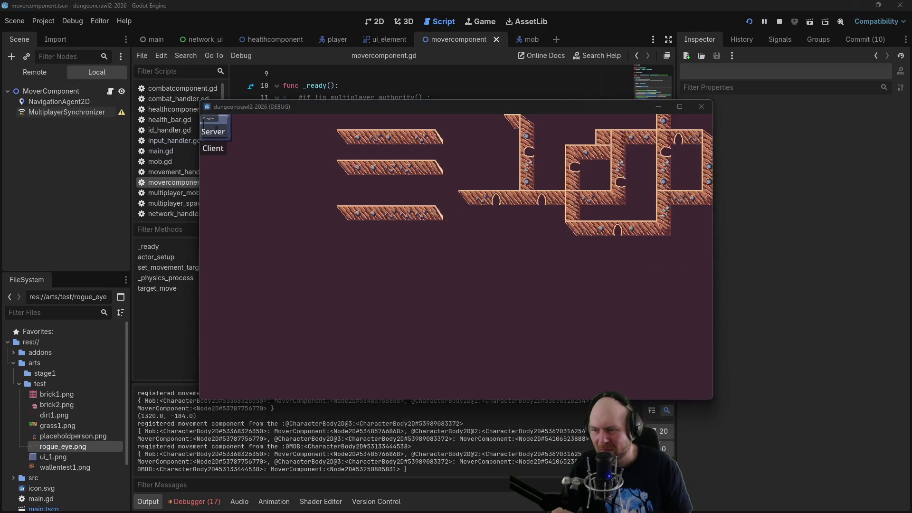
pyautogui.click(215, 149)
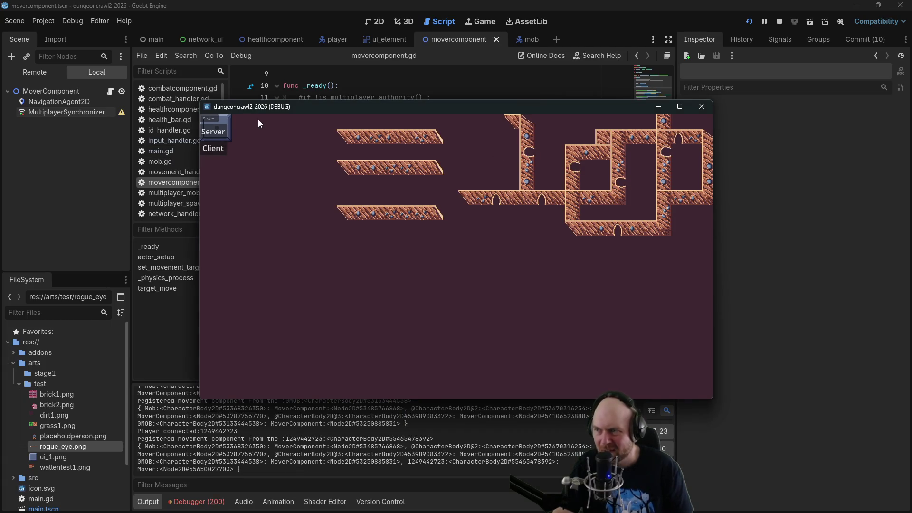
pyautogui.click(47, 73)
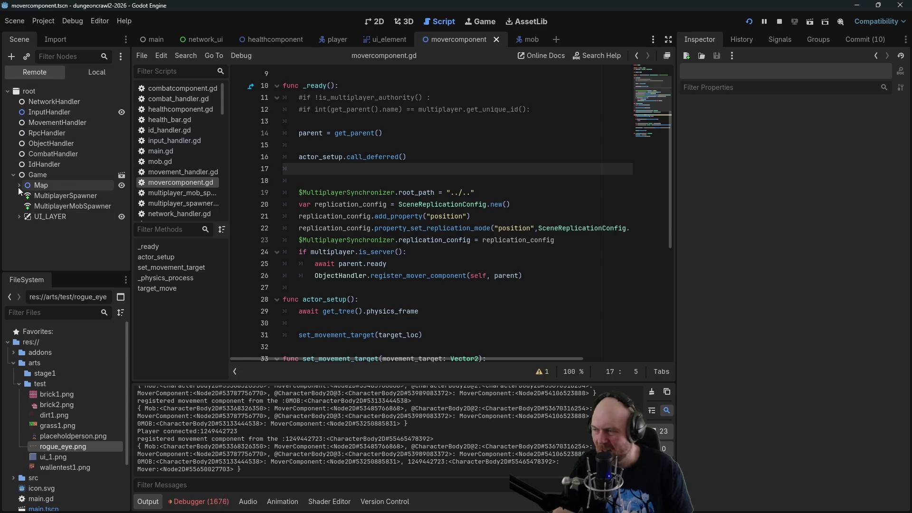
# Connect a second client to the server and switch to Debugger Session 2.
pyautogui.click(18, 216)
pyautogui.click(17, 216)
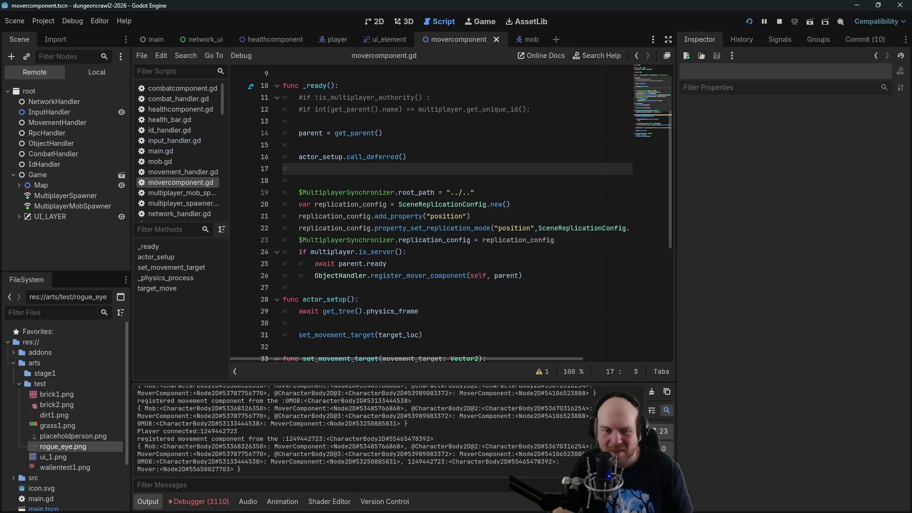
pyautogui.hotkey('alt', 'Tab')
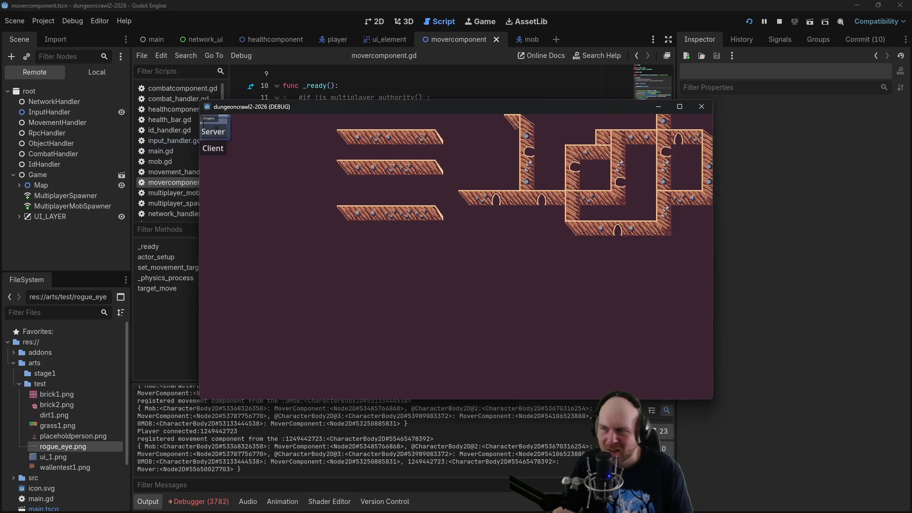
pyautogui.click(211, 147)
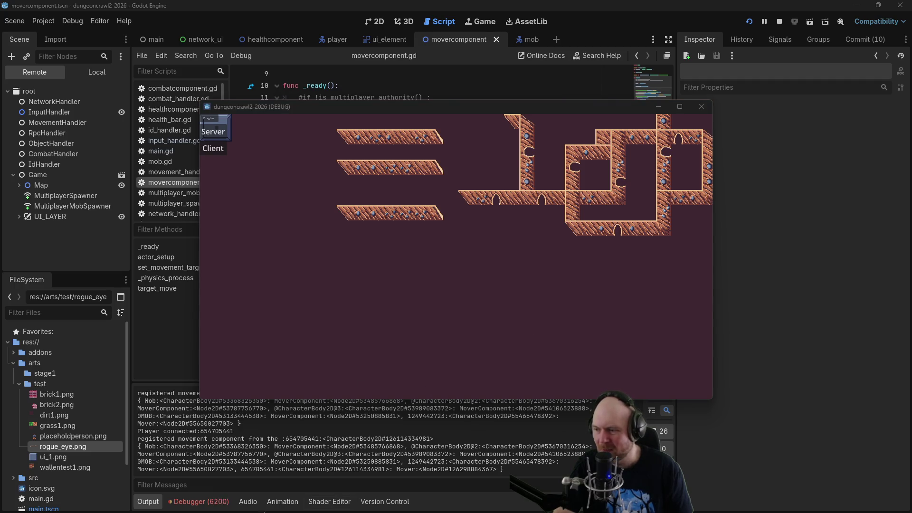
pyautogui.click(197, 502)
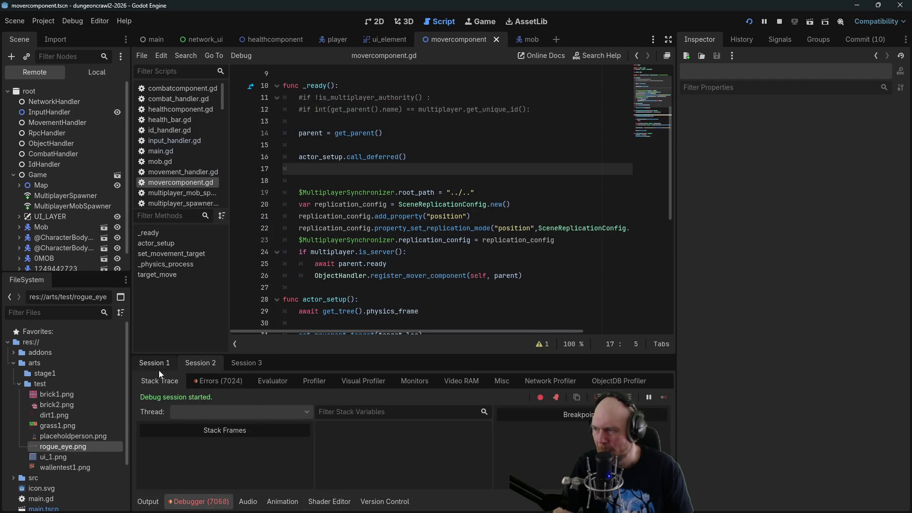
pyautogui.click(201, 364)
pyautogui.click(37, 142)
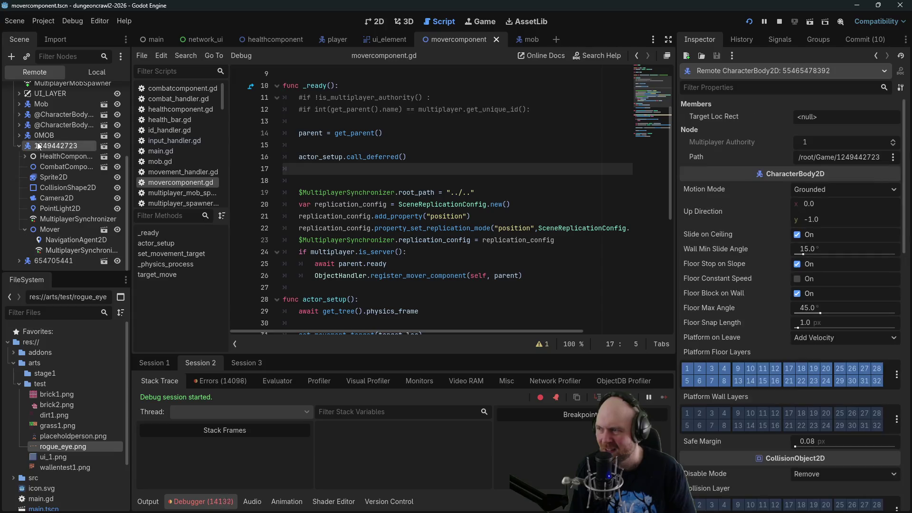
pyautogui.click(52, 251)
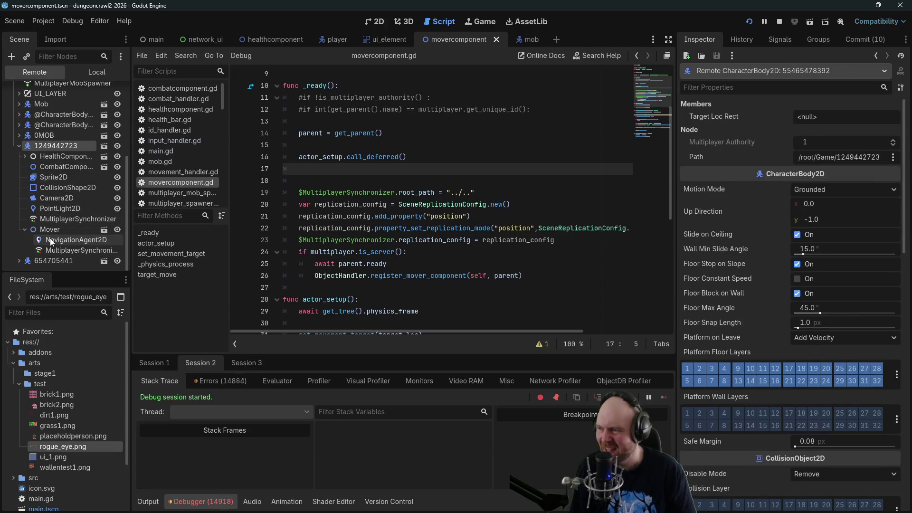
pyautogui.click(900, 163)
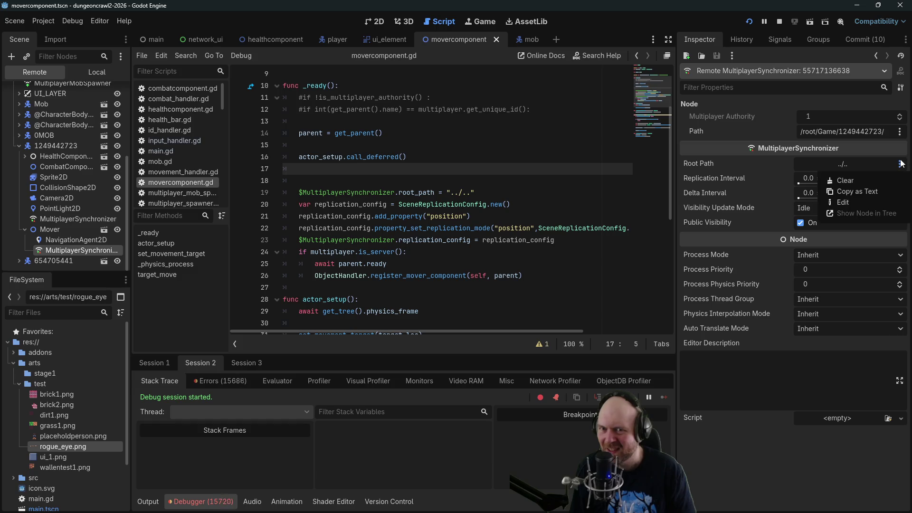
pyautogui.click(846, 158)
pyautogui.click(843, 165)
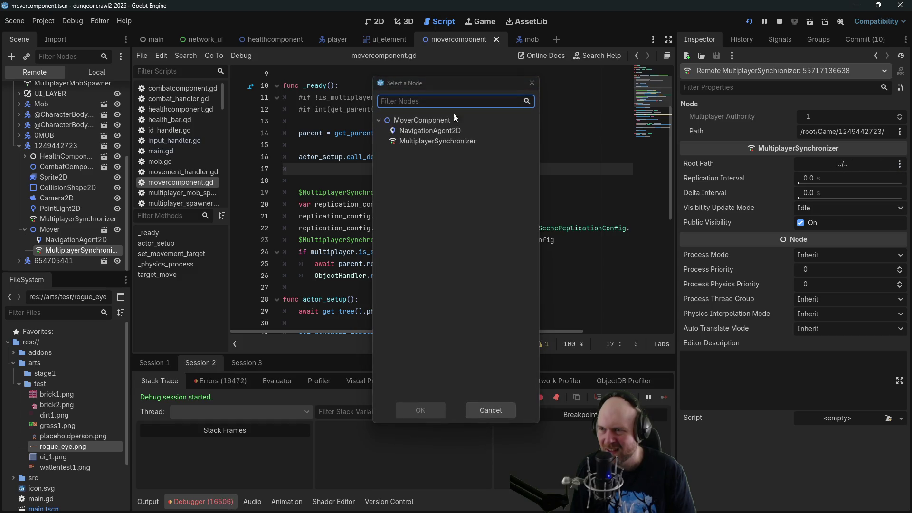
pyautogui.click(531, 83)
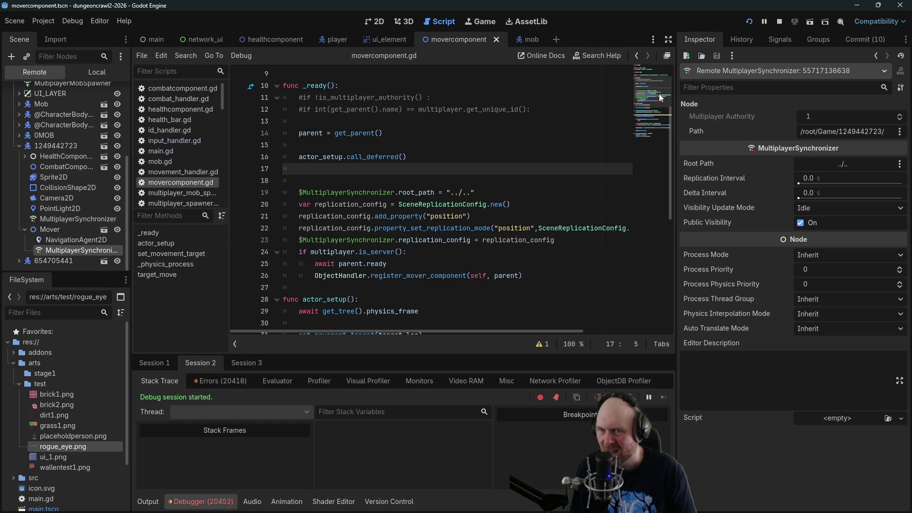
pyautogui.click(779, 21)
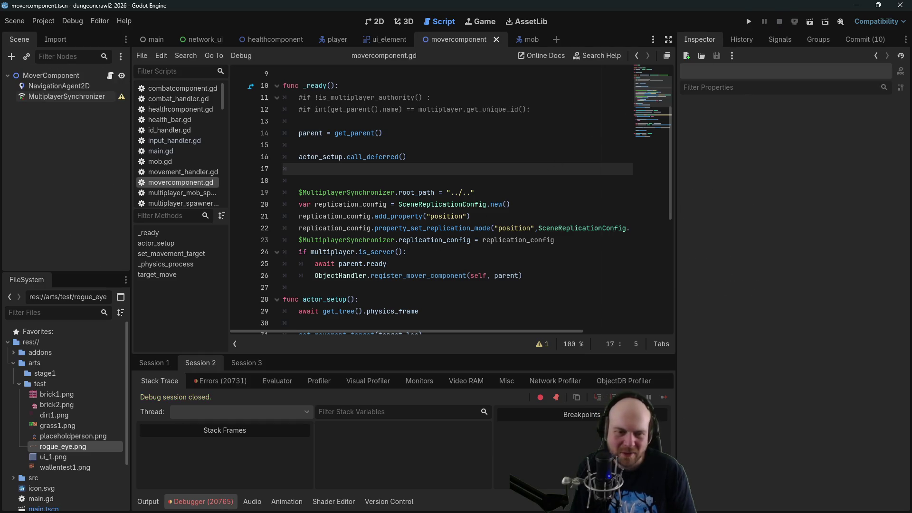
pyautogui.hotkey('alt', 'Tab')
# Search Google for 'godot multiplayersynchronizer synchronize outside of packedscene'.
pyautogui.moveTo(404, 114); pyautogui.dragTo(182, 113)
pyautogui.press('End')
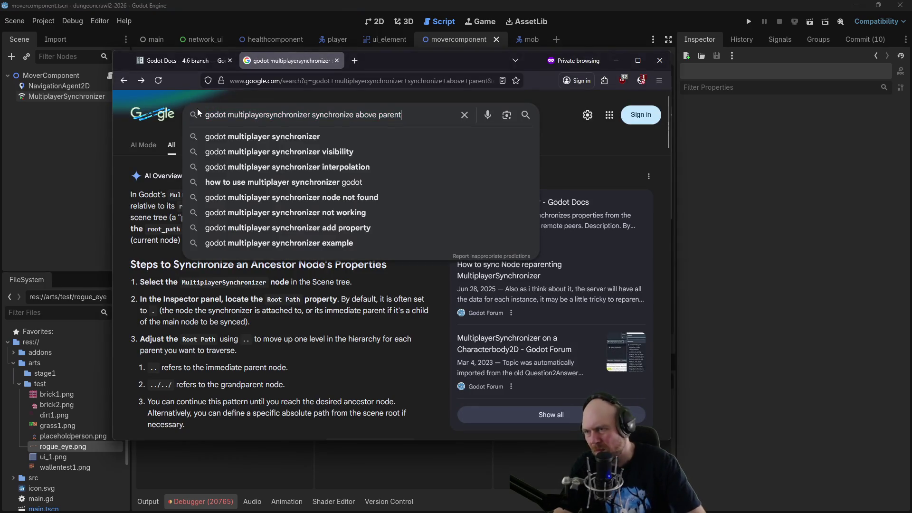
pyautogui.press('BackSpace')
pyautogui.press('BackSpace')
pyautogui.press('BackSpace')
pyautogui.press('BackSpace')
pyautogui.write('outsid')
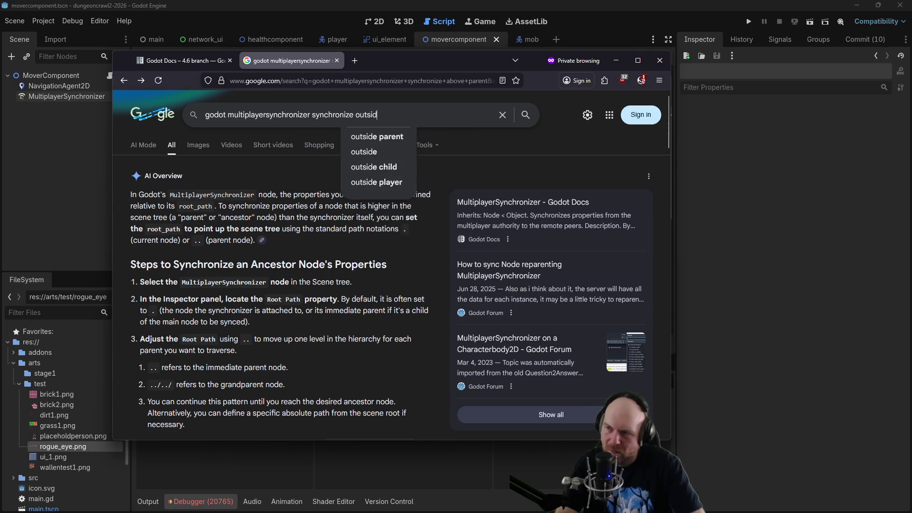
pyautogui.write('e of packedscene')
pyautogui.press('Return')
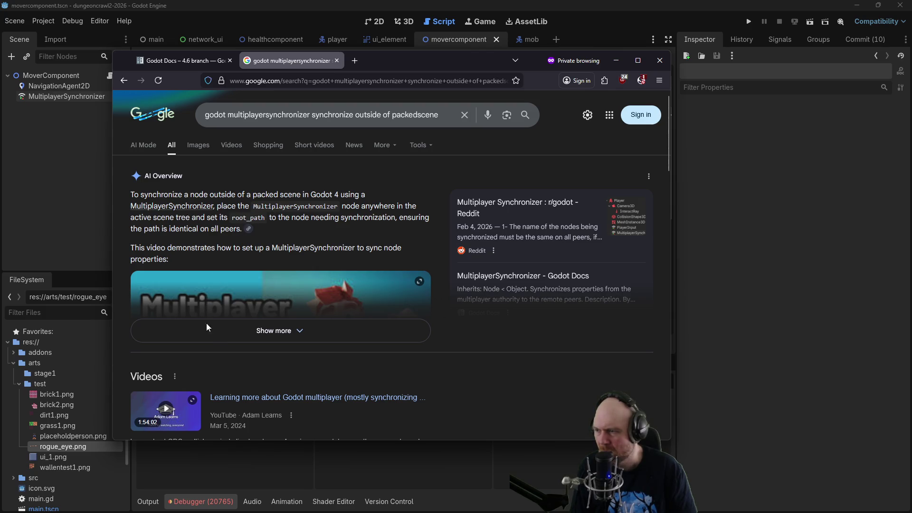
# Expand the AI Overview and read through its root_path setup steps.
pyautogui.click(268, 332)
pyautogui.scroll(-2, 256, 212)
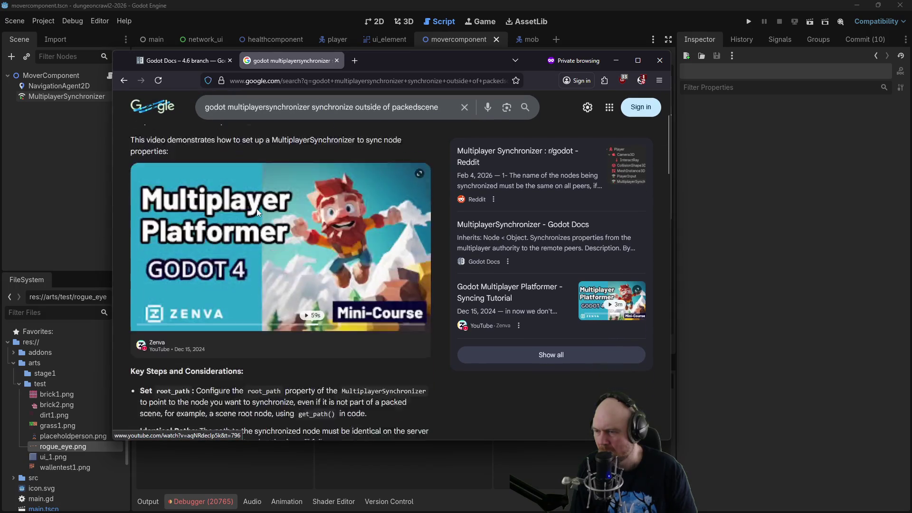
pyautogui.scroll(-2, 257, 211)
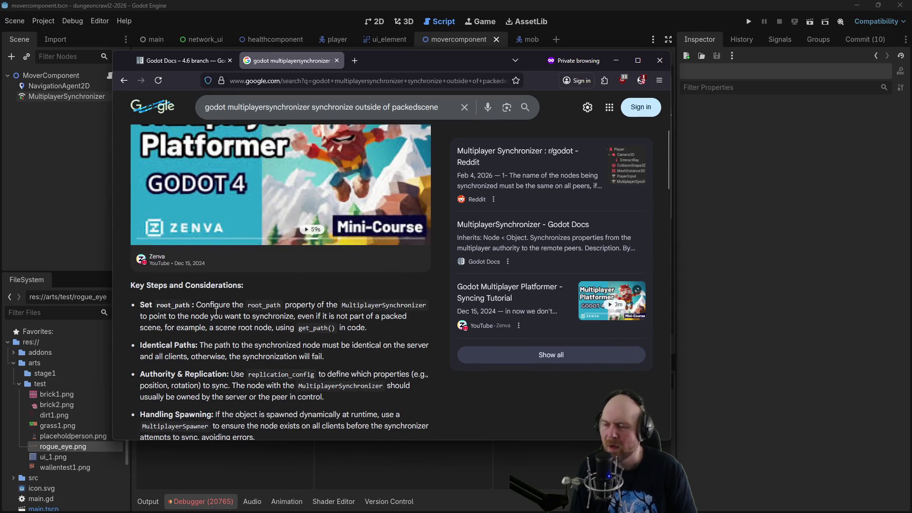
pyautogui.scroll(-1, 216, 311)
pyautogui.scroll(-1, 211, 316)
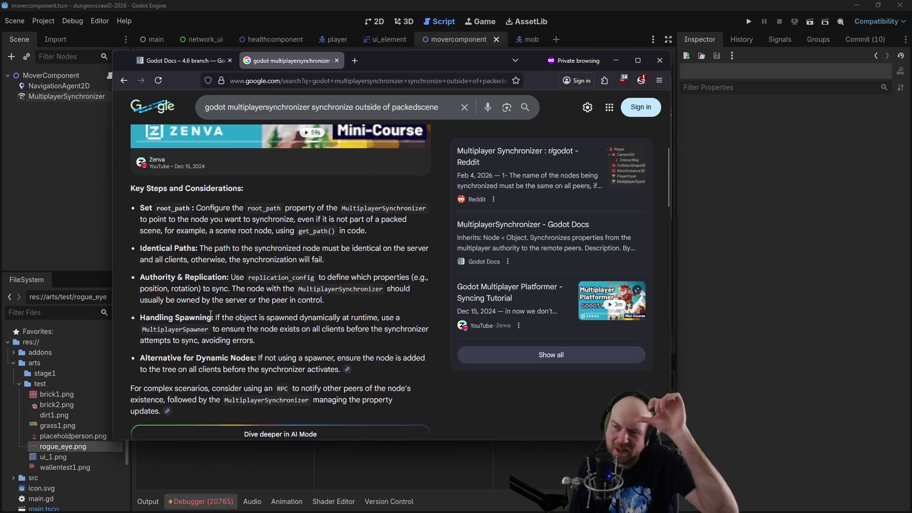
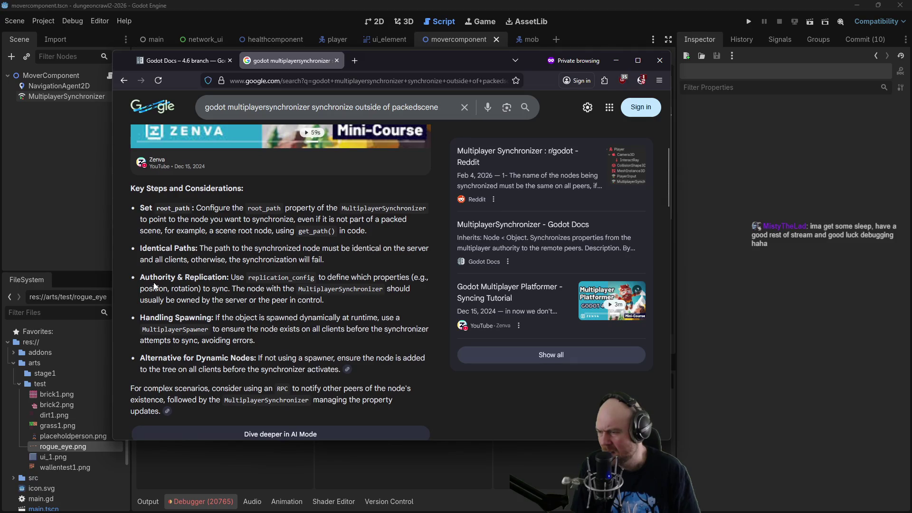
# Comment out replication lines 20–23 in movercomponent.gd and test-run the game as server.
pyautogui.click(617, 60)
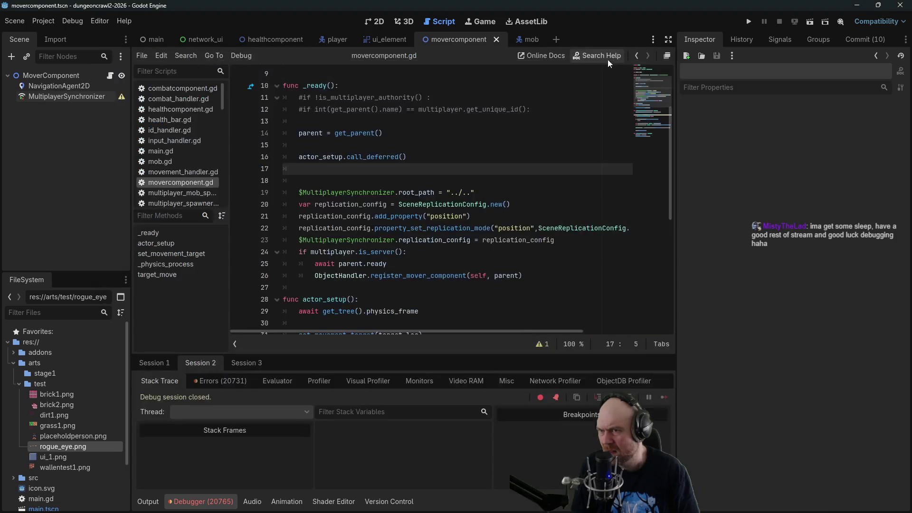
pyautogui.moveTo(285, 204); pyautogui.dragTo(578, 236)
pyautogui.hotkey('ctrl', 'k')
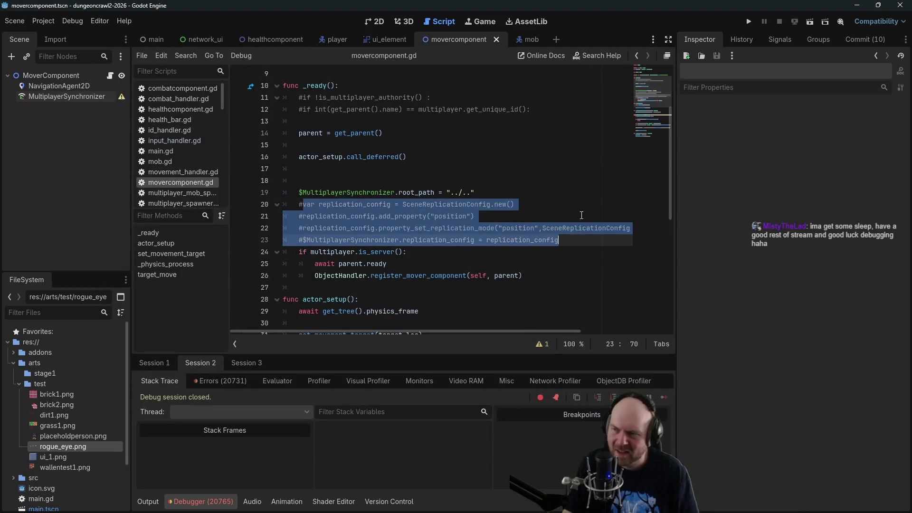
pyautogui.click(748, 21)
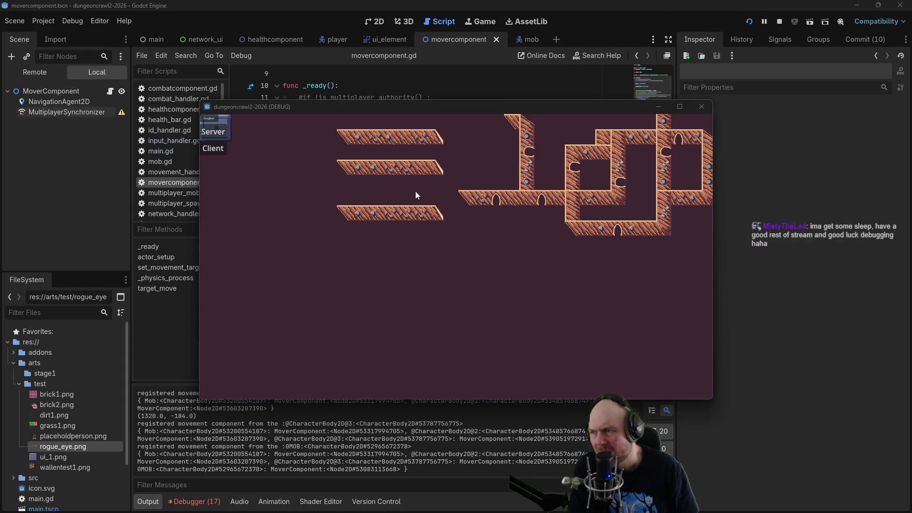
pyautogui.click(213, 132)
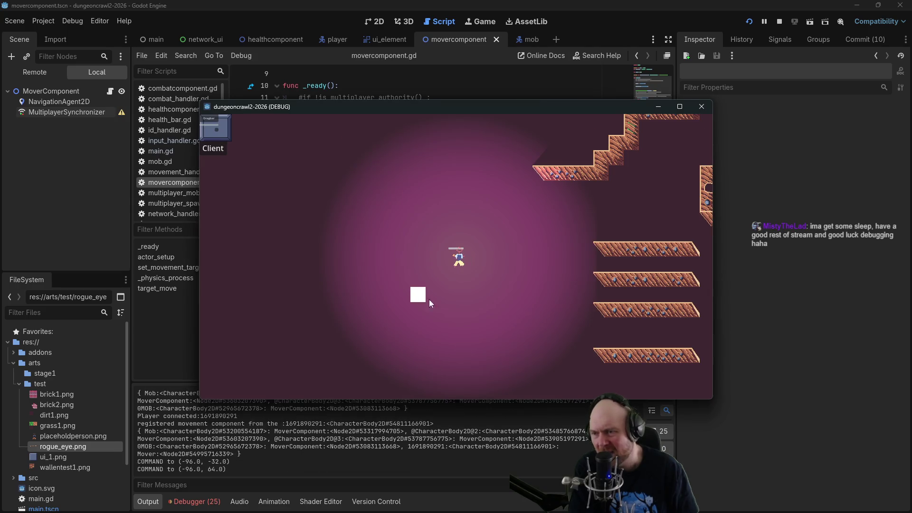
pyautogui.press('F8')
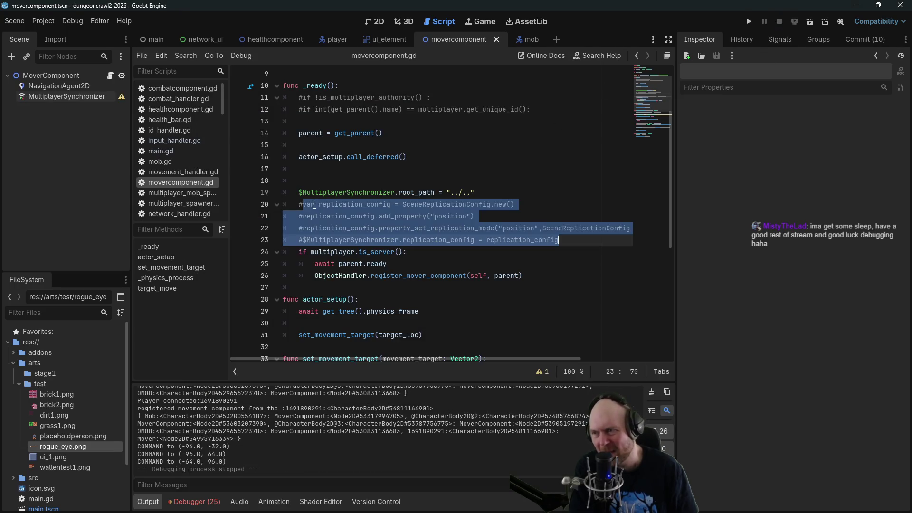
# Uncomment lines 20 and 21, fix the start of line 21, and save the script.
pyautogui.click(302, 203)
pyautogui.press('BackSpace')
pyautogui.click(302, 216)
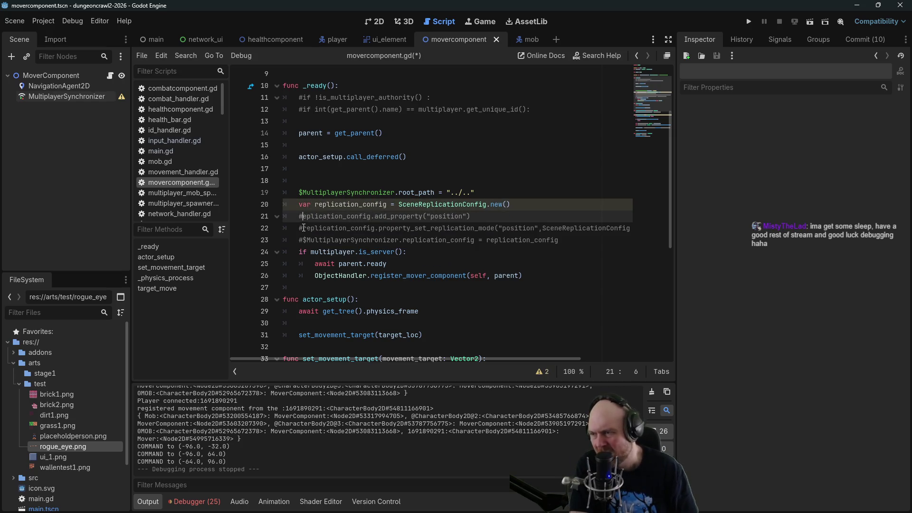
pyautogui.press('BackSpace')
pyautogui.click(305, 228)
pyautogui.press('Up')
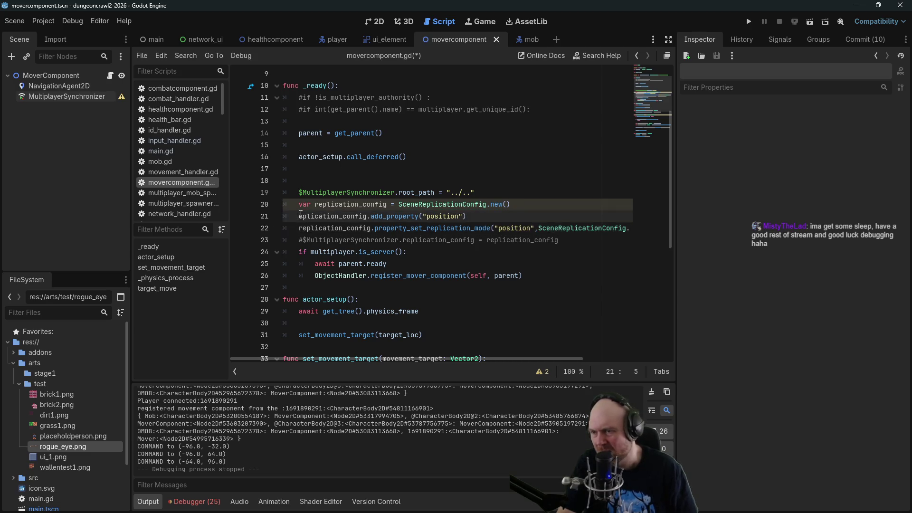
pyautogui.write('r')
pyautogui.hotkey('ctrl', 's')
# Relaunch the game, host as server, send the player to a spot, then stop.
pyautogui.click(594, 157)
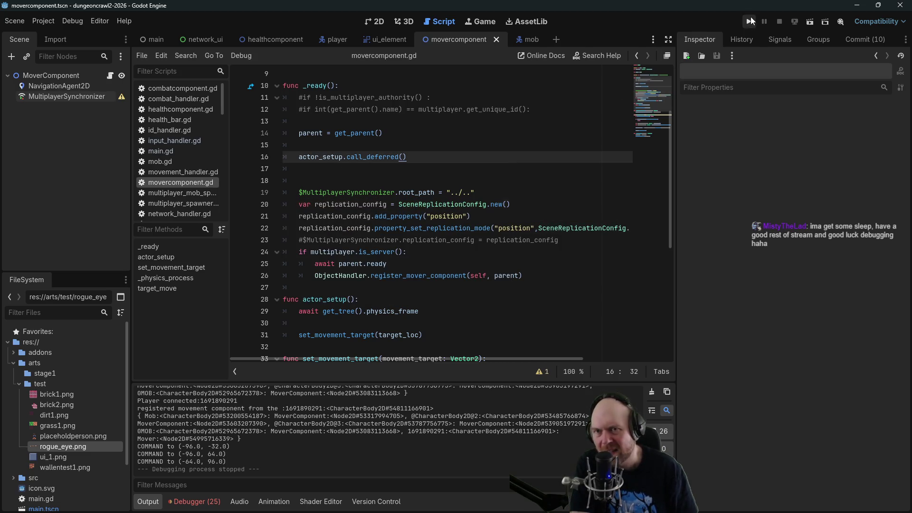
pyautogui.click(749, 21)
pyautogui.click(215, 133)
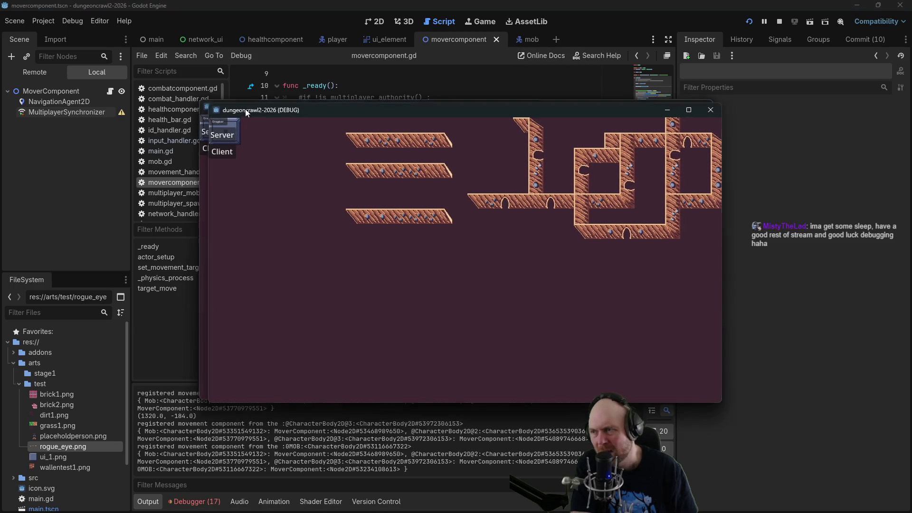
pyautogui.click(419, 218)
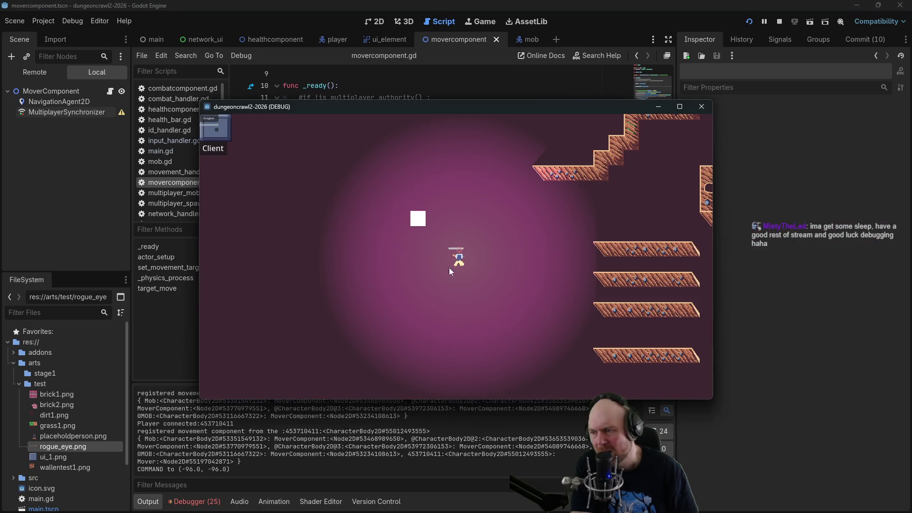
pyautogui.click(418, 295)
pyautogui.click(780, 22)
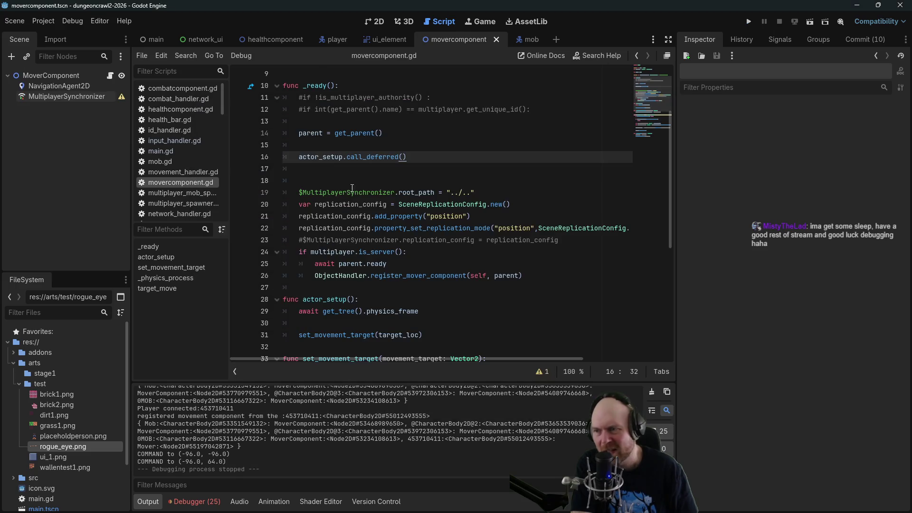
# Uncomment the replication_config assignment on line 23 and relaunch the game.
pyautogui.click(301, 238)
pyautogui.press('BackSpace')
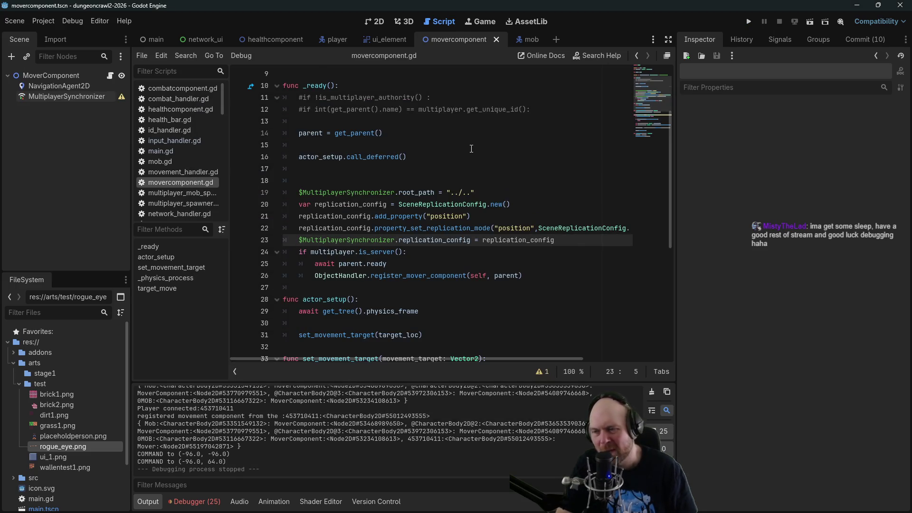
pyautogui.click(749, 21)
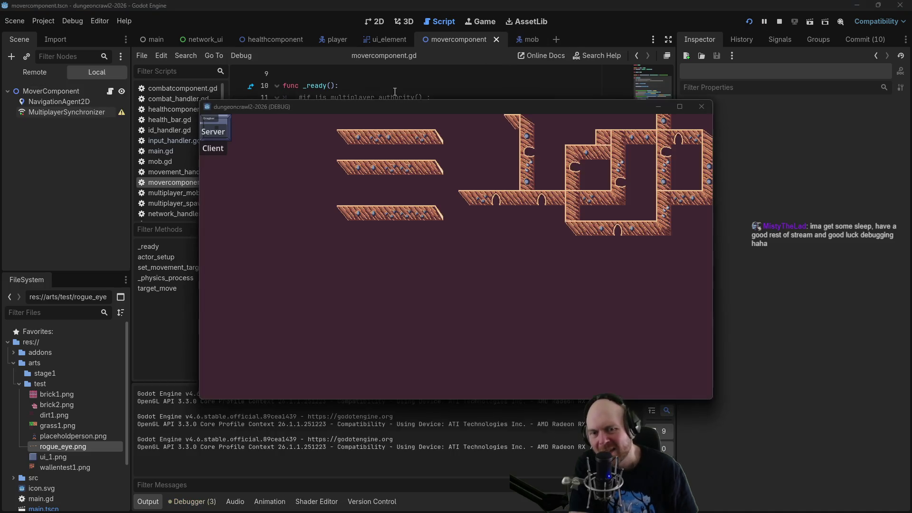
# Host as server, join from a second window as client, then close the client.
pyautogui.click(214, 136)
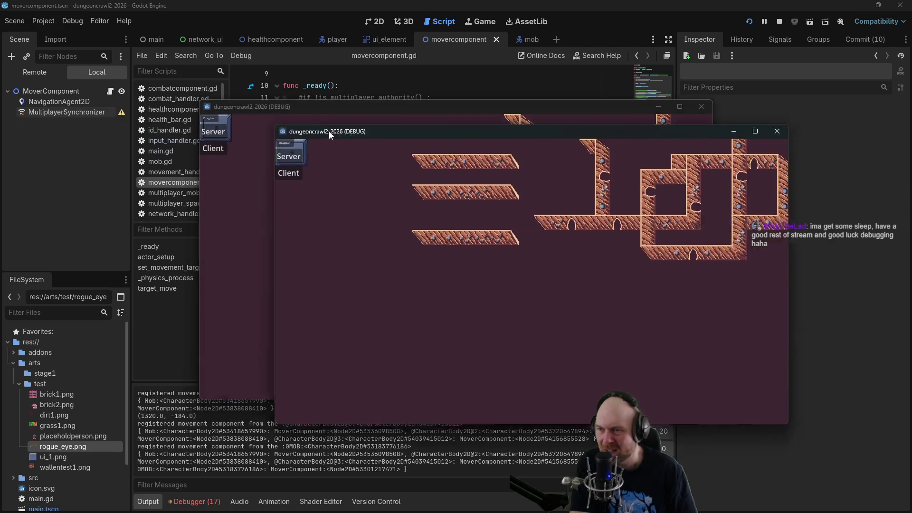
pyautogui.click(192, 144)
pyautogui.click(198, 144)
pyautogui.moveTo(199, 144)
pyautogui.mouseDown()
pyautogui.moveTo(168, 164)
pyautogui.moveTo(167, 145)
pyautogui.mouseUp()
pyautogui.hotkey('alt', 'Tab')
pyautogui.click(220, 149)
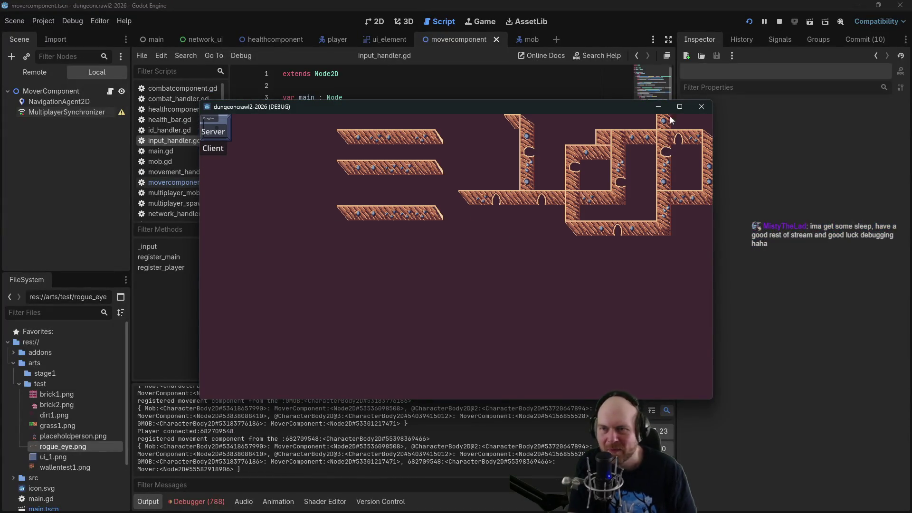
pyautogui.click(702, 106)
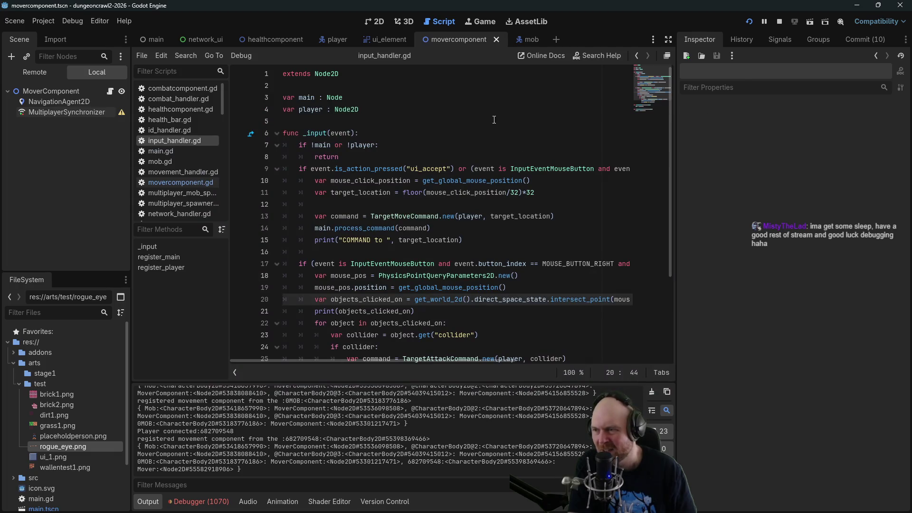
# Look through healthcomponent.gd, combat_handler.gd and main.gd before returning to movercomponent.gd.
pyautogui.click(171, 111)
pyautogui.click(175, 99)
pyautogui.click(183, 151)
pyautogui.click(185, 183)
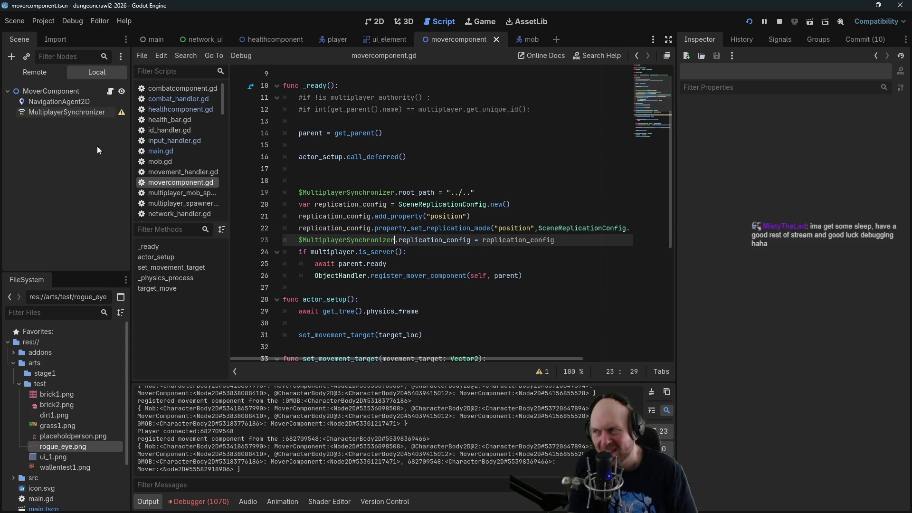
# Select the MultiplayerSynchronizer node and stop the running game.
pyautogui.click(40, 113)
pyautogui.click(389, 229)
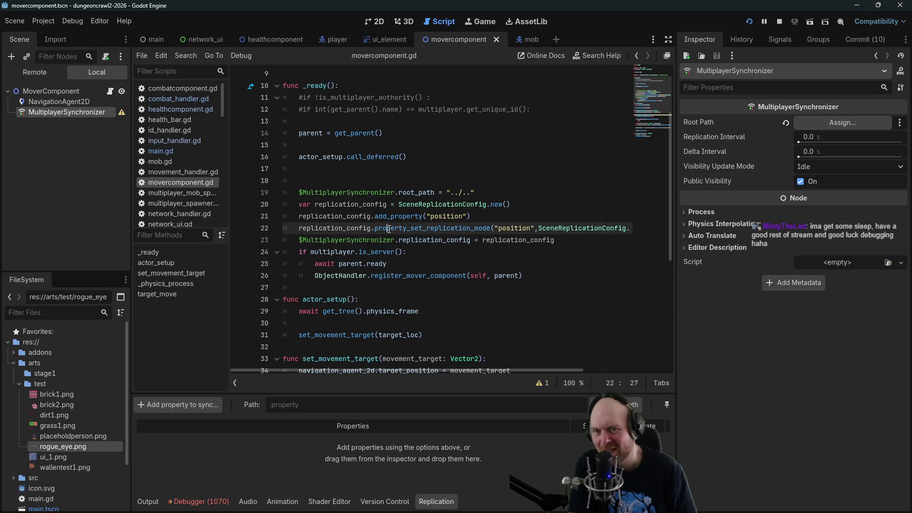
pyautogui.press('Down')
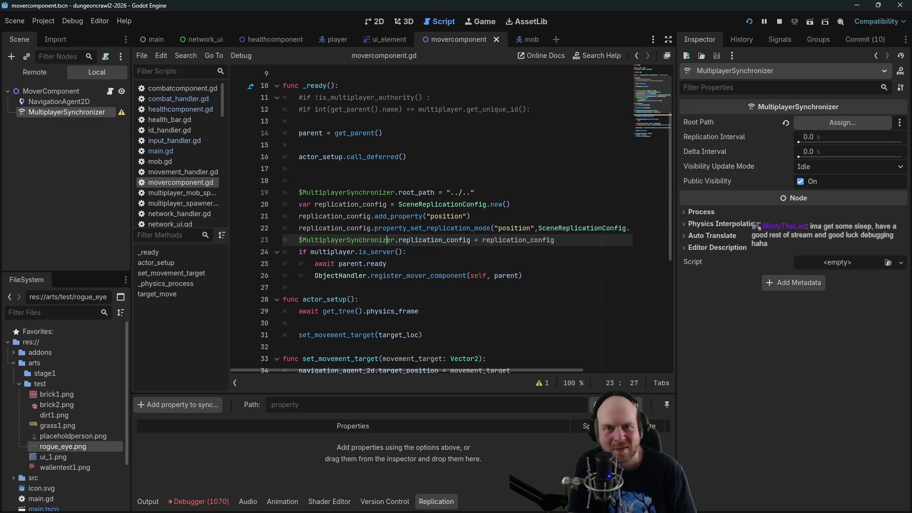
pyautogui.click(780, 22)
pyautogui.click(330, 183)
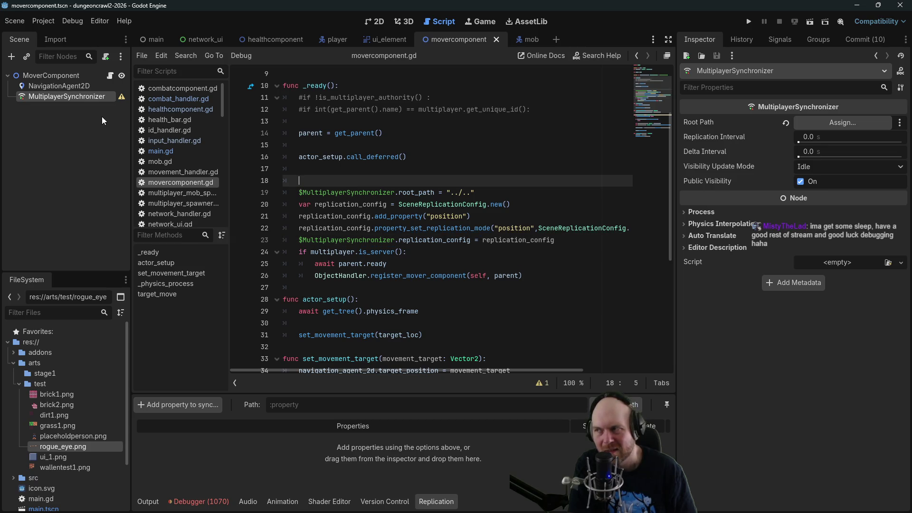
# Rename the MultiplayerSynchronizer node to PositionSynchronizer.
pyautogui.click(52, 96)
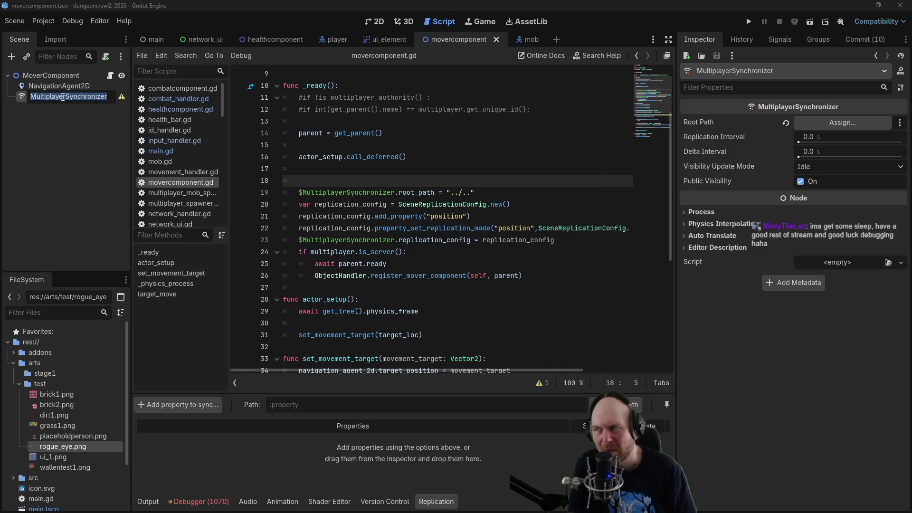
pyautogui.click(67, 96)
pyautogui.moveTo(52, 97); pyautogui.dragTo(31, 97)
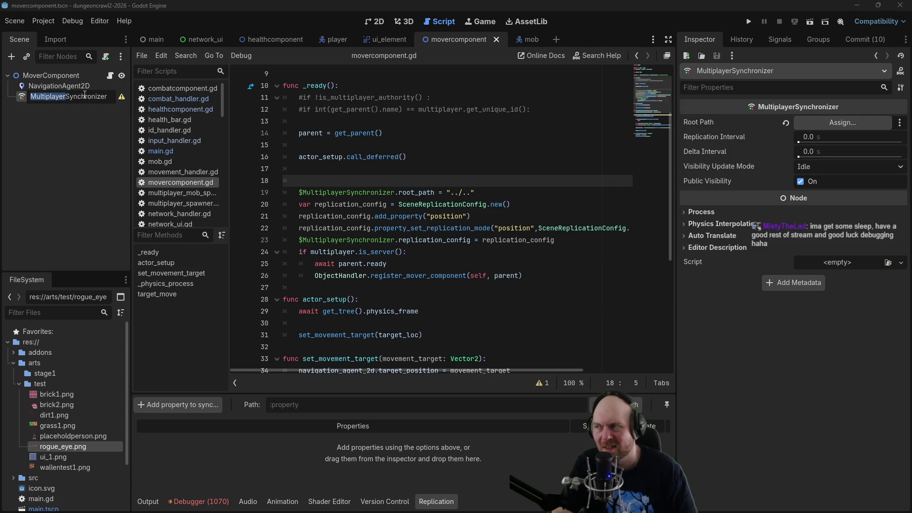
pyautogui.write('Position')
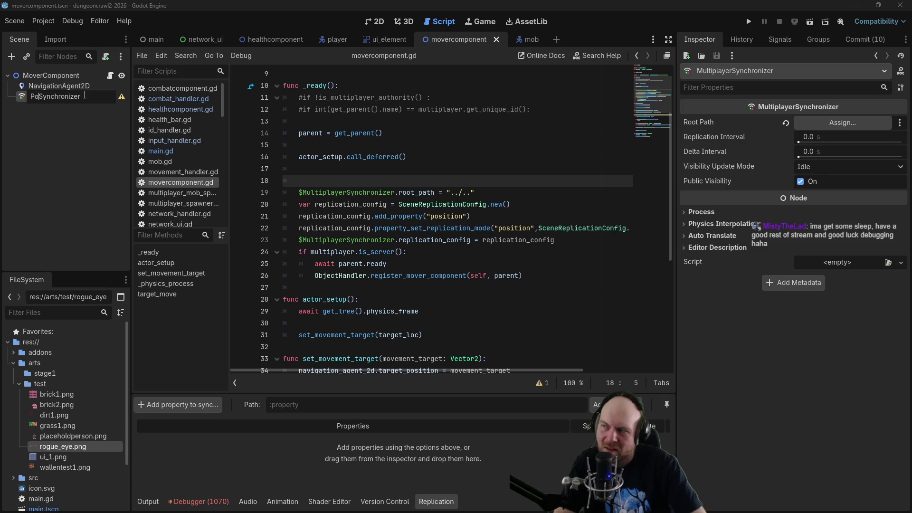
pyautogui.press('Return')
# Replace the $MultiplayerSynchronizer references on lines 19 and 23 with $PositionSynchronizer.
pyautogui.moveTo(84, 96)
pyautogui.mouseDown()
pyautogui.moveTo(224, 89)
pyautogui.moveTo(299, 193)
pyautogui.mouseUp()
pyautogui.moveTo(383, 193); pyautogui.dragTo(478, 190)
pyautogui.press('BackSpace')
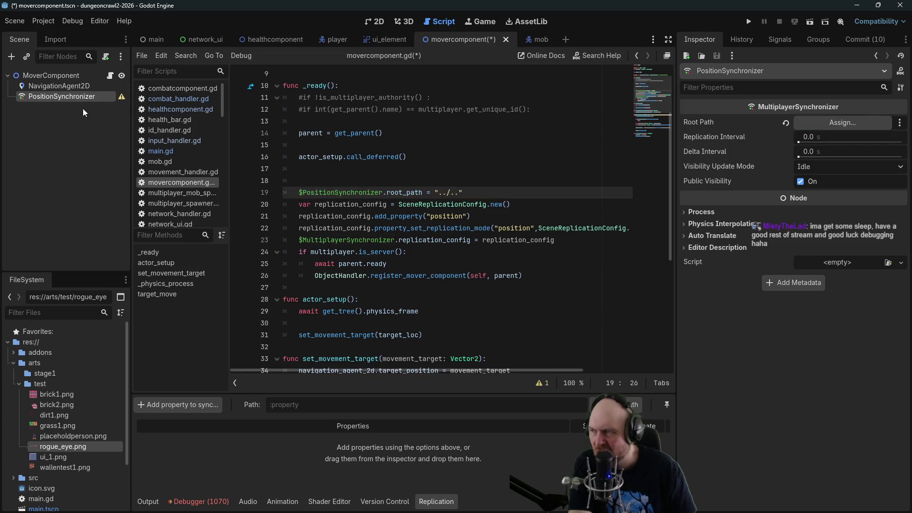
pyautogui.moveTo(65, 100)
pyautogui.mouseDown()
pyautogui.moveTo(516, 254)
pyautogui.moveTo(529, 249)
pyautogui.moveTo(276, 244)
pyautogui.moveTo(299, 238)
pyautogui.mouseUp()
pyautogui.moveTo(384, 239); pyautogui.dragTo(479, 240)
pyautogui.press('BackSpace')
# Test-run the game as server, then view the SceneReplicationConfig class documentation.
pyautogui.click(749, 21)
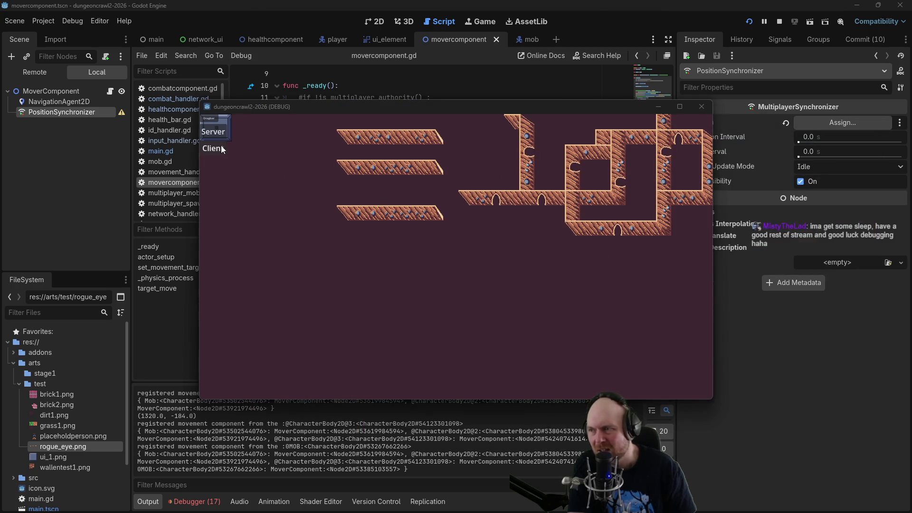
pyautogui.click(222, 147)
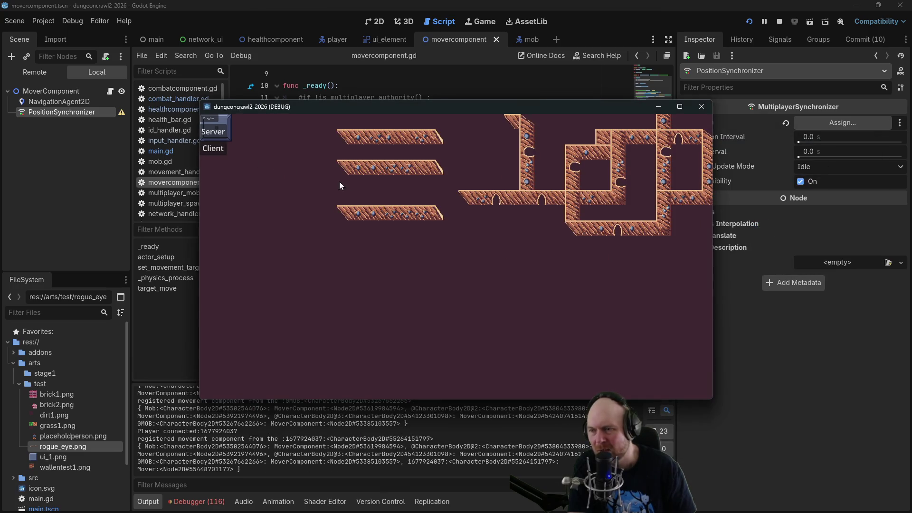
pyautogui.click(780, 22)
pyautogui.click(480, 241)
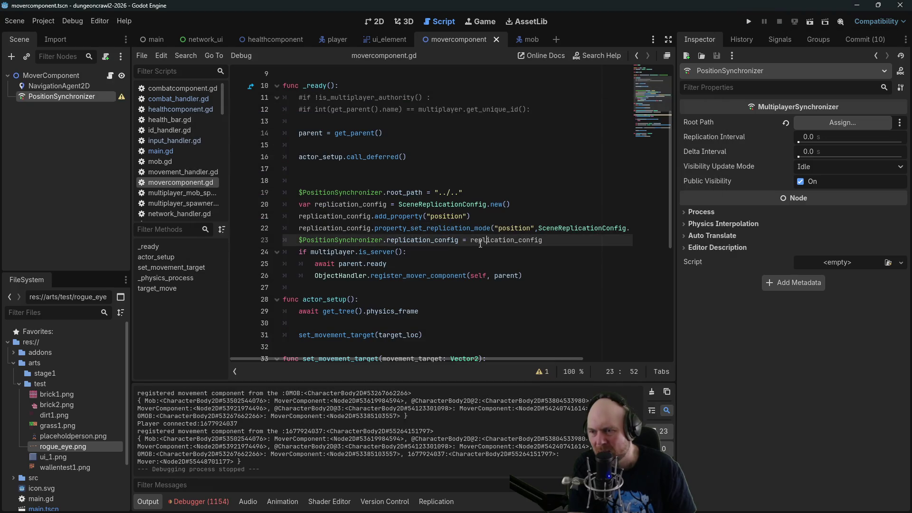
pyautogui.keyDown('ctrl'); pyautogui.click(467, 204); pyautogui.keyUp('ctrl')
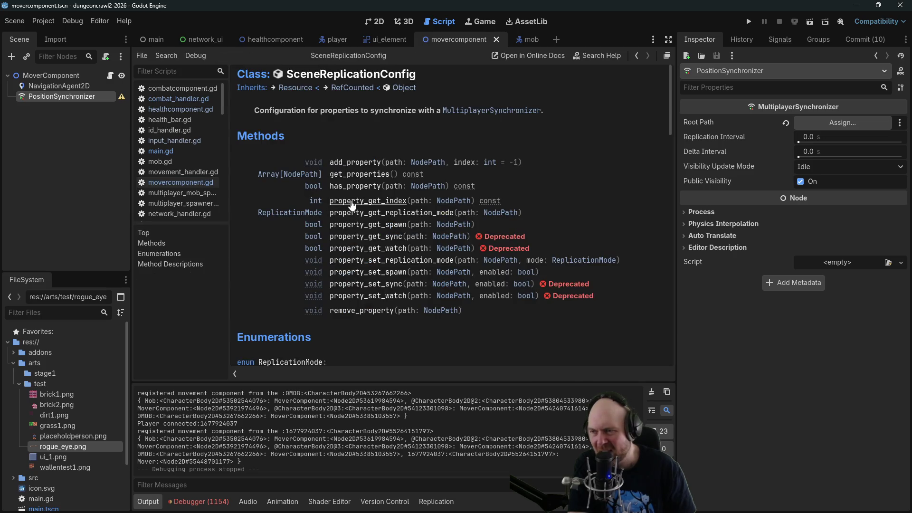
# Show PositionSynchronizer's Replication property list and review its configuration warning.
pyautogui.scroll(-5, 355, 228)
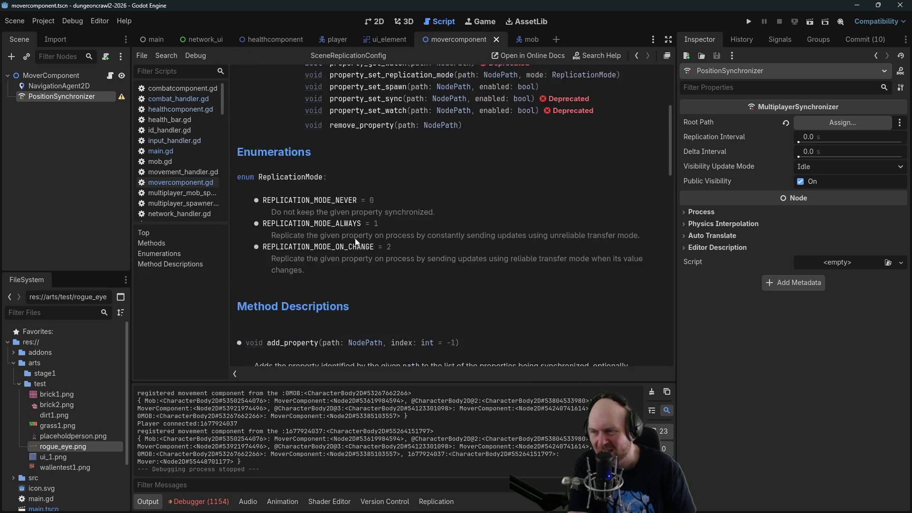
pyautogui.scroll(-5, 356, 239)
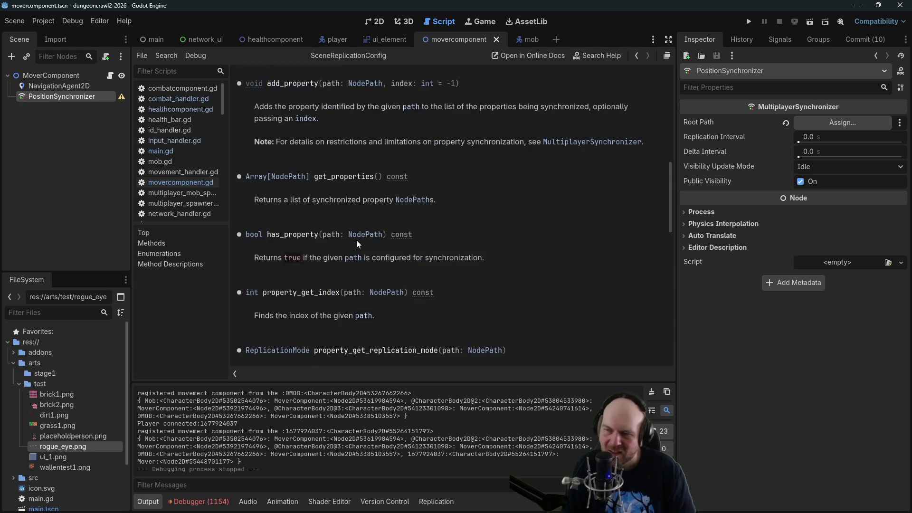
pyautogui.scroll(-3, 357, 241)
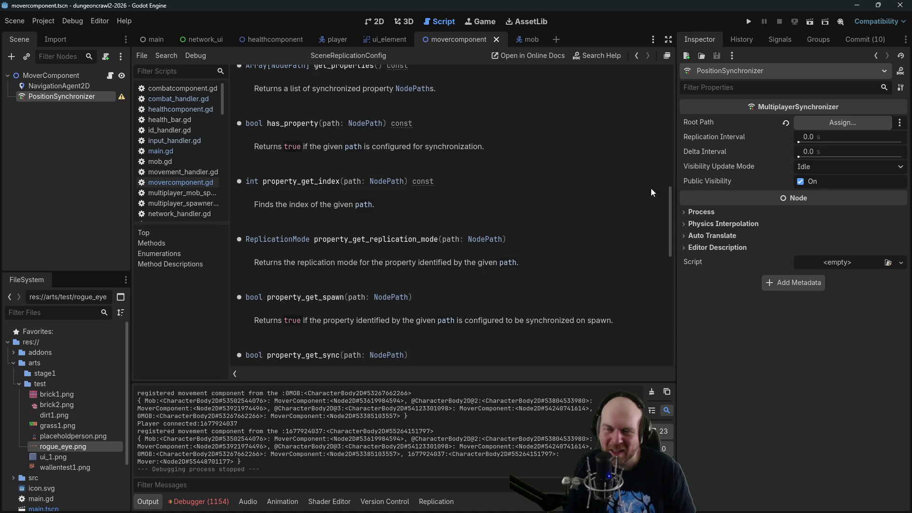
pyautogui.click(526, 39)
pyautogui.click(451, 39)
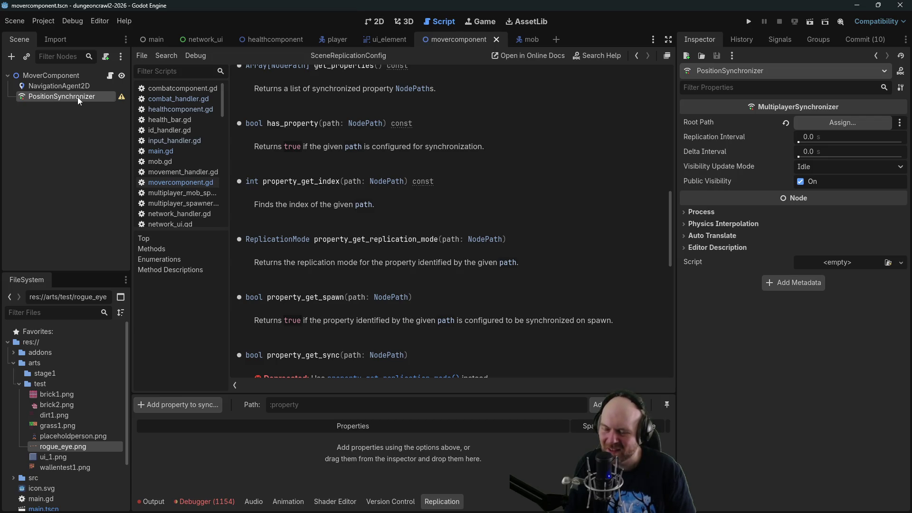
pyautogui.click(122, 97)
pyautogui.click(454, 289)
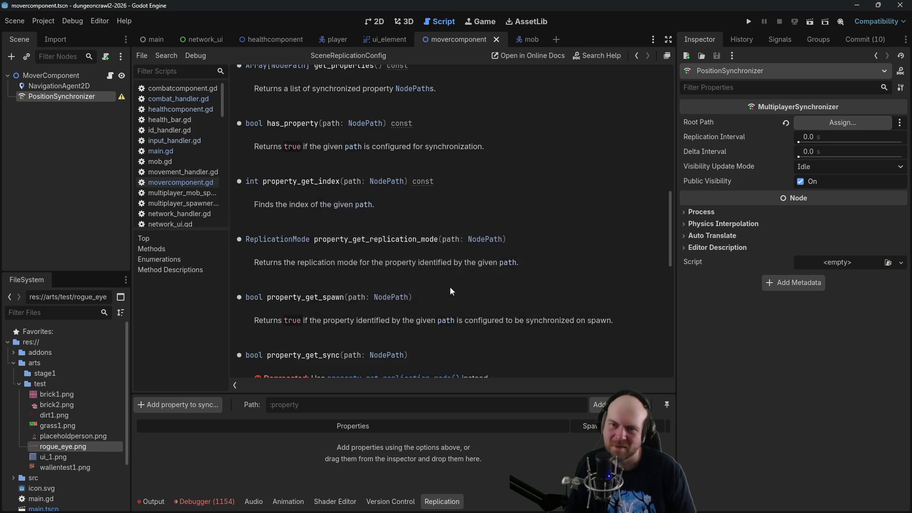
# Set the synchronizer's Root Path to MoverComponent and test-run the game as client.
pyautogui.click(844, 121)
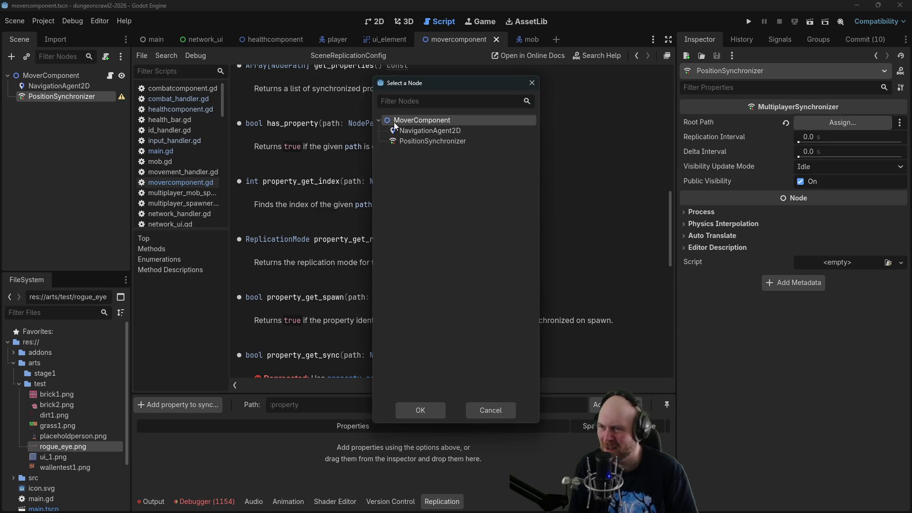
pyautogui.click(420, 410)
pyautogui.click(747, 24)
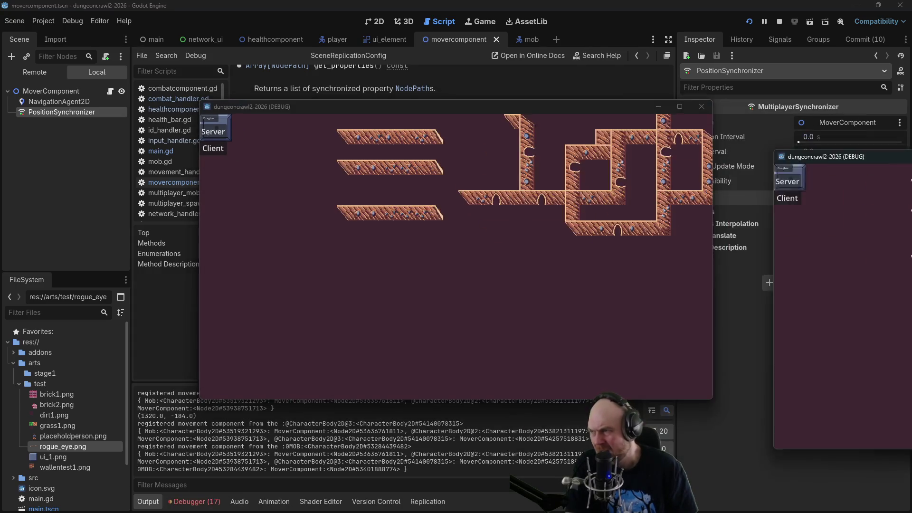
pyautogui.click(227, 146)
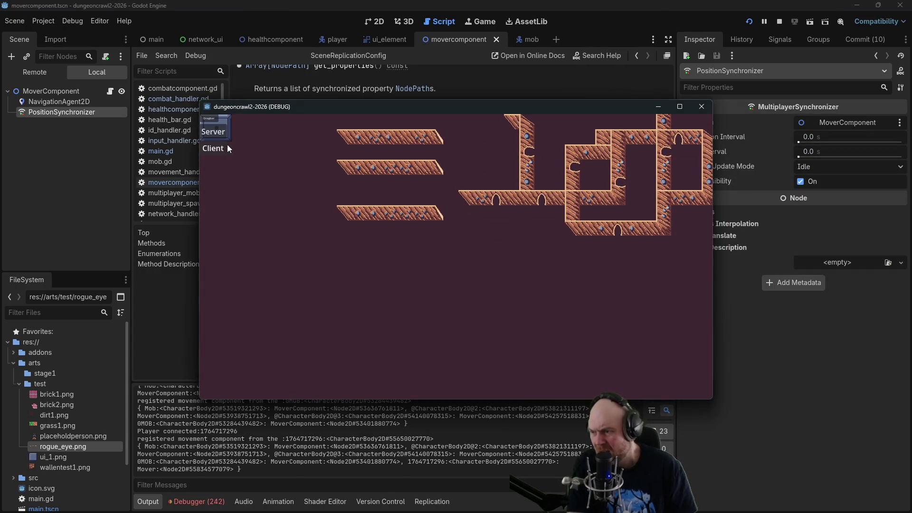
pyautogui.click(777, 22)
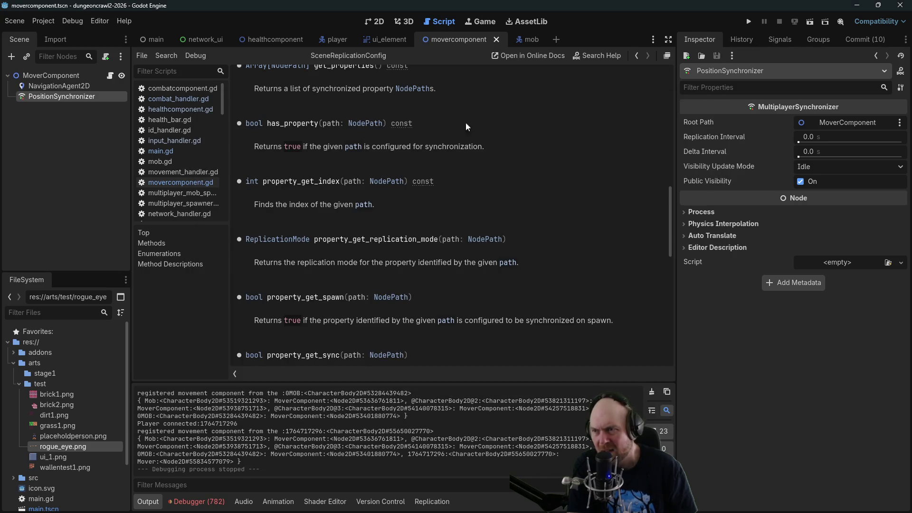
# Back in movercomponent.gd, reassign the synchronizer's Root Path to PositionSynchronizer.
pyautogui.click(376, 22)
pyautogui.click(420, 22)
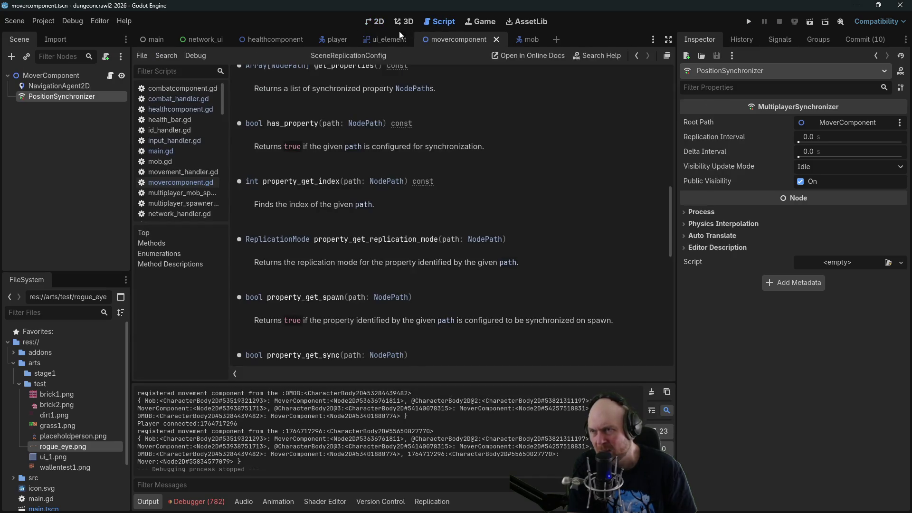
pyautogui.click(180, 182)
pyautogui.click(523, 222)
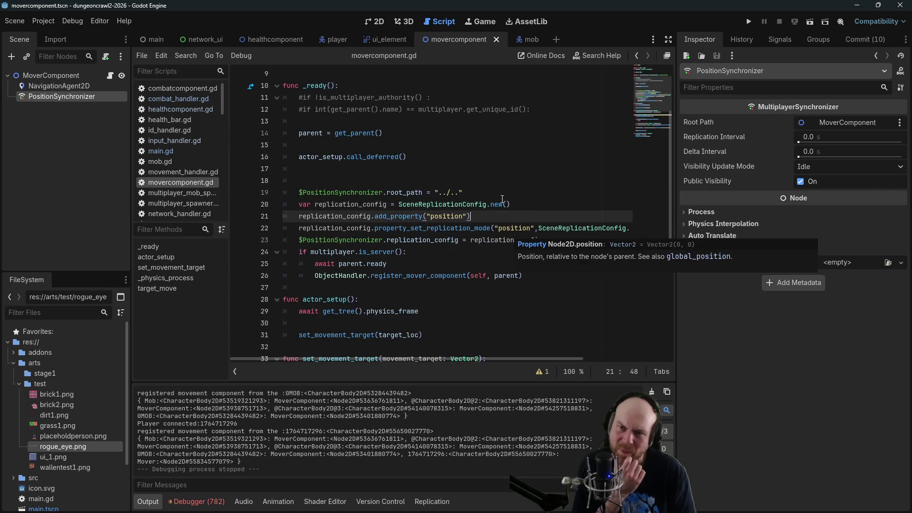
pyautogui.click(837, 122)
pyautogui.click(427, 141)
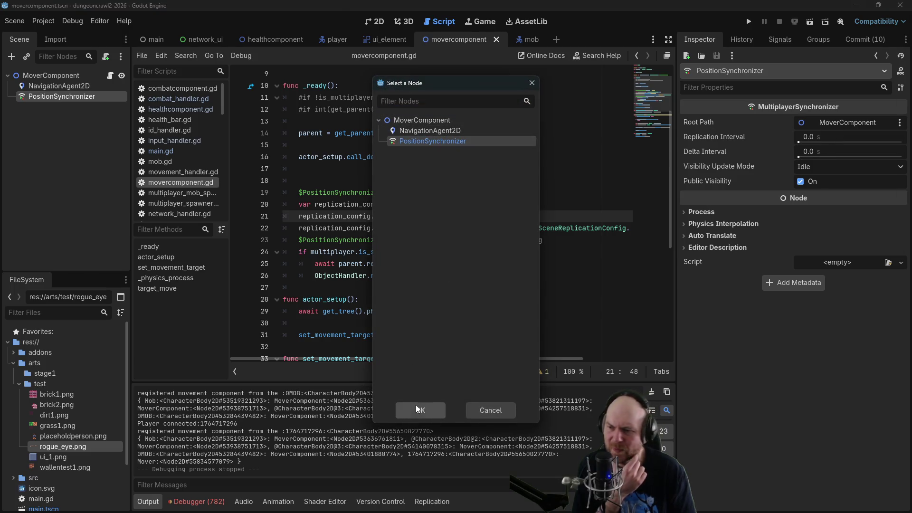
pyautogui.click(415, 405)
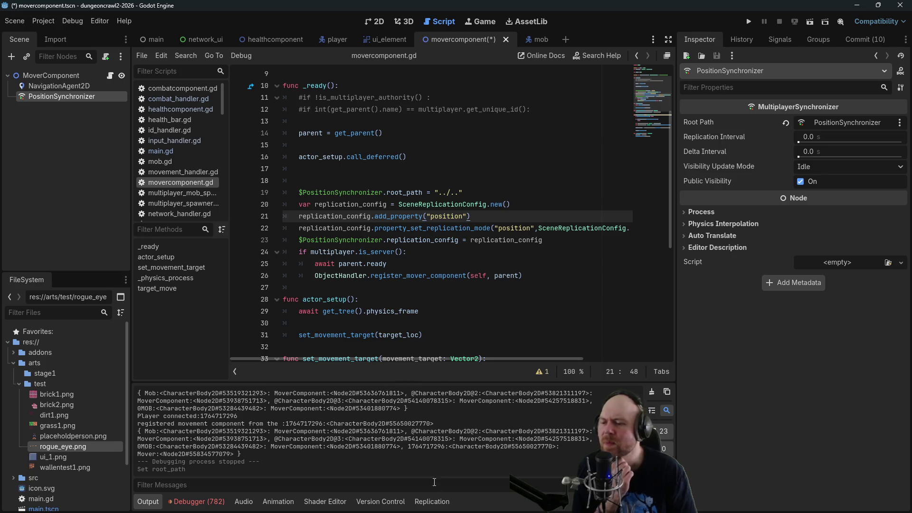
pyautogui.click(432, 502)
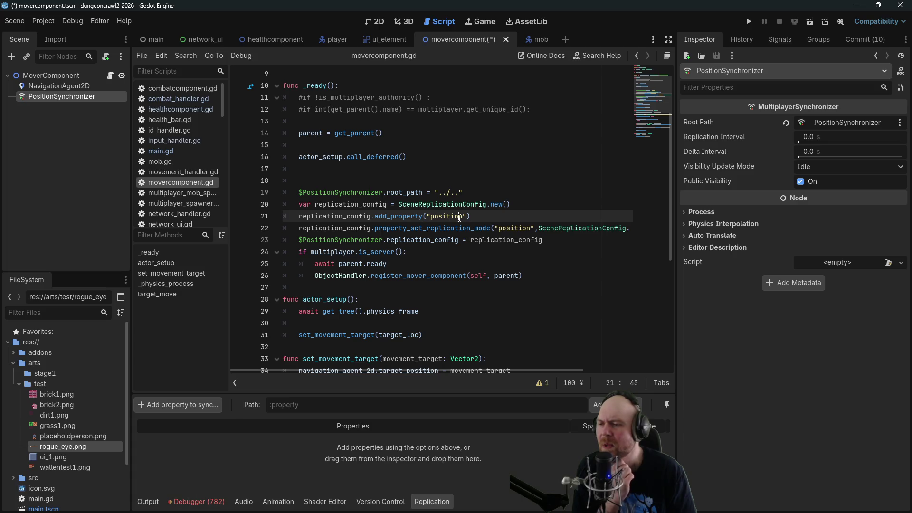
pyautogui.click(429, 228)
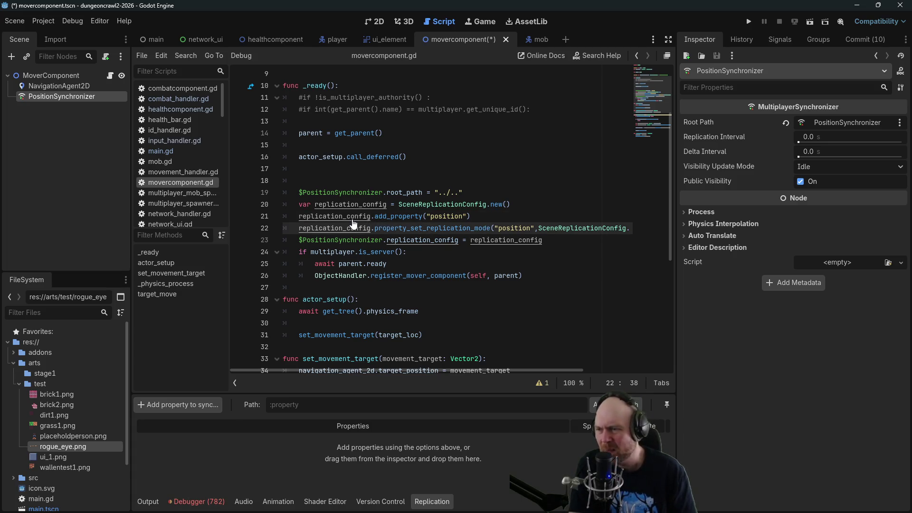
# Check the root_path documentation, then return to movercomponent.gd.
pyautogui.keyDown('ctrl'); pyautogui.click(353, 224); pyautogui.keyUp('ctrl')
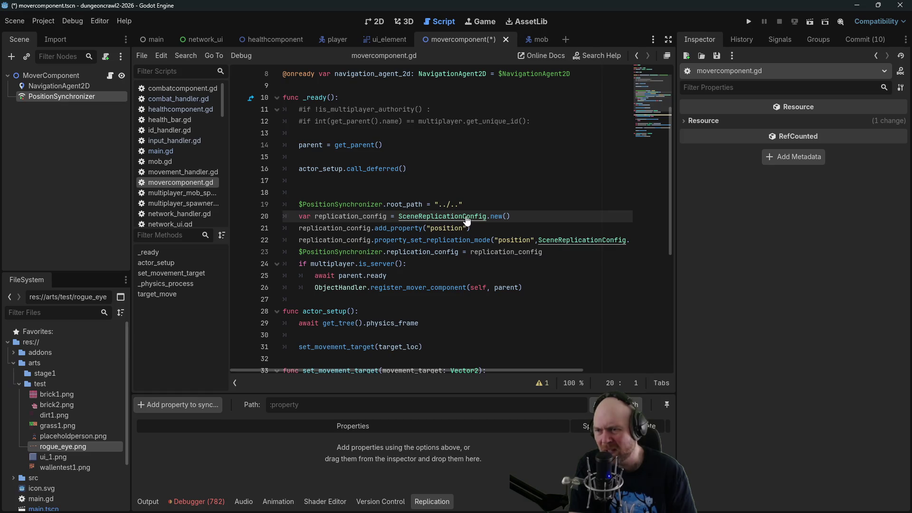
pyautogui.click(372, 204)
pyautogui.keyDown('ctrl'); pyautogui.click(399, 205); pyautogui.keyUp('ctrl')
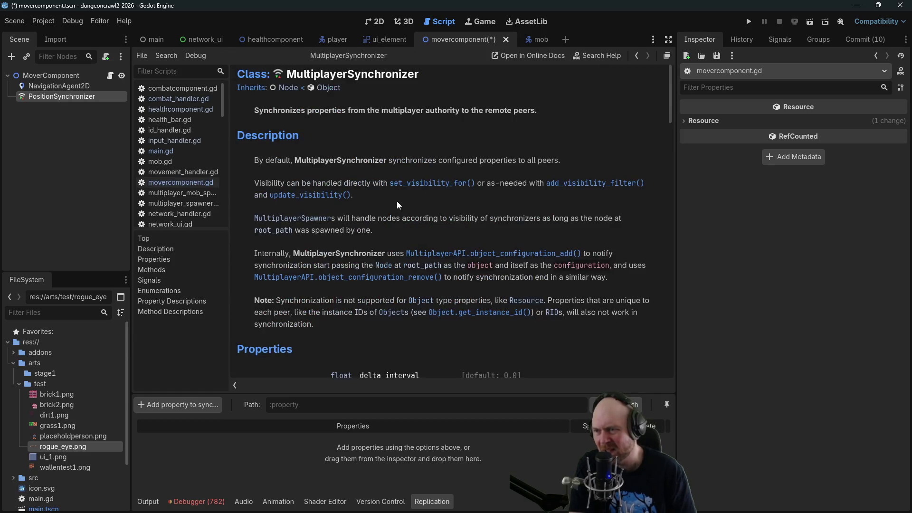
pyautogui.scroll(-3, 357, 212)
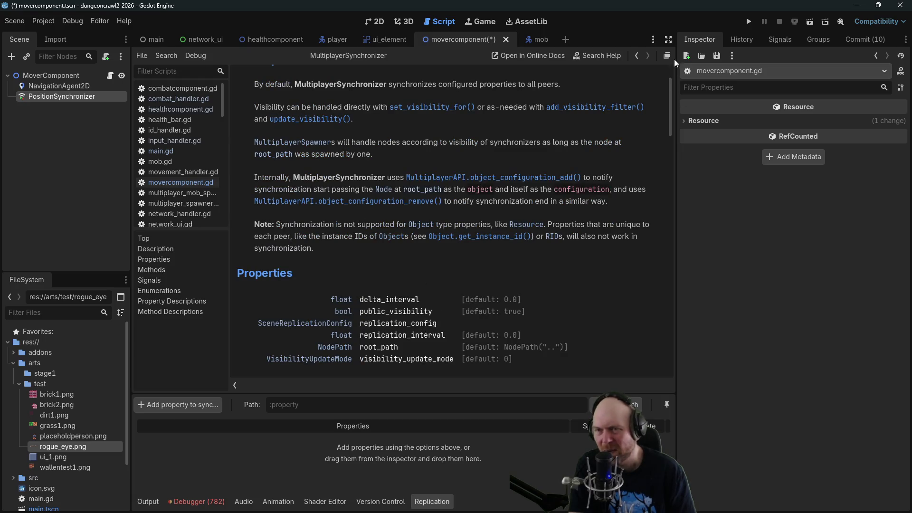
pyautogui.click(638, 56)
# Replace the replication_config declaration with $PositionSynchronizer.replication_config.add_property( on line 20.
pyautogui.moveTo(299, 214)
pyautogui.mouseDown()
pyautogui.moveTo(632, 228)
pyautogui.moveTo(480, 227)
pyautogui.moveTo(458, 215)
pyautogui.mouseUp()
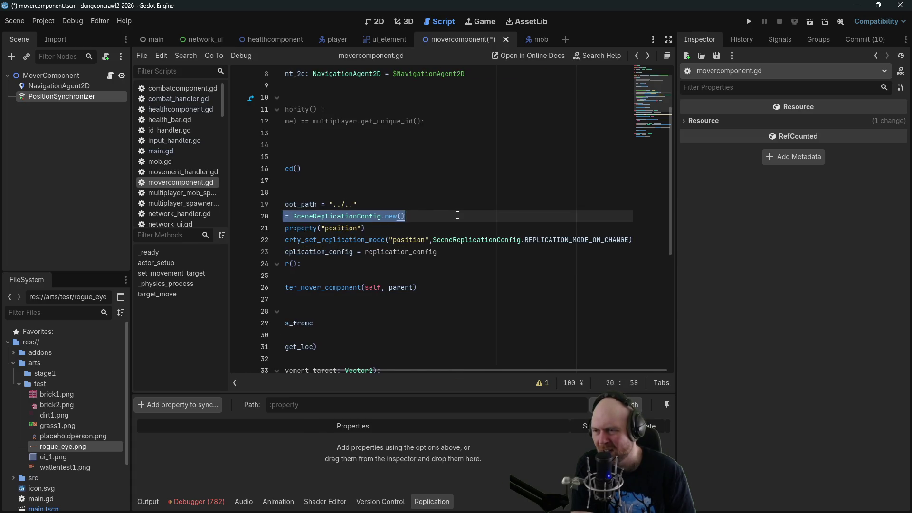
pyautogui.hotkey('ctrl', 'x')
pyautogui.moveTo(88, 95)
pyautogui.mouseDown()
pyautogui.moveTo(286, 222)
pyautogui.moveTo(298, 215)
pyautogui.mouseUp()
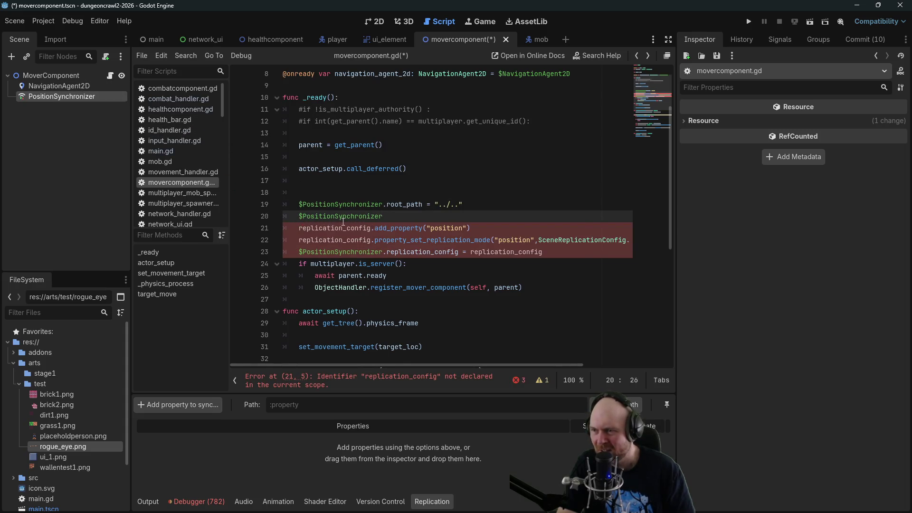
pyautogui.write('.')
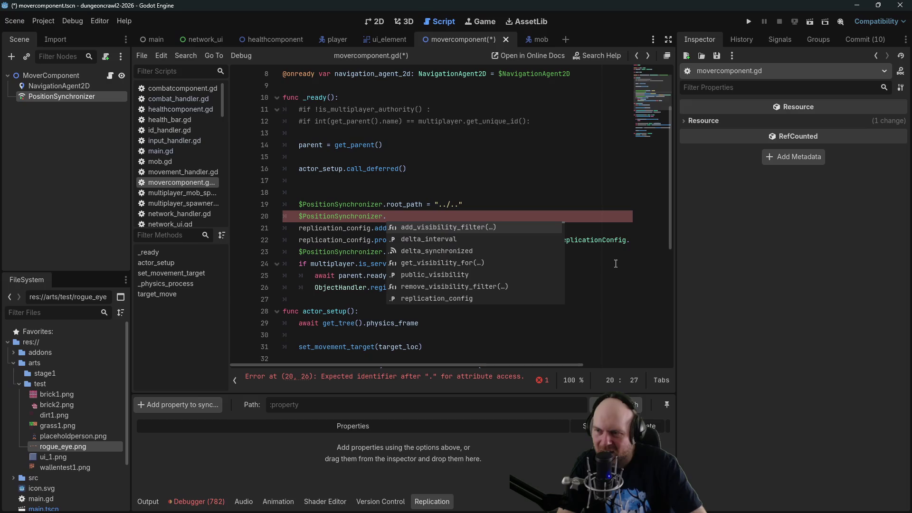
pyautogui.press('Down')
pyautogui.press('Down')
pyautogui.press('Down')
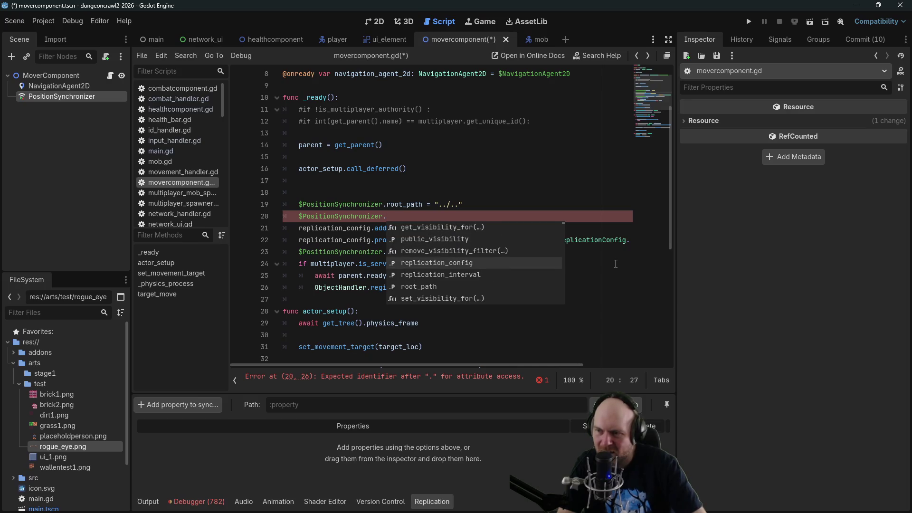
pyautogui.press('Return')
pyautogui.write('ad')
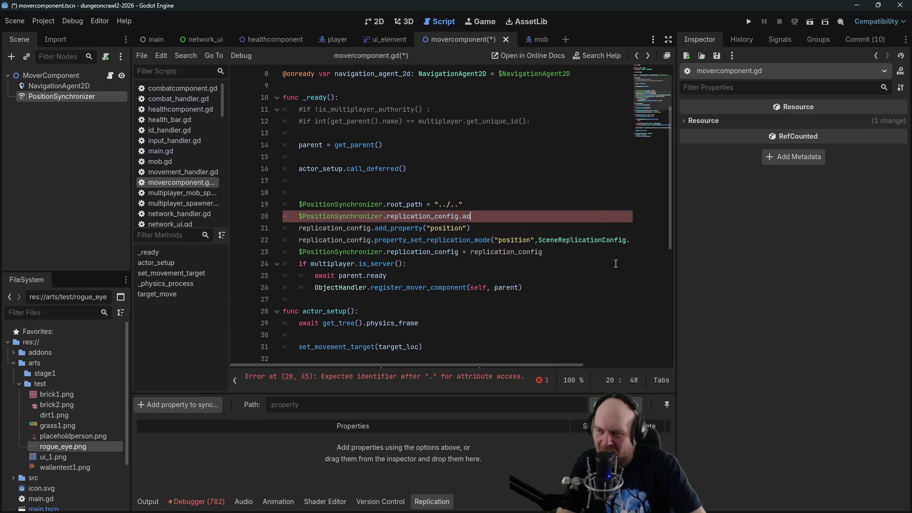
pyautogui.write('d_property(')
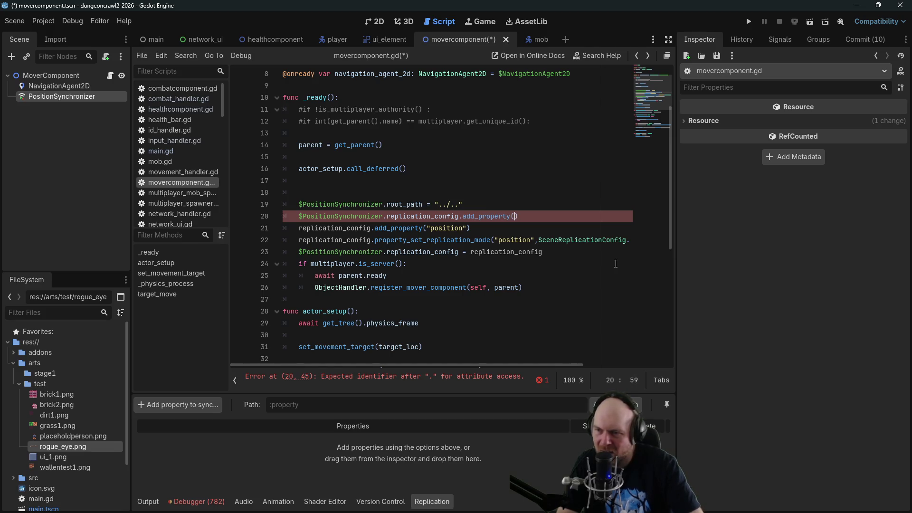
# Move "position" into the new add_property call and delete the leftover line.
pyautogui.moveTo(375, 229)
pyautogui.mouseDown()
pyautogui.moveTo(468, 217)
pyautogui.moveTo(472, 229)
pyautogui.mouseUp()
pyautogui.press('BackSpace')
pyautogui.click(515, 216)
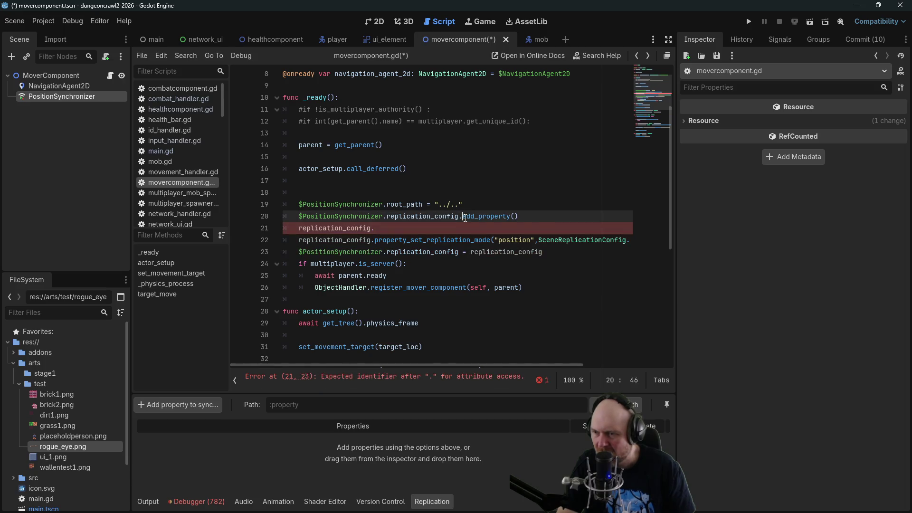
pyautogui.hotkey('ctrl', 'v')
pyautogui.click(391, 227)
pyautogui.press('BackSpace')
pyautogui.press('BackSpace')
pyautogui.press('BackSpace')
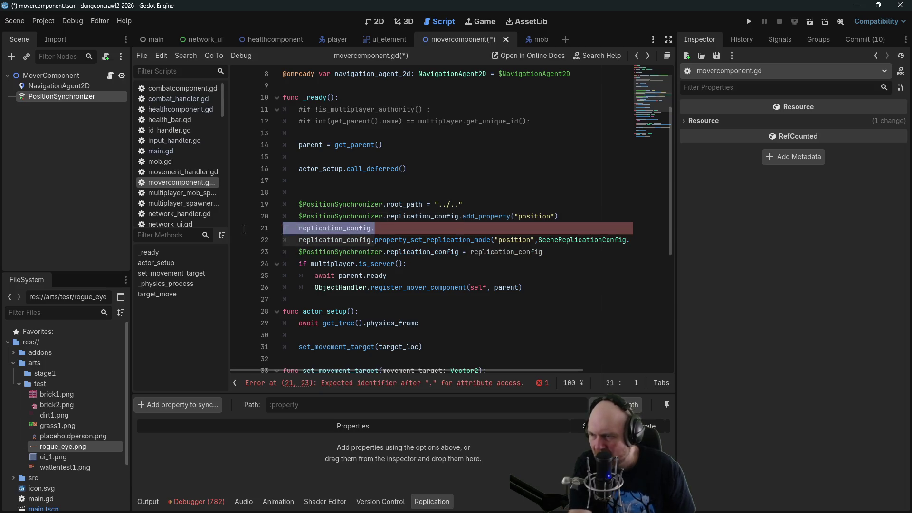
# Rewrite the replication-mode call to run on $PositionSynchronizer.
pyautogui.moveTo(373, 229); pyautogui.dragTo(650, 227)
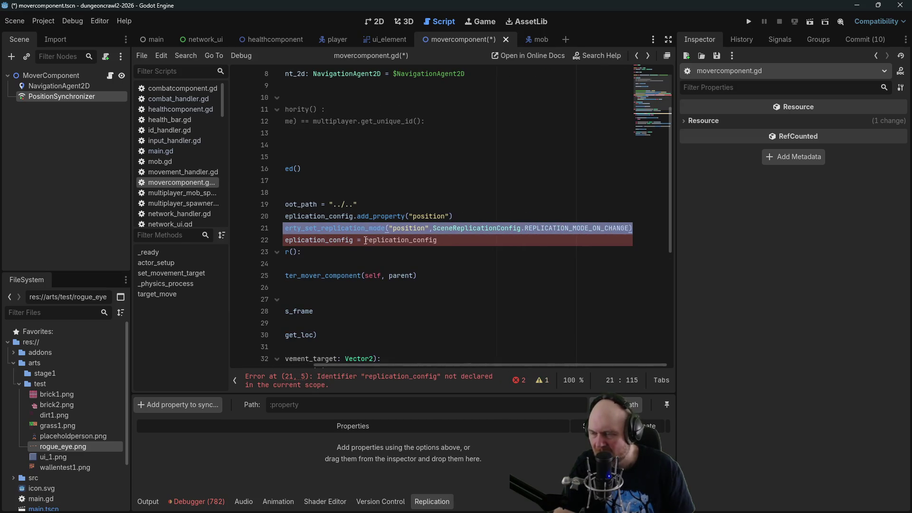
pyautogui.press('BackSpace')
pyautogui.doubleClick(383, 227)
pyautogui.write('$Posi')
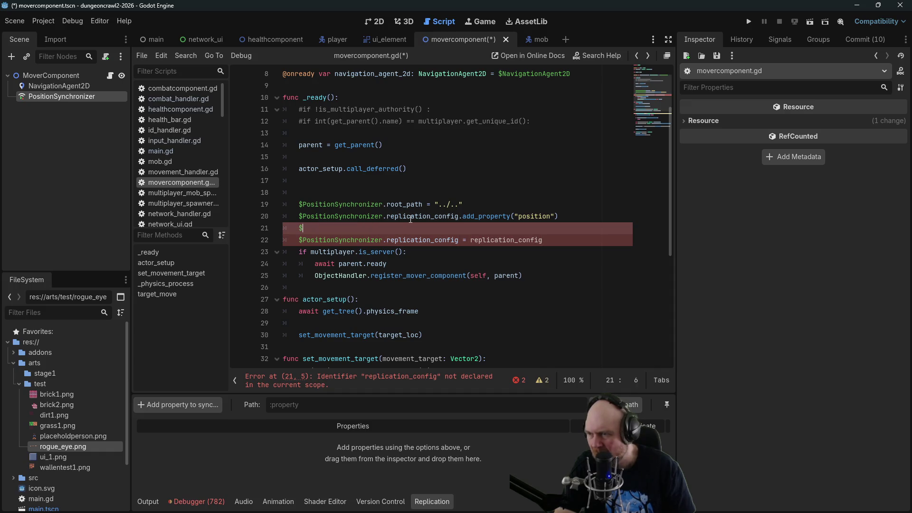
pyautogui.press('Return')
pyautogui.hotkey('ctrl', 'v')
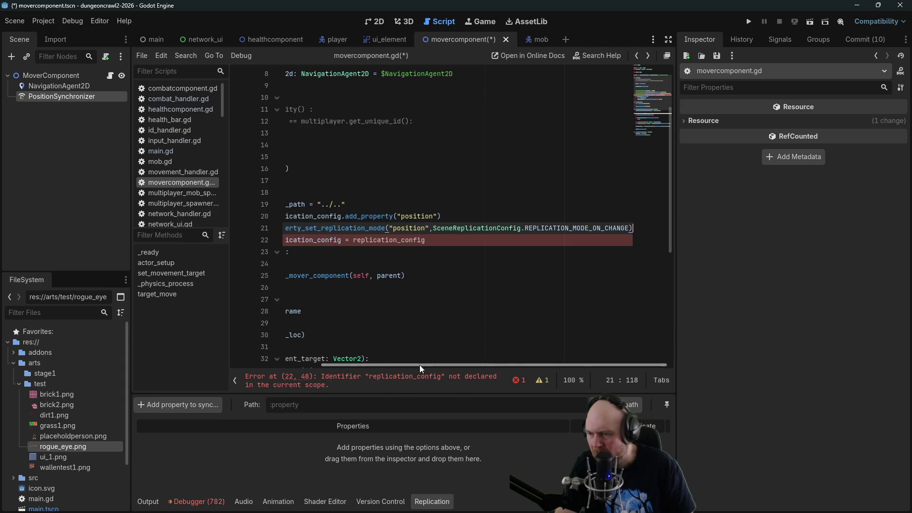
# Delete the old replication_config assignment line, save, and launch the game.
pyautogui.moveTo(420, 365); pyautogui.dragTo(330, 365)
pyautogui.click(383, 244)
pyautogui.tripleClick(383, 244)
pyautogui.press('BackSpace')
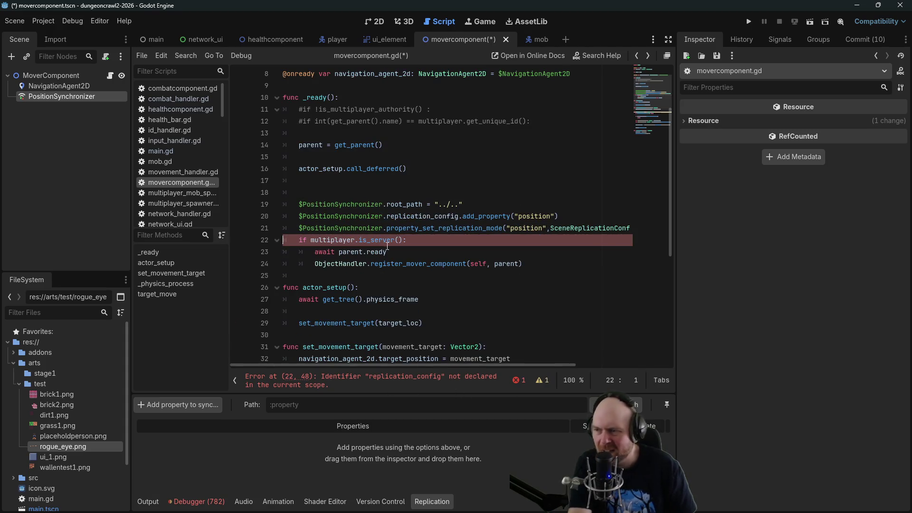
pyautogui.hotkey('ctrl', 's')
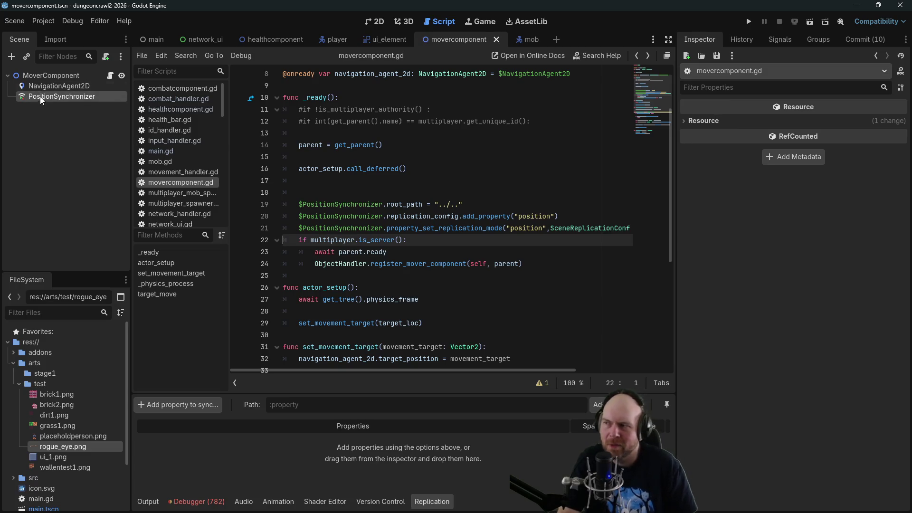
pyautogui.click(749, 22)
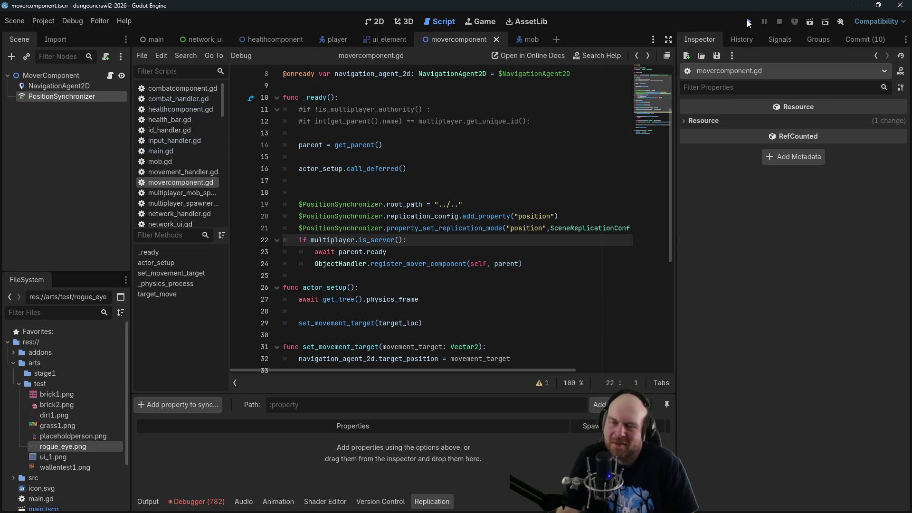
# Host as server, then prefix line 21's property_set_replication_mode with replication_config.
pyautogui.click(216, 136)
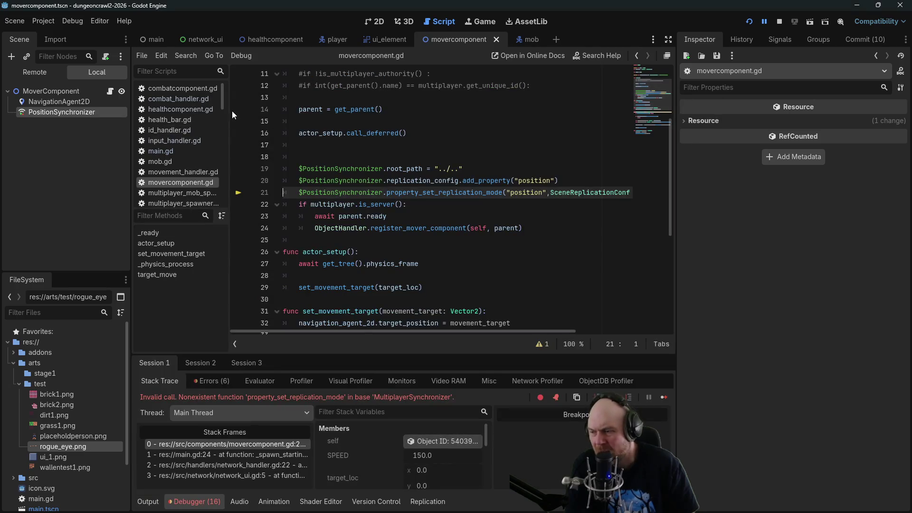
pyautogui.click(475, 203)
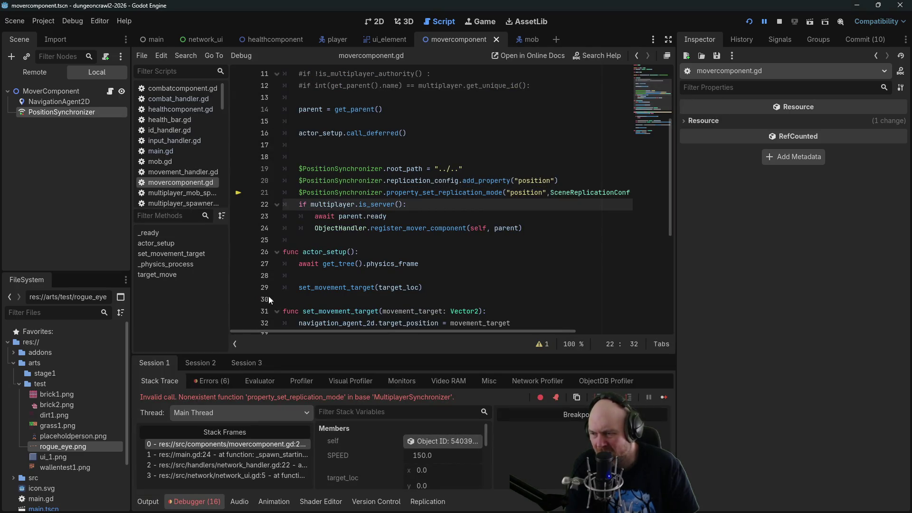
pyautogui.click(389, 192)
pyautogui.write('replication')
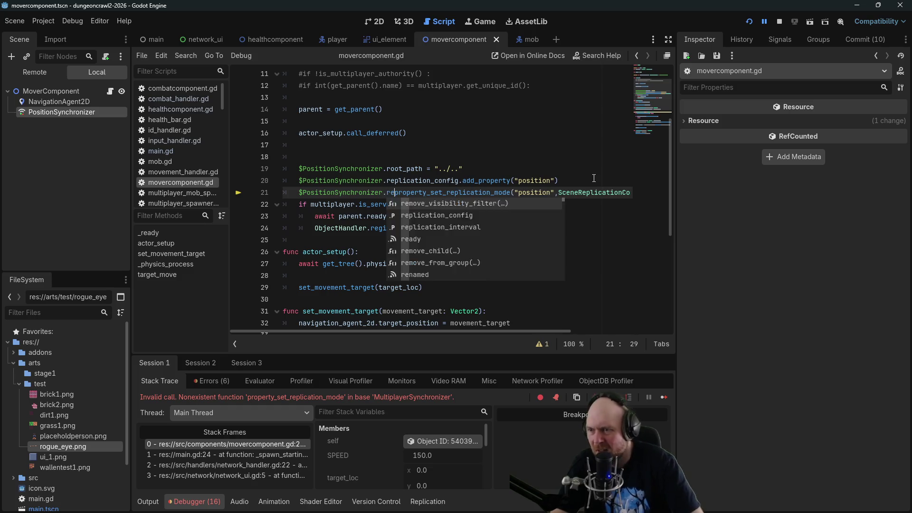
pyautogui.write('_config.')
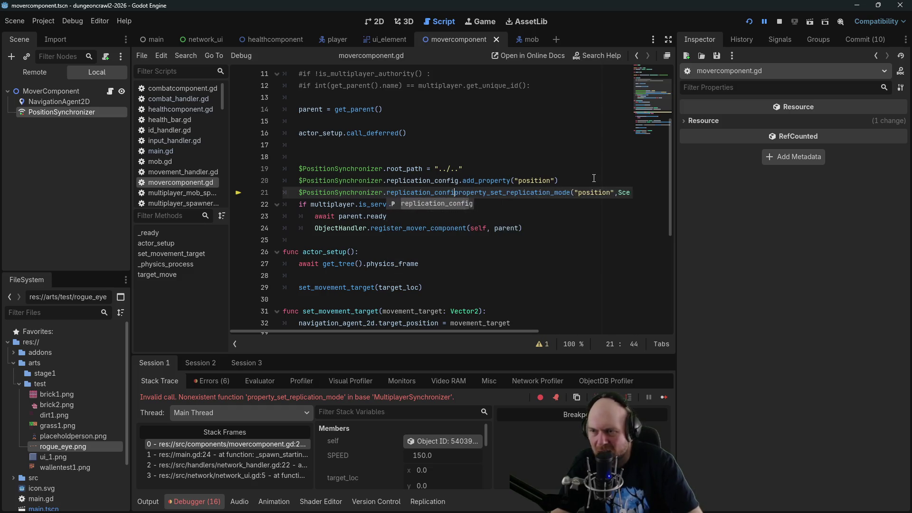
# Relaunch and host the game again, then comment out the replication-mode line.
pyautogui.click(781, 20)
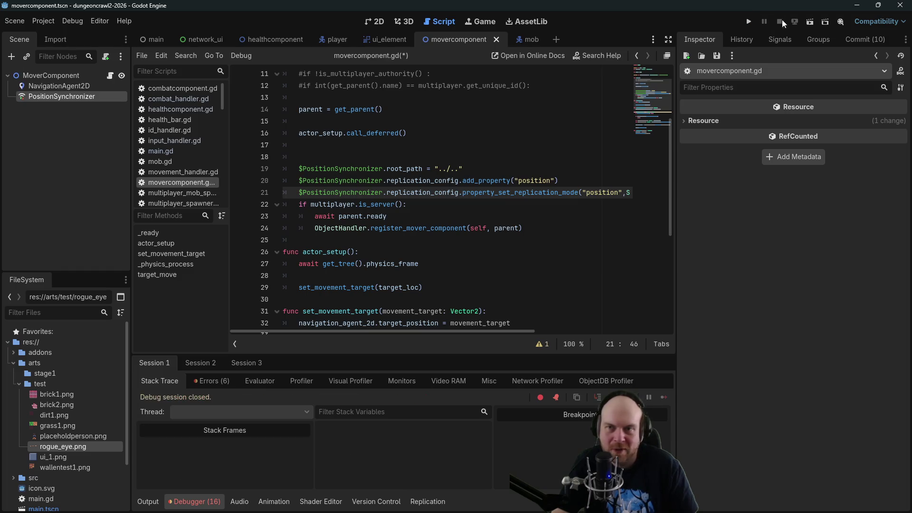
pyautogui.click(749, 21)
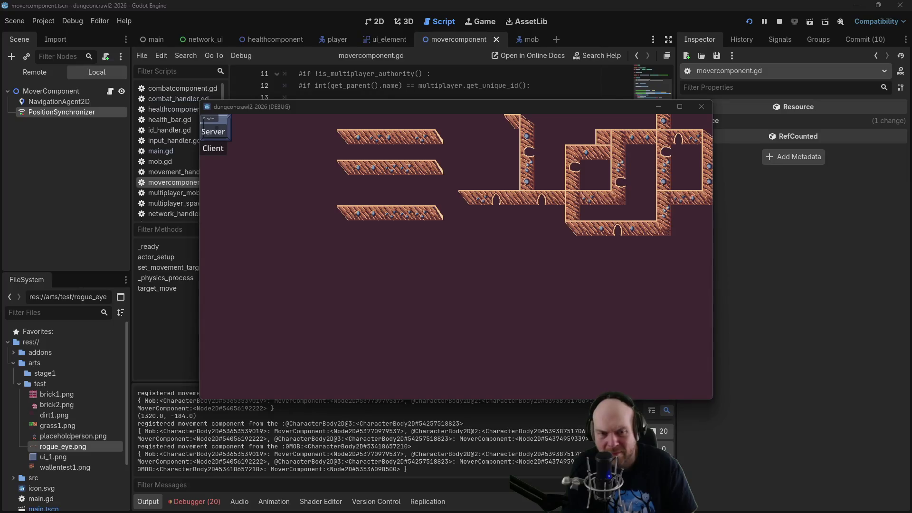
pyautogui.click(212, 149)
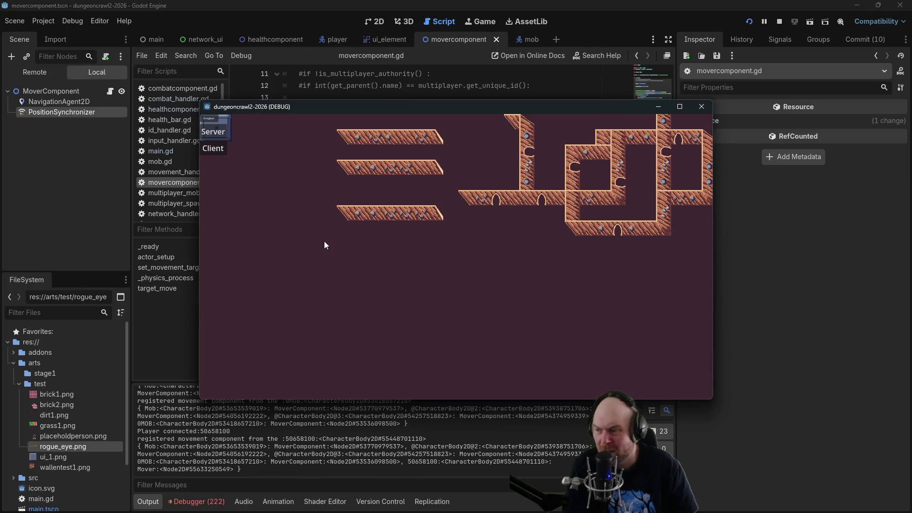
pyautogui.click(778, 22)
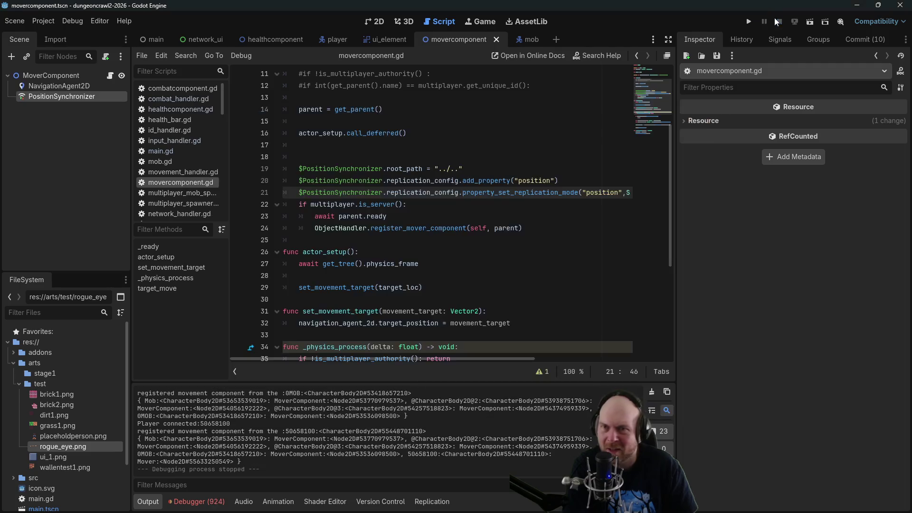
pyautogui.hotkey('ctrl', 'k')
# Save, test-launch the game, then comment out the position add_property line 20.
pyautogui.hotkey('ctrl', 's')
pyautogui.click(749, 23)
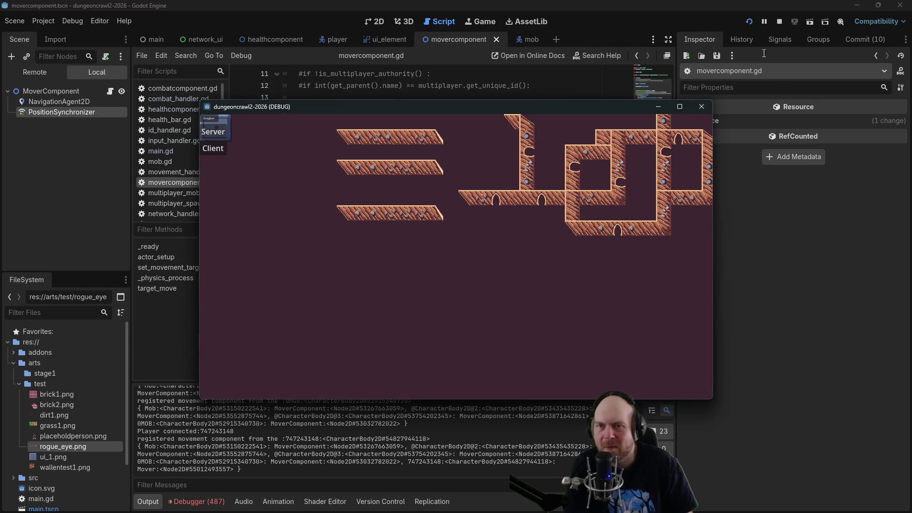
pyautogui.click(779, 22)
pyautogui.click(347, 181)
pyautogui.hotkey('ctrl', 'k')
# Run as server and client, send the player to four spots, then stop.
pyautogui.click(749, 22)
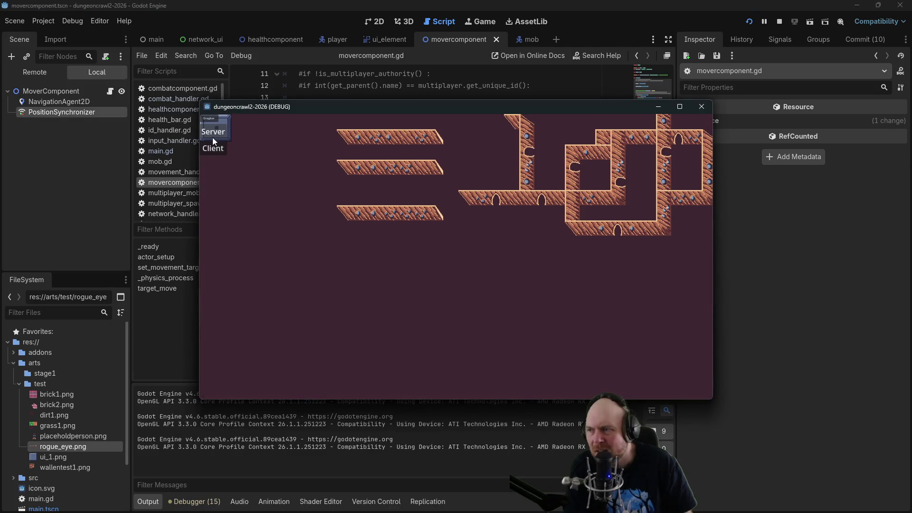
pyautogui.click(212, 134)
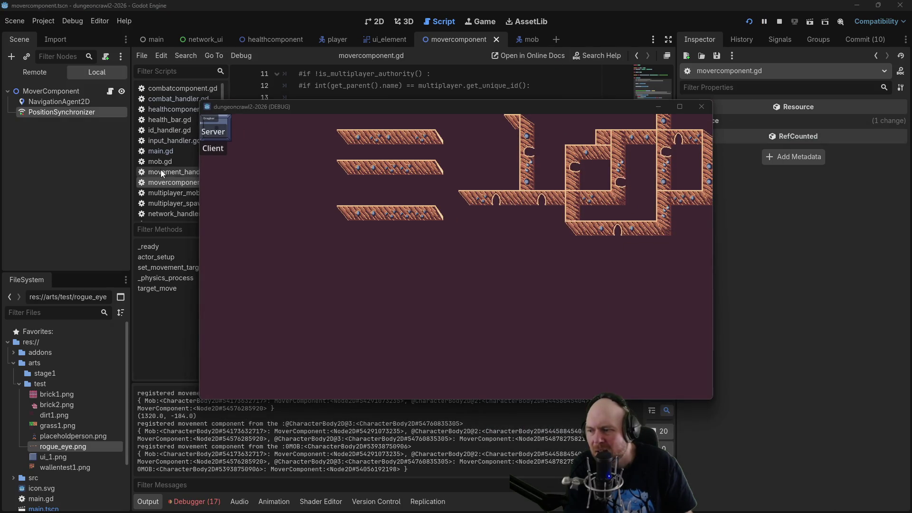
pyautogui.click(212, 148)
pyautogui.click(387, 272)
pyautogui.click(495, 307)
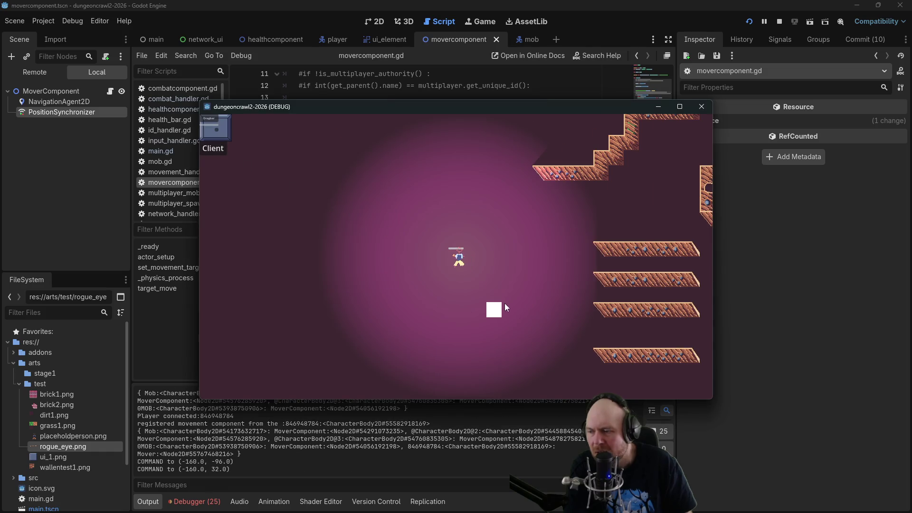
pyautogui.click(539, 262)
pyautogui.click(554, 203)
pyautogui.click(781, 22)
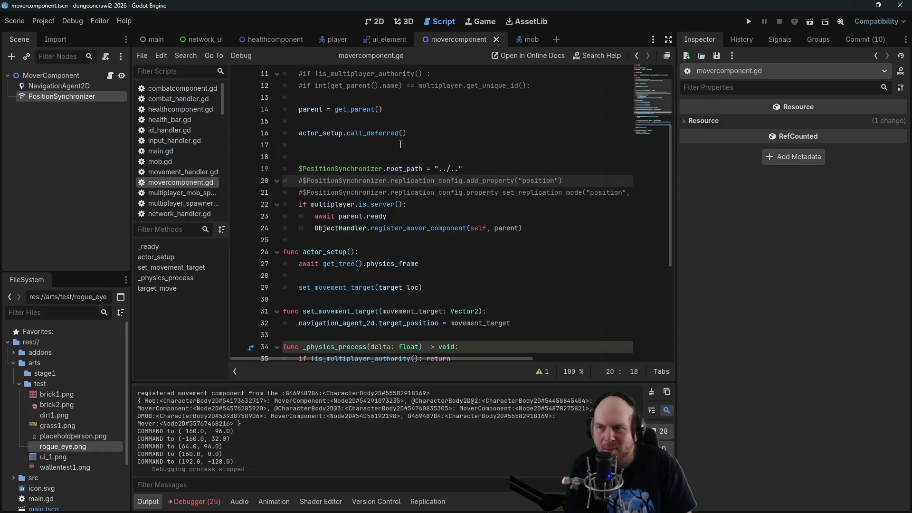
pyautogui.click(519, 181)
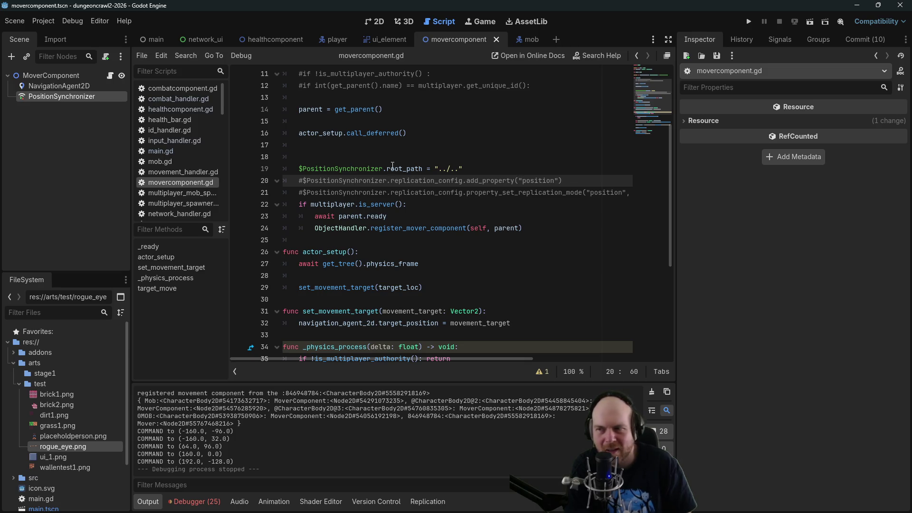
pyautogui.hotkey('alt', 'Tab')
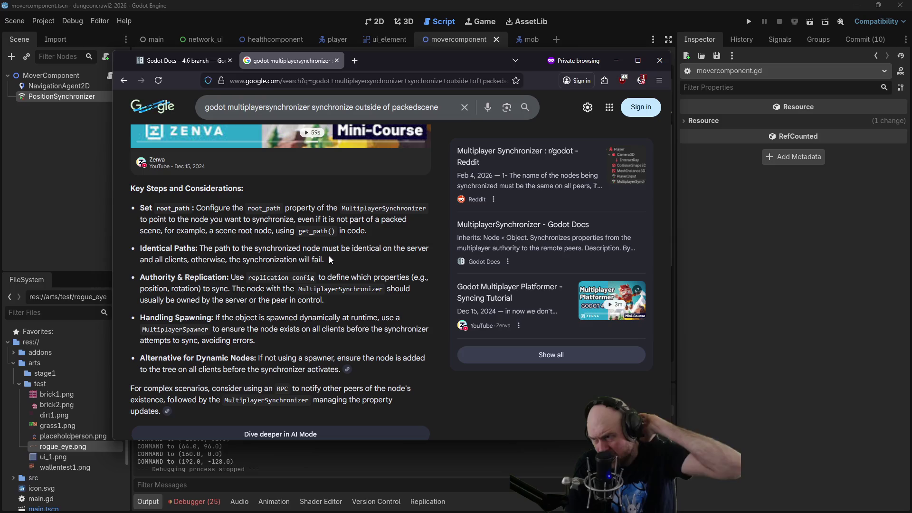
# Scroll the search results and open the MultiplayerSynchronizer – Godot Docs page.
pyautogui.scroll(-1, 403, 315)
pyautogui.scroll(-3, 403, 313)
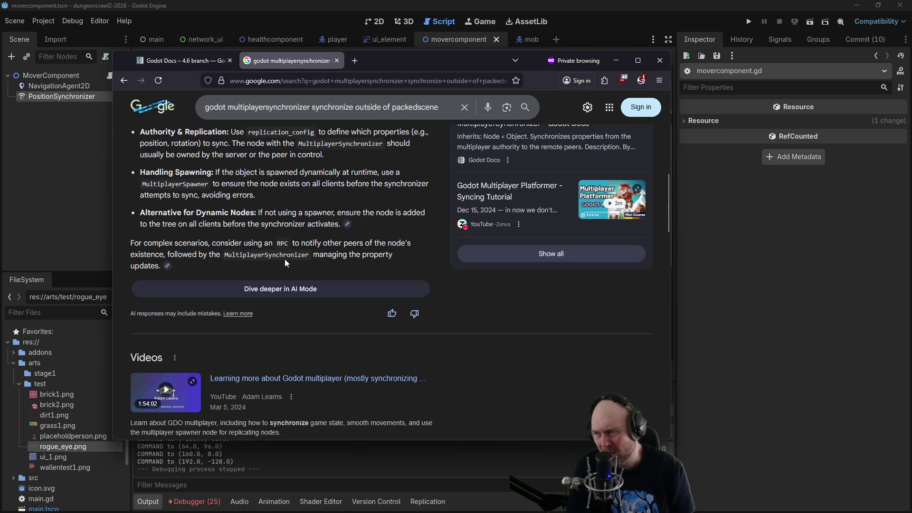
pyautogui.scroll(-8, 333, 261)
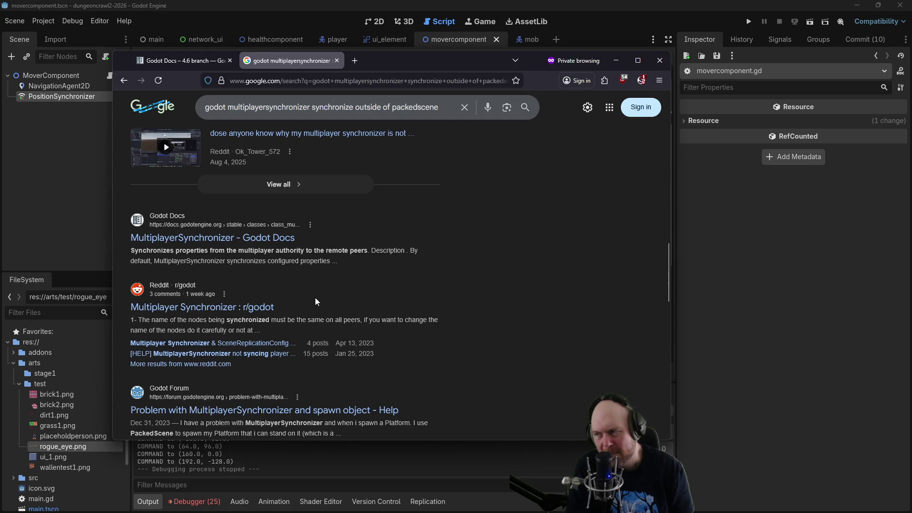
pyautogui.click(254, 240)
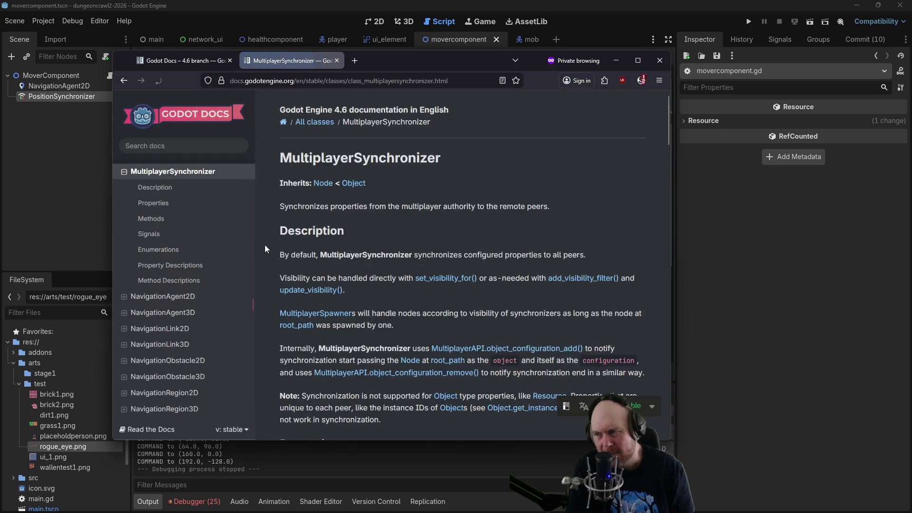
# Scroll down the MultiplayerSynchronizer reference through its Methods table, then return to Godot.
pyautogui.middleClick(420, 193)
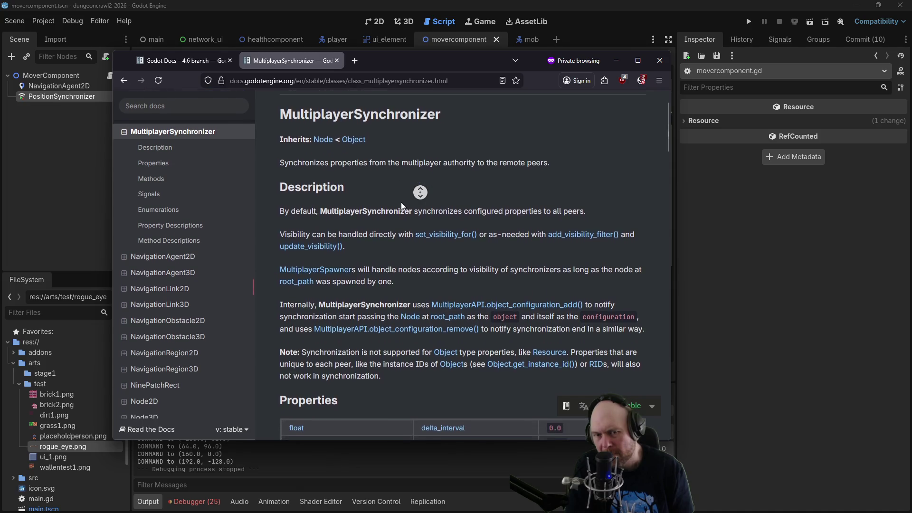
pyautogui.click(370, 270)
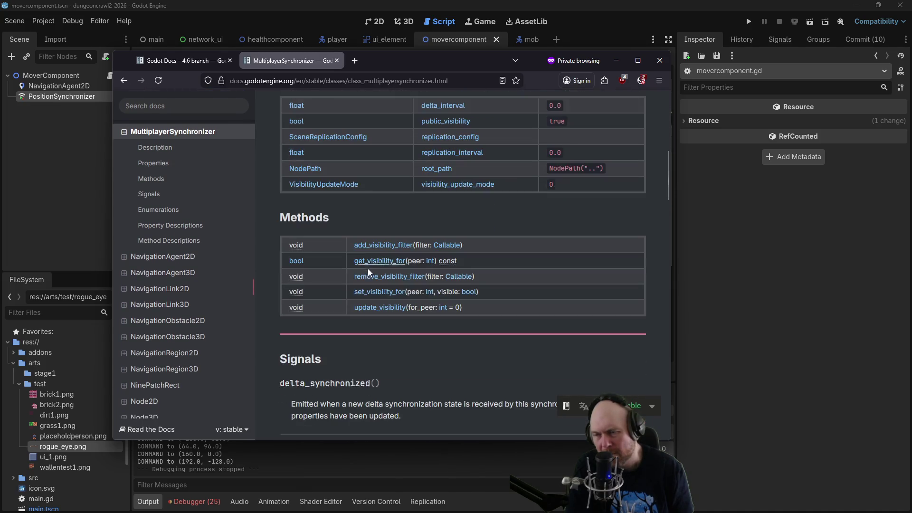
pyautogui.scroll(-4, 394, 200)
pyautogui.scroll(-3, 465, 299)
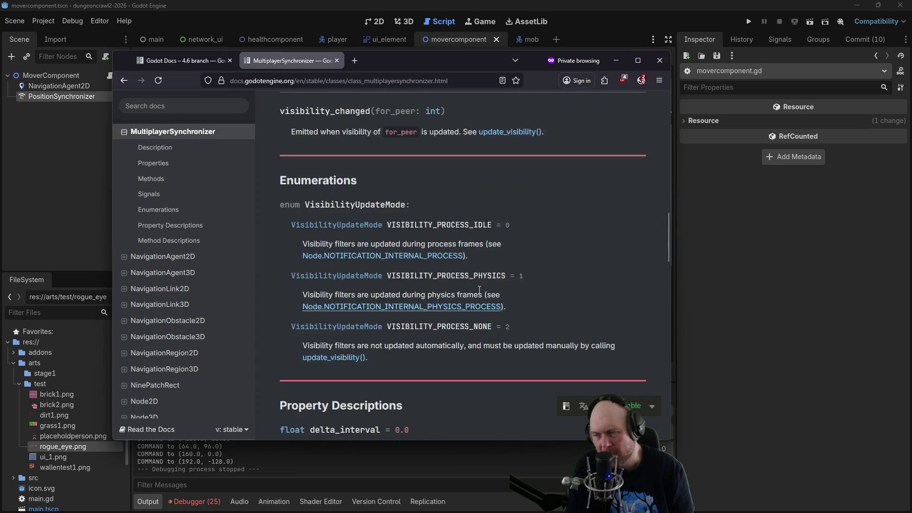
pyautogui.click(726, 242)
# Relaunch the game and connect it as both server and client.
pyautogui.click(746, 23)
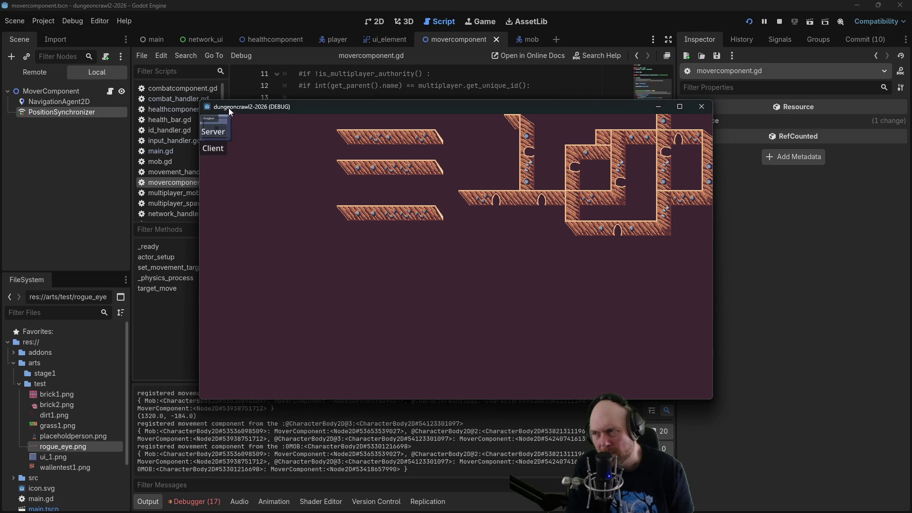
pyautogui.click(213, 149)
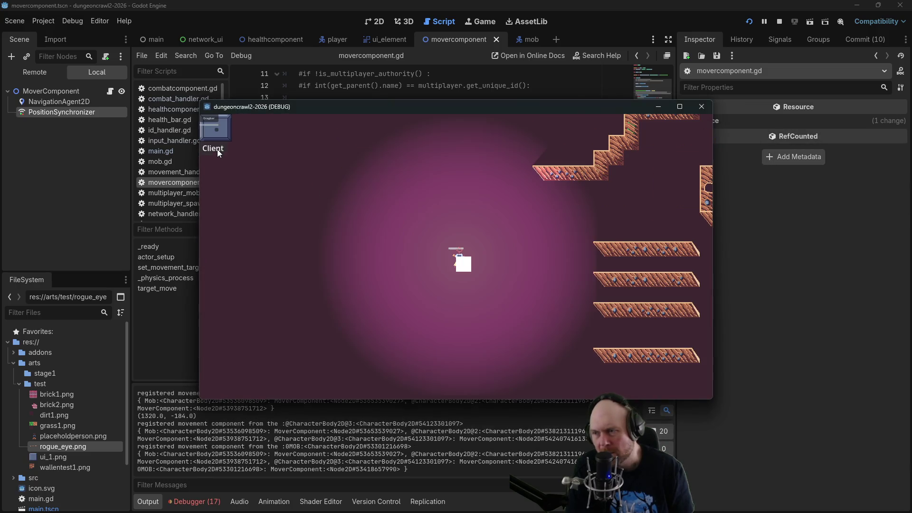
pyautogui.click(418, 219)
# Send the player to nine spots around the level, then show the live Remote scene tree.
pyautogui.click(466, 290)
pyautogui.click(541, 295)
pyautogui.click(618, 266)
pyautogui.click(662, 230)
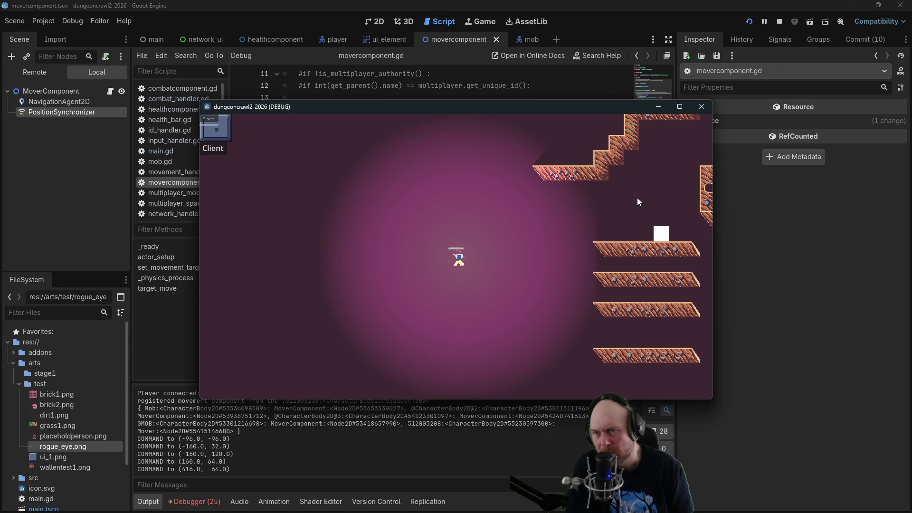
pyautogui.click(570, 181)
pyautogui.click(464, 171)
pyautogui.click(373, 268)
pyautogui.click(433, 295)
pyautogui.click(442, 295)
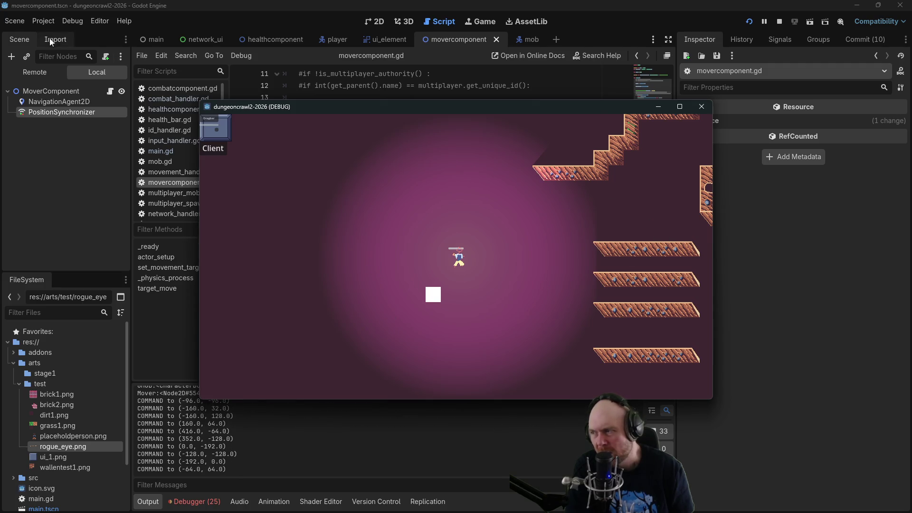
pyautogui.click(43, 71)
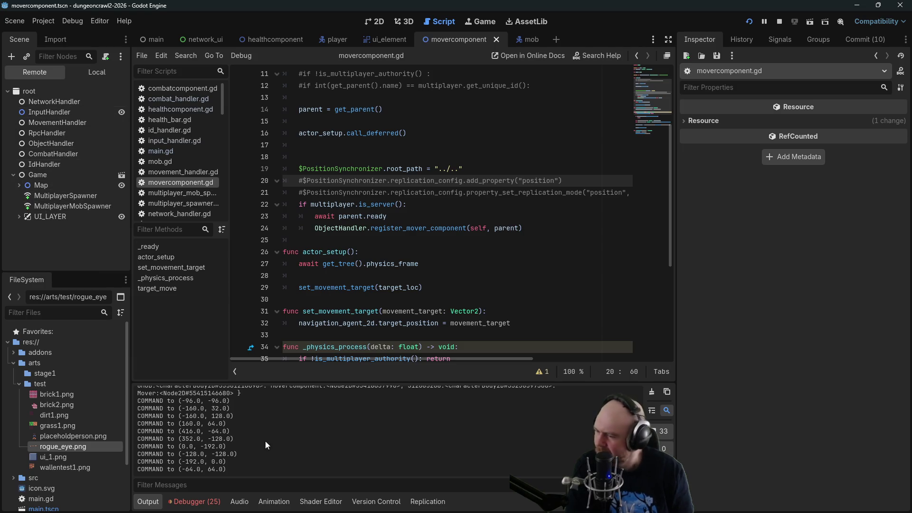
# Stop the game and set up multiple run instances in the Debug menu's run-instances settings.
pyautogui.click(780, 22)
pyautogui.click(72, 24)
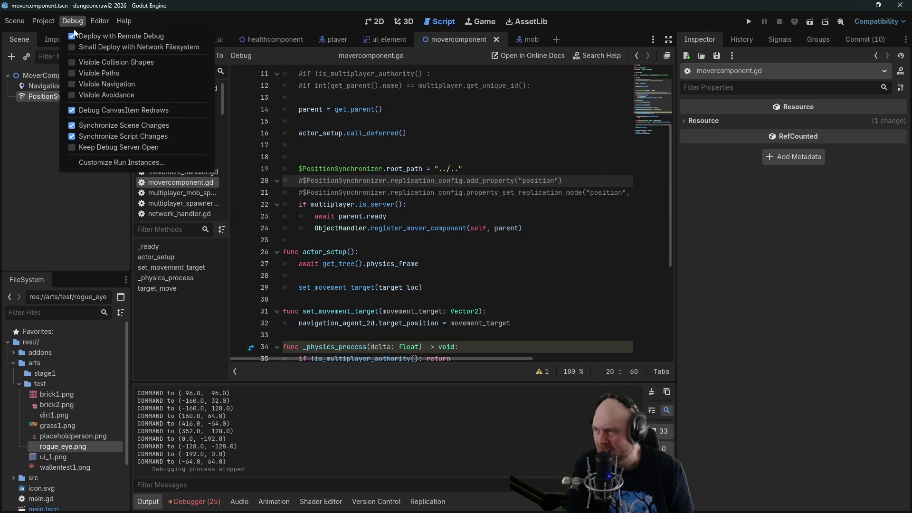
pyautogui.click(88, 163)
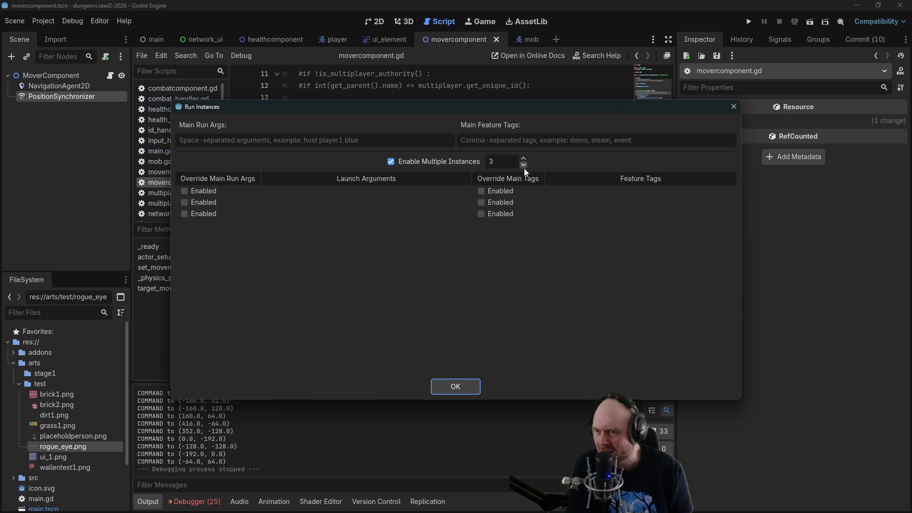
pyautogui.click(455, 386)
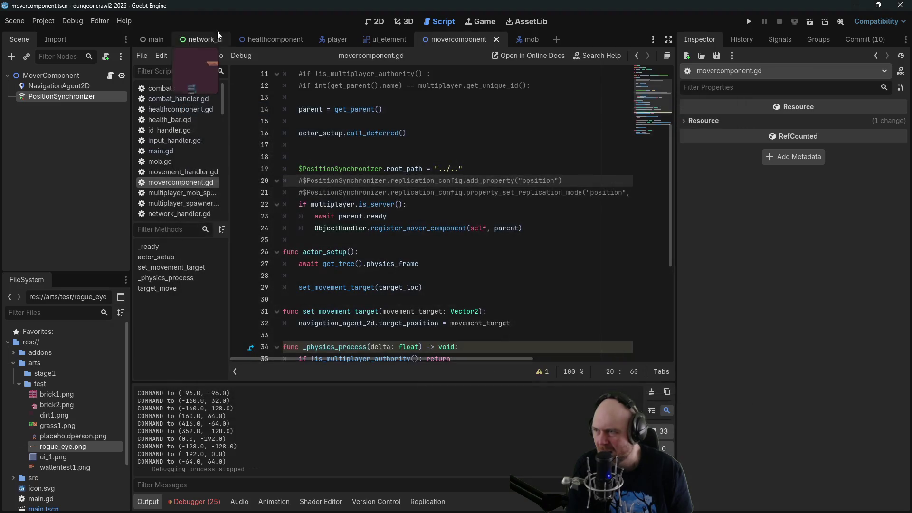
# Launch the instances as server and client, then expand player node 86937277 in the Remote tree.
pyautogui.press('F5')
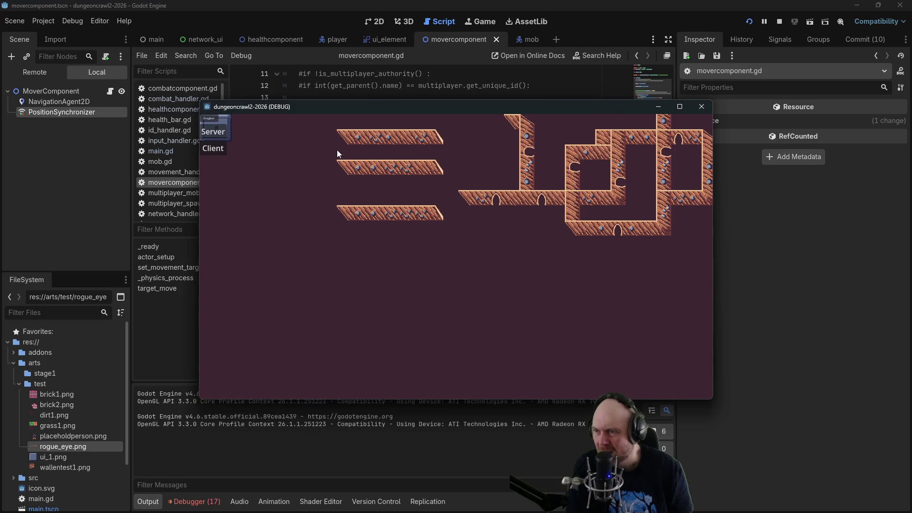
pyautogui.click(220, 133)
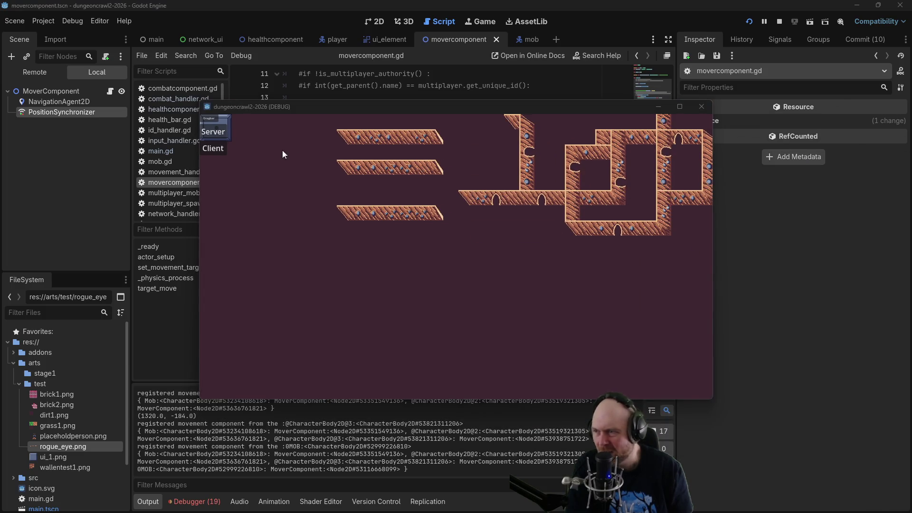
pyautogui.click(215, 149)
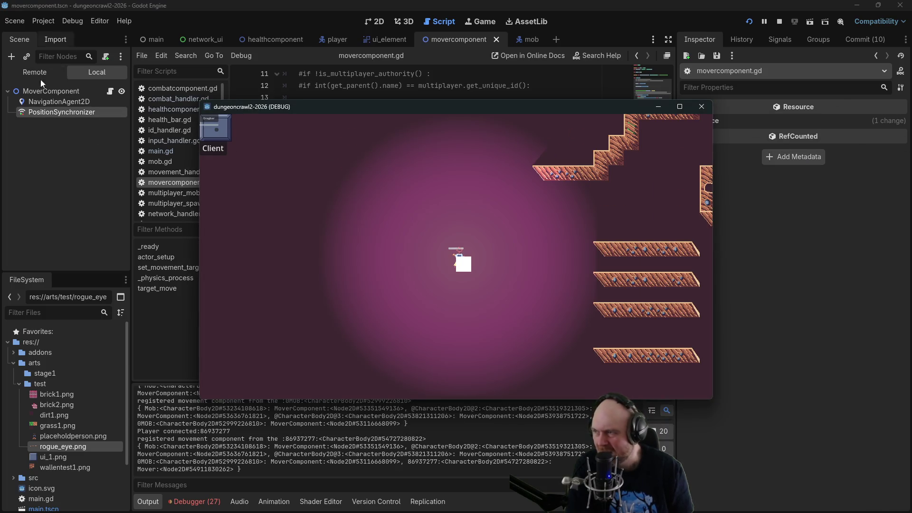
pyautogui.click(47, 70)
pyautogui.click(19, 248)
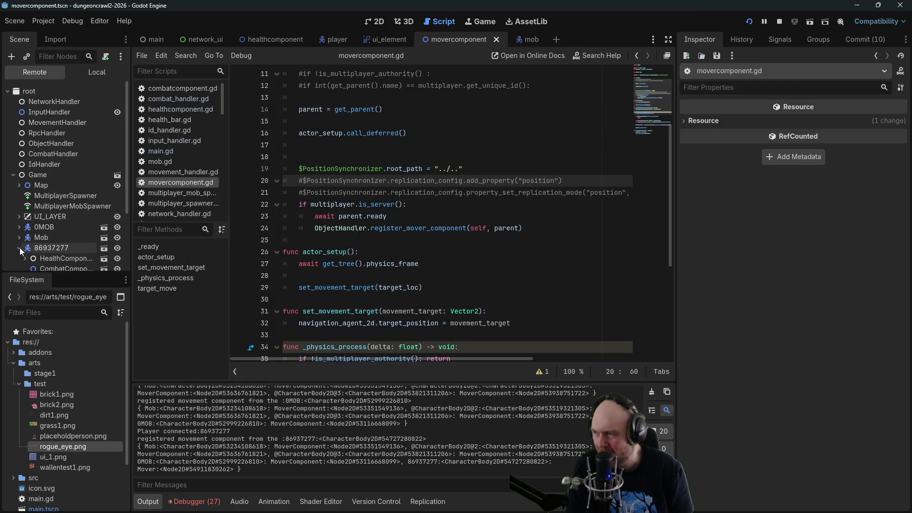
# Inspect the player's MultiplayerSynchronizer, then the PositionSynchronizer under Mover.
pyautogui.scroll(-3, 66, 241)
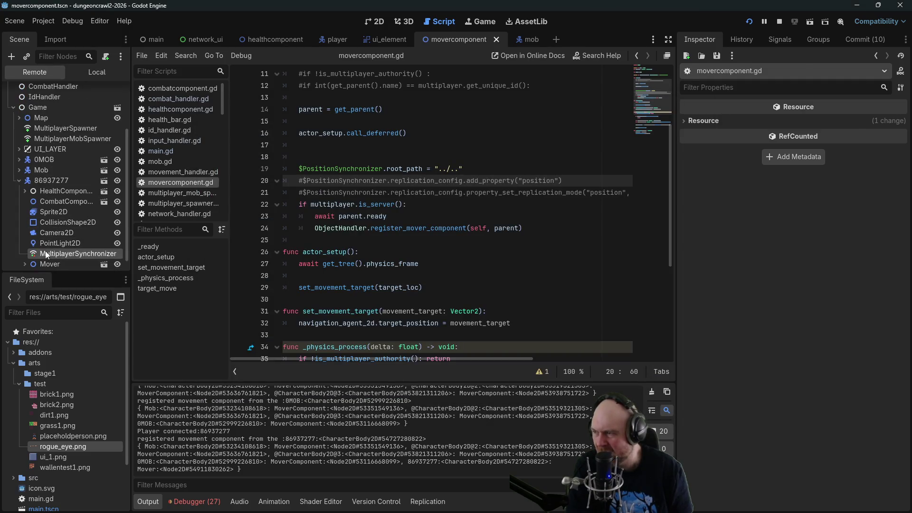
pyautogui.click(46, 253)
pyautogui.scroll(-1, 52, 249)
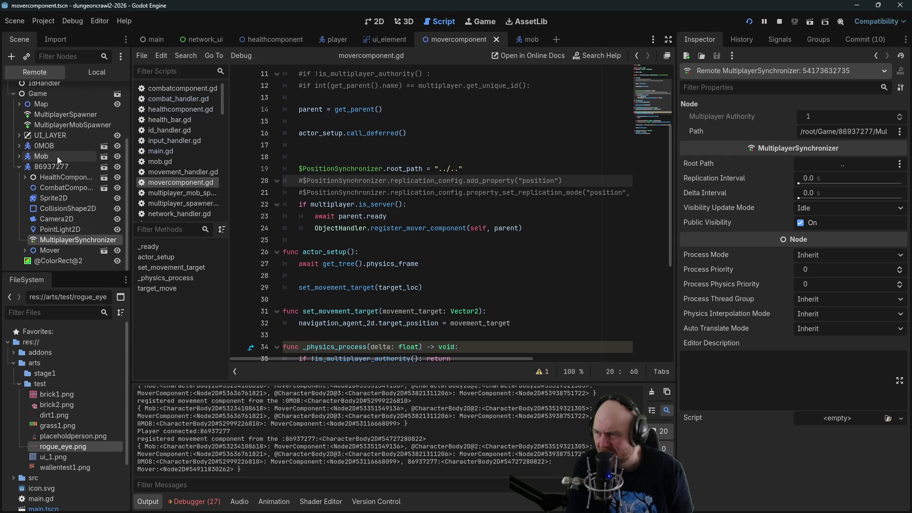
pyautogui.click(24, 250)
pyautogui.scroll(-1, 43, 242)
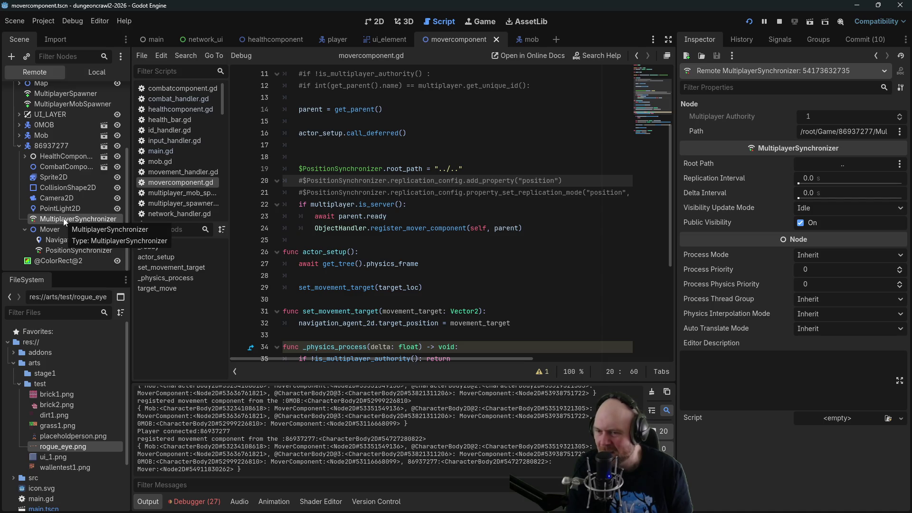
pyautogui.click(70, 251)
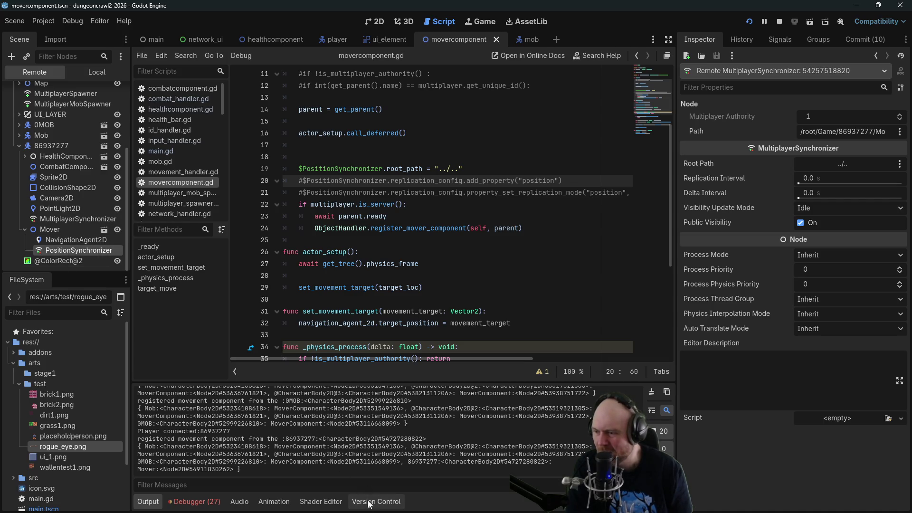
# Browse the bottom panel views, ending on the Output log.
pyautogui.click(342, 503)
pyautogui.click(361, 502)
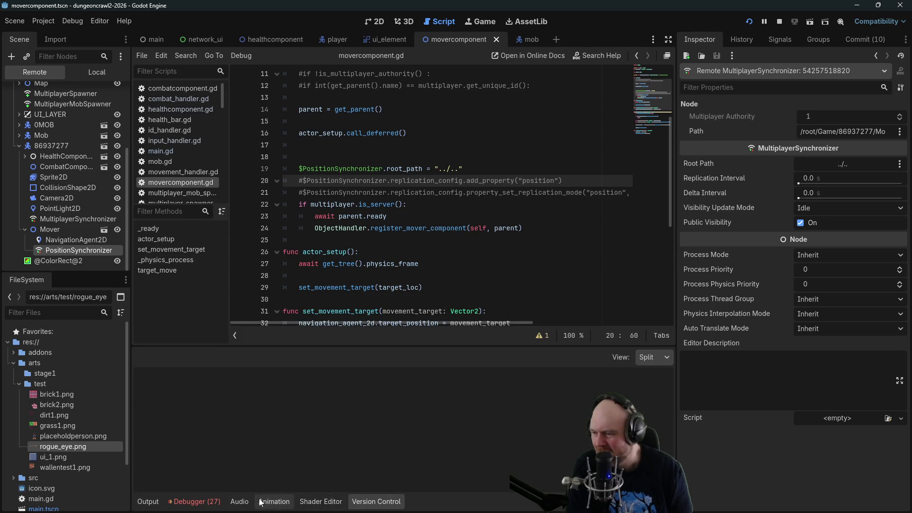
pyautogui.click(262, 502)
pyautogui.click(220, 503)
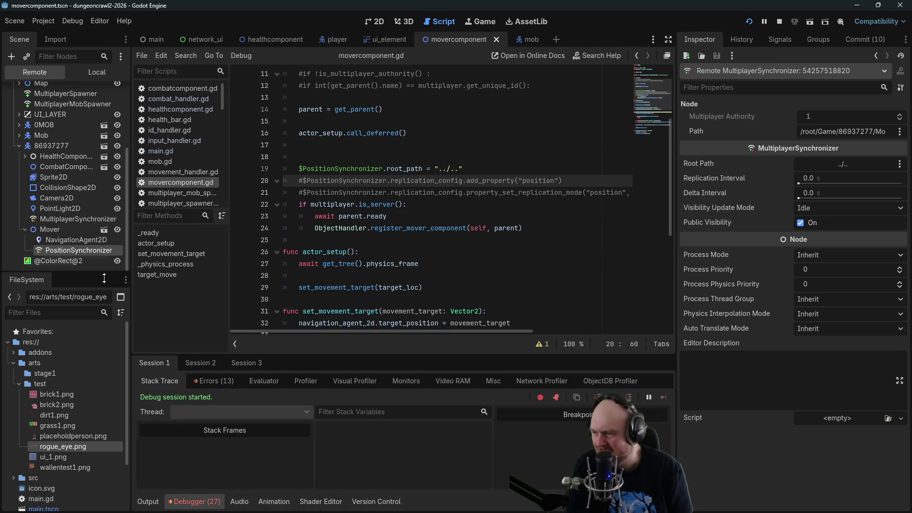
pyautogui.click(149, 502)
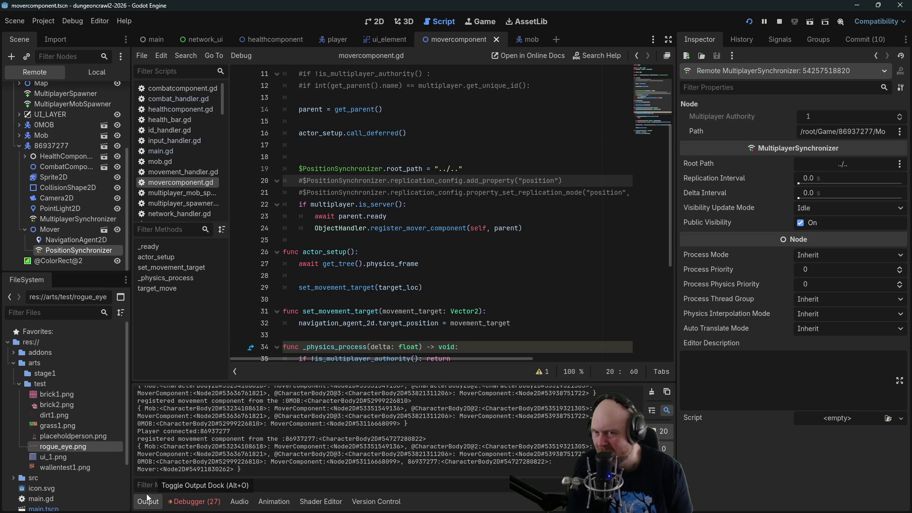
# Check the PositionSynchronizer's ../.. root path in the node picker without changing it, then show the Debugger.
pyautogui.click(879, 131)
pyautogui.click(531, 87)
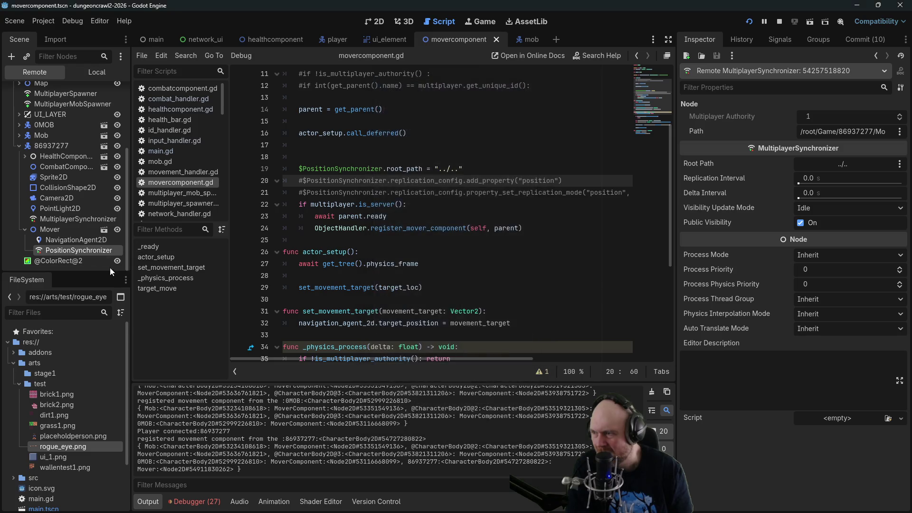
pyautogui.click(900, 131)
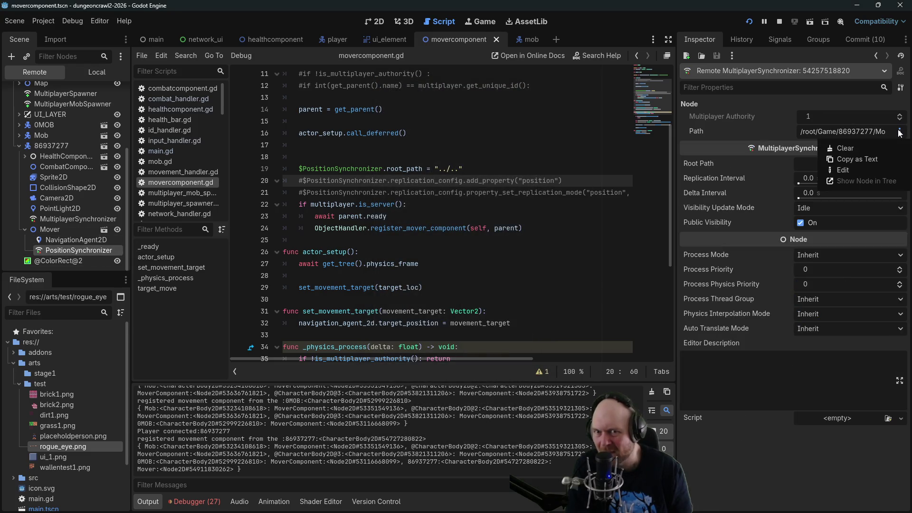
pyautogui.click(885, 133)
pyautogui.click(885, 132)
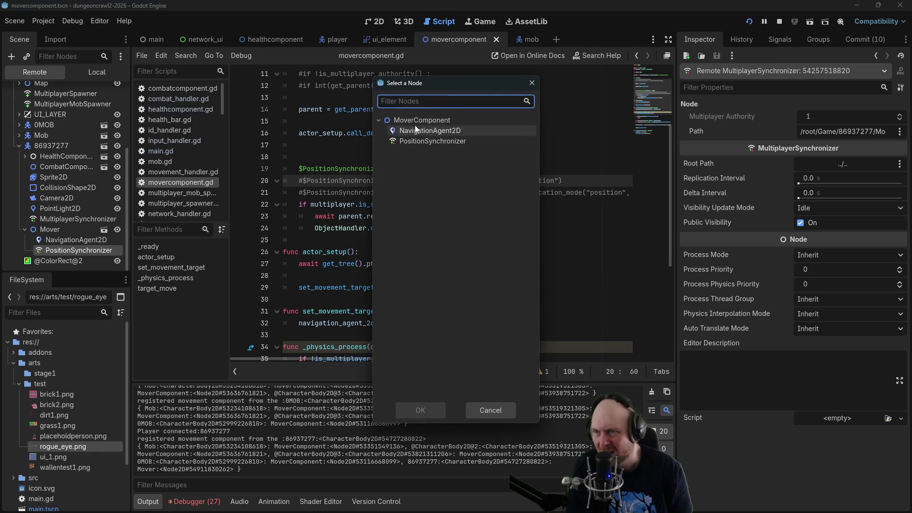
pyautogui.click(533, 84)
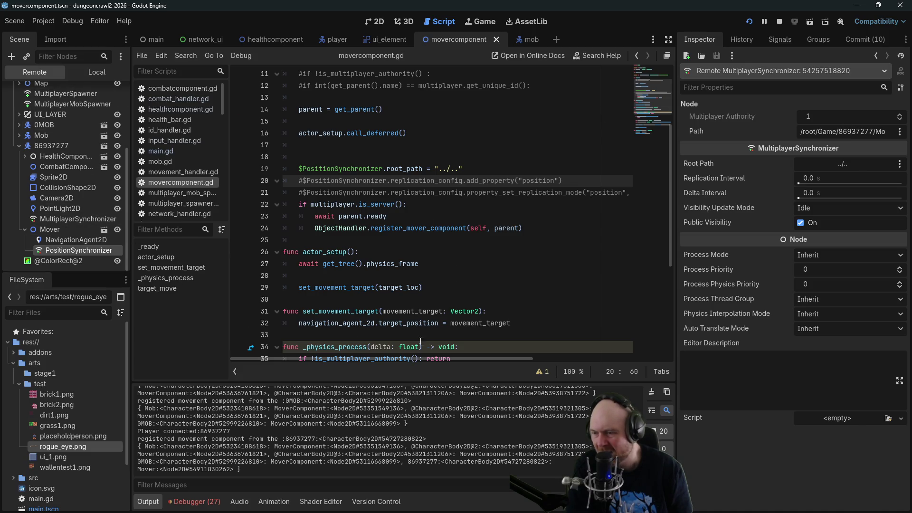
pyautogui.click(199, 504)
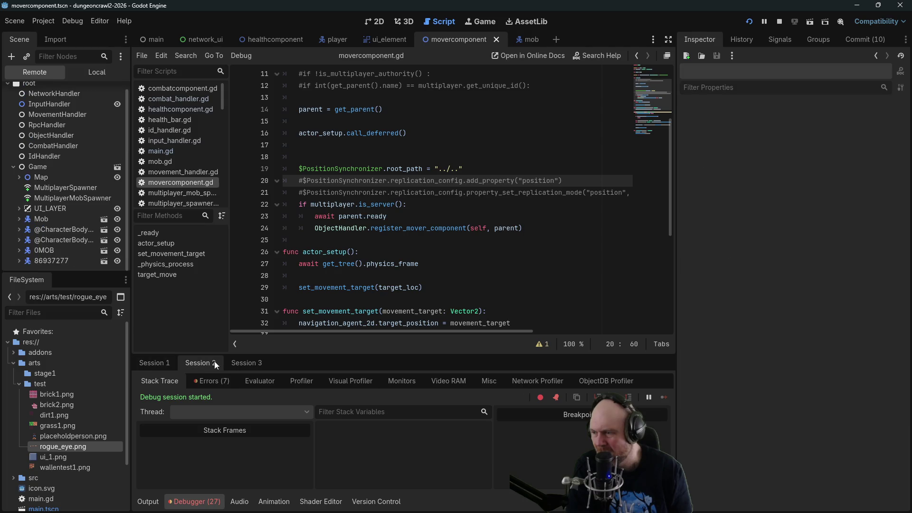
# Compare debug sessions and inspect session 2's player MultiplayerSynchronizer and PositionSynchronizer.
pyautogui.click(241, 361)
pyautogui.click(217, 357)
pyautogui.click(157, 362)
pyautogui.click(209, 362)
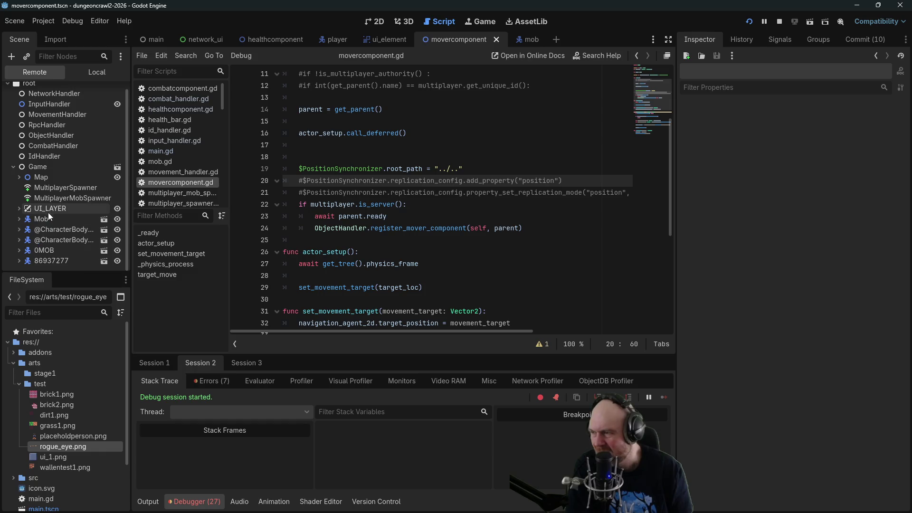
pyautogui.click(41, 260)
pyautogui.scroll(-4, 66, 222)
pyautogui.click(66, 251)
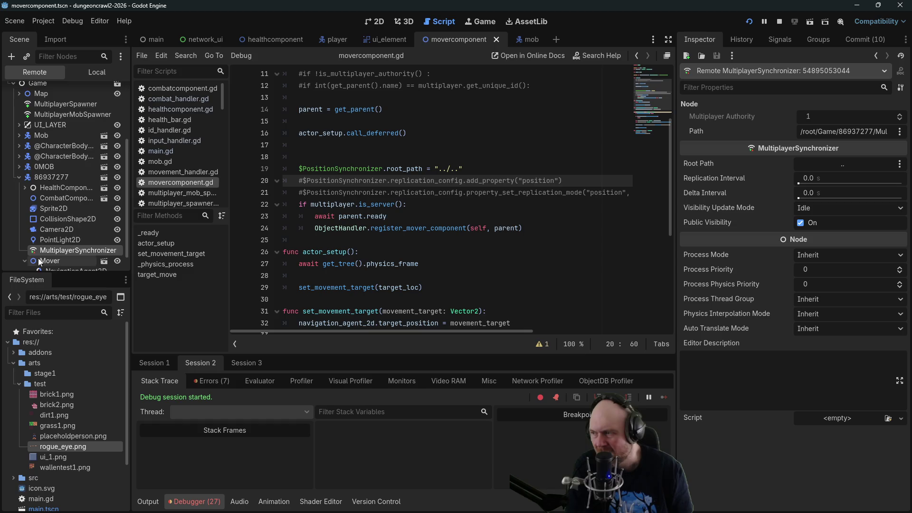
pyautogui.click(25, 260)
pyautogui.click(64, 256)
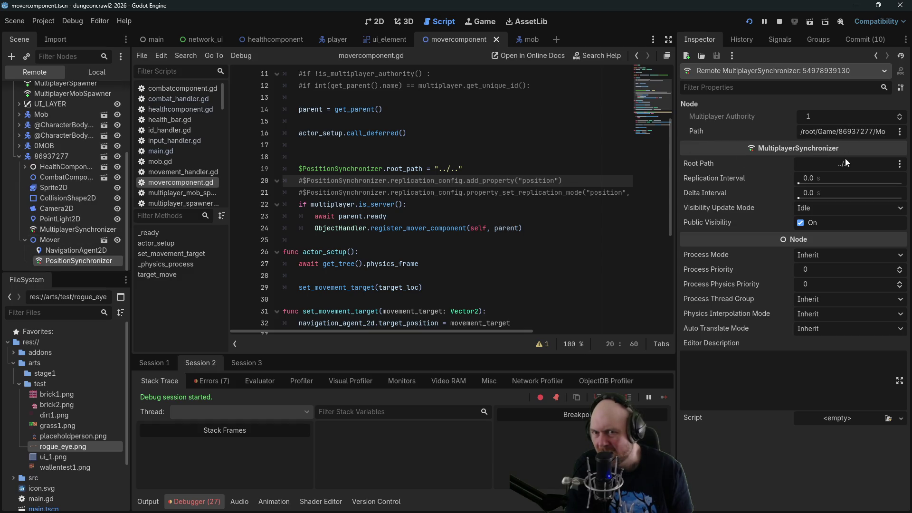
# Recheck both synchronizers, inspect PositionSynchronizer in session 1, then stop the game.
pyautogui.click(54, 227)
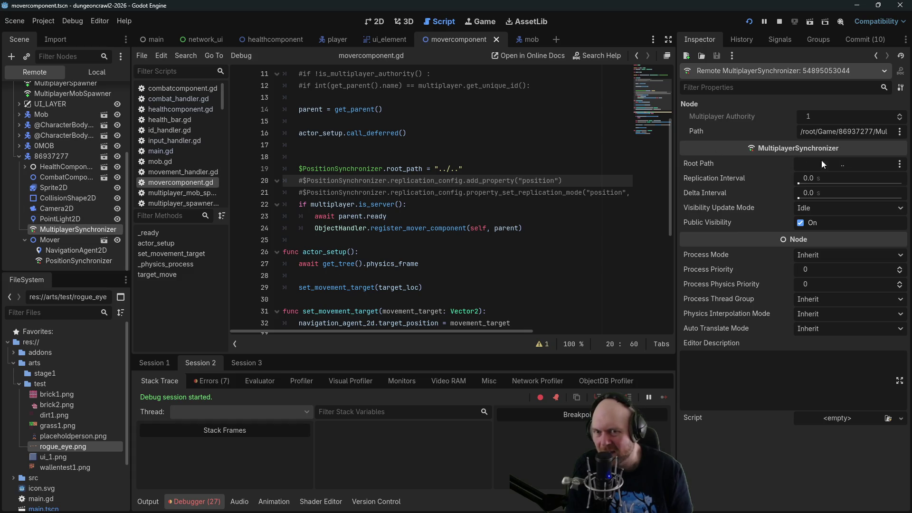
pyautogui.press('Down')
pyautogui.press('Down')
pyautogui.press('Down')
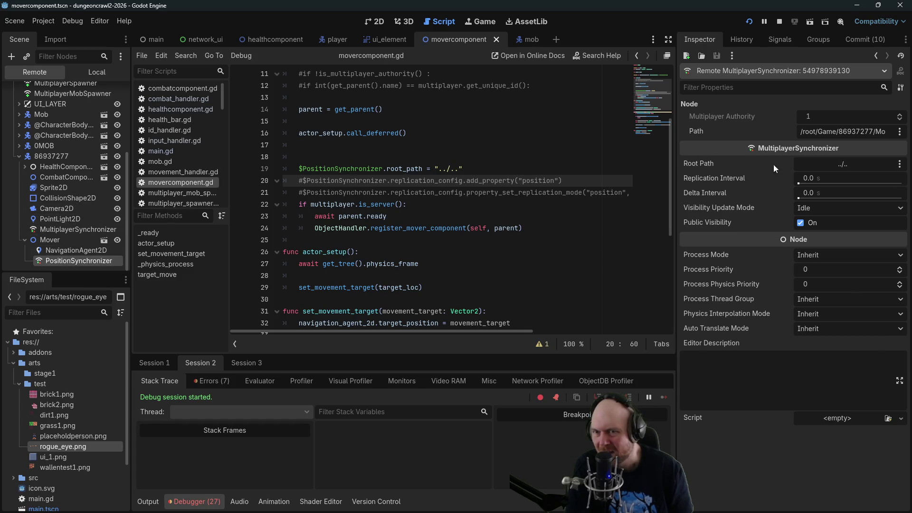
pyautogui.click(155, 363)
pyautogui.click(58, 247)
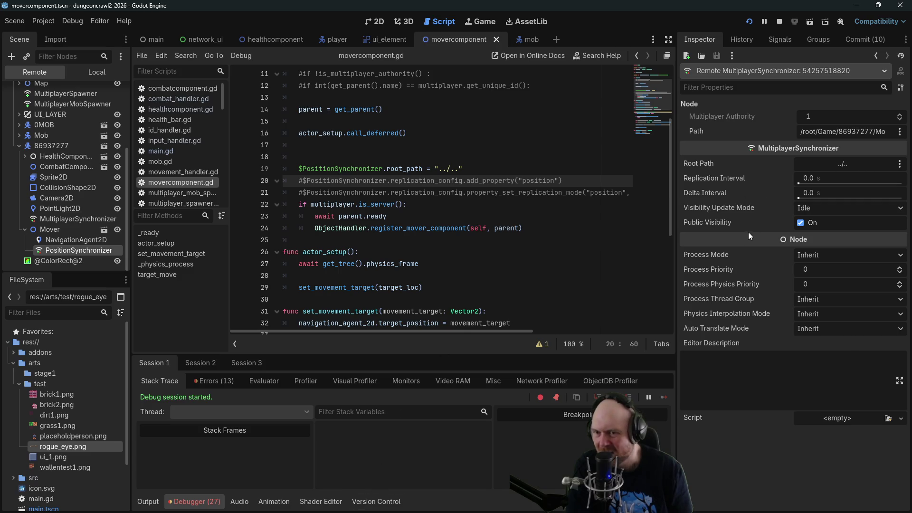
pyautogui.click(782, 18)
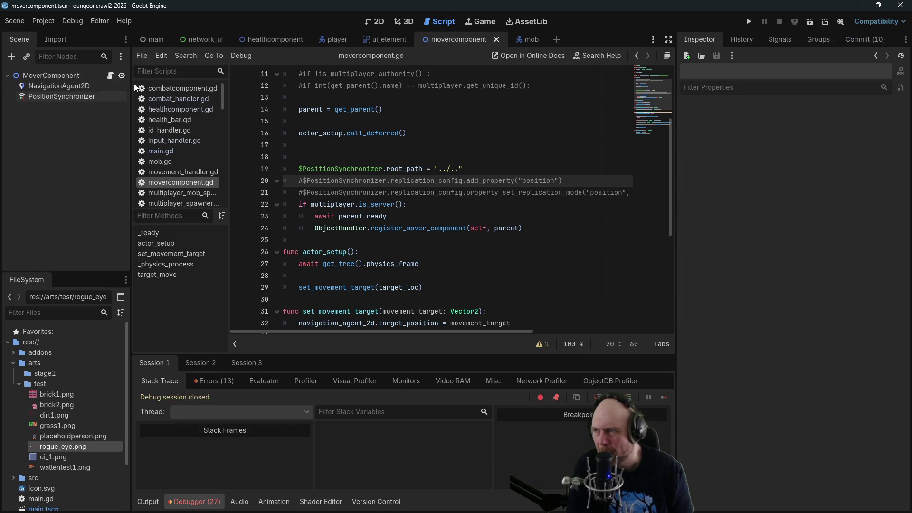
# Cut the MultiplayerSynchronizer node out of the player scene.
pyautogui.click(332, 40)
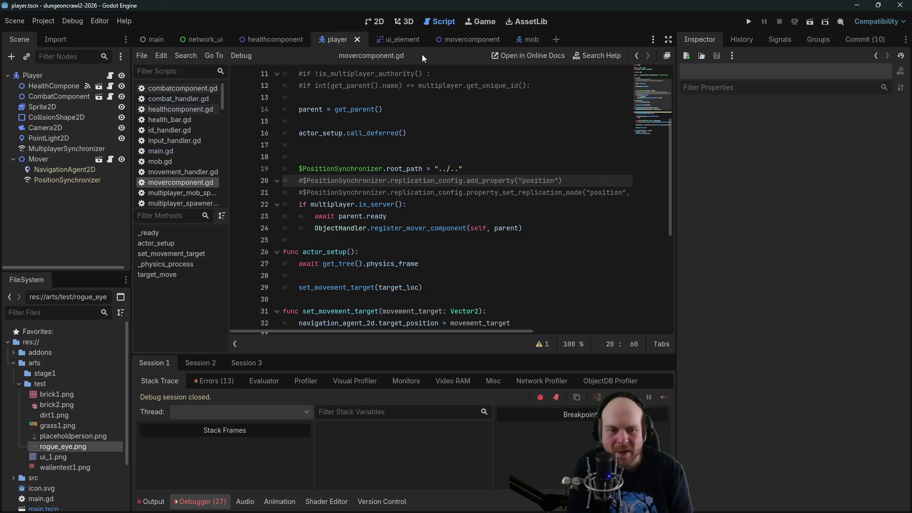
pyautogui.click(61, 149)
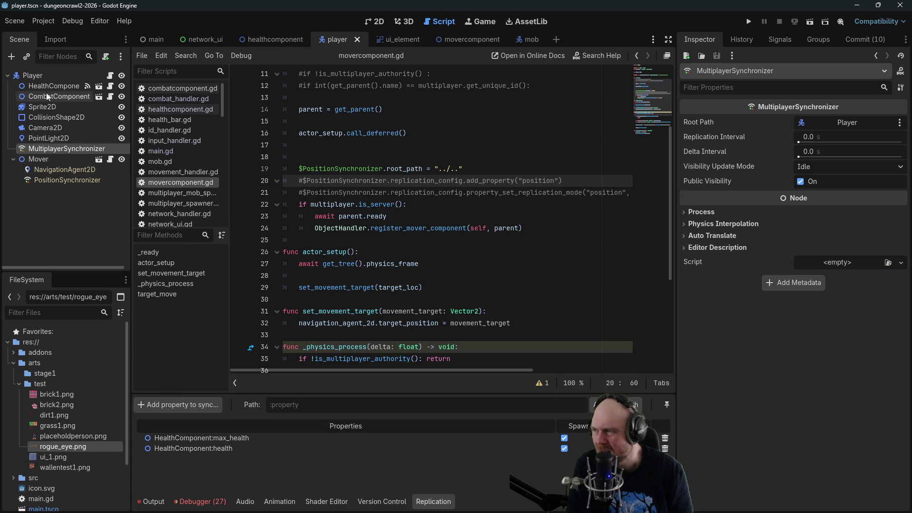
pyautogui.rightClick(44, 149)
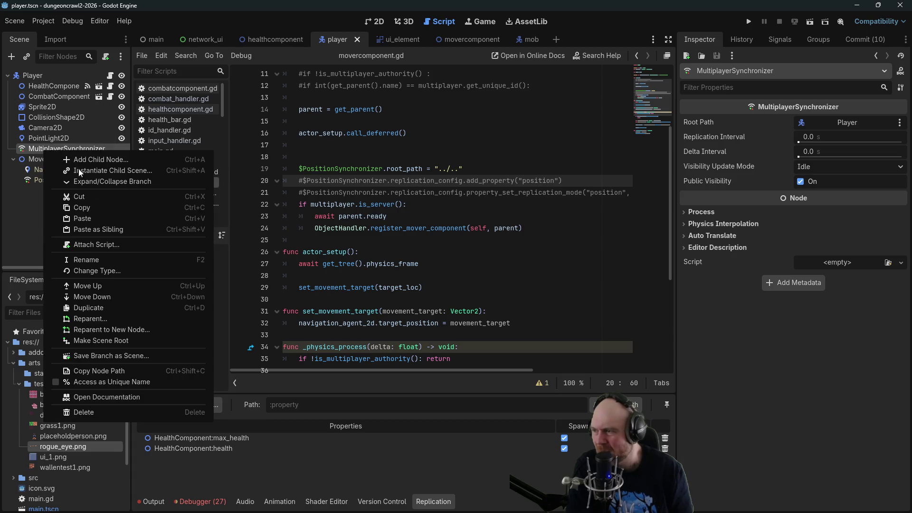
pyautogui.click(90, 198)
# Paste the synchronizer under HealthComponent, keeping HealthComponent as its root path.
pyautogui.click(281, 37)
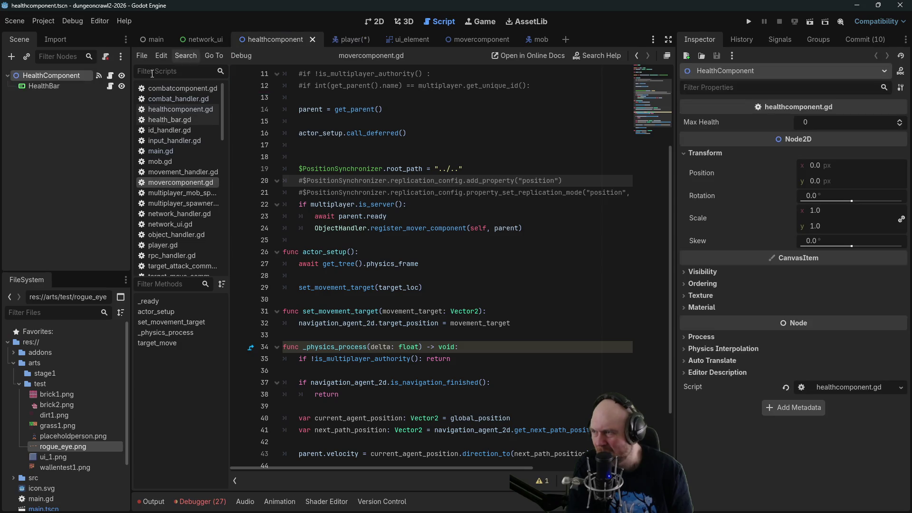
pyautogui.rightClick(31, 77)
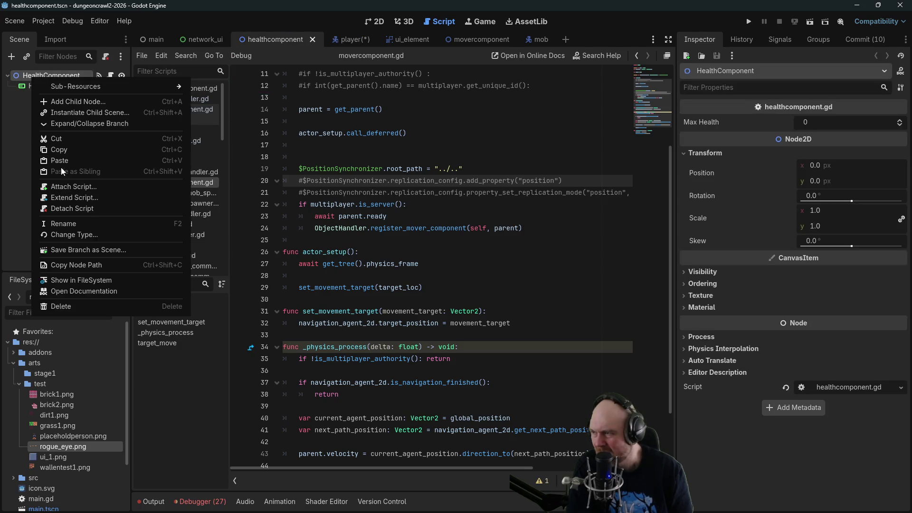
pyautogui.click(60, 163)
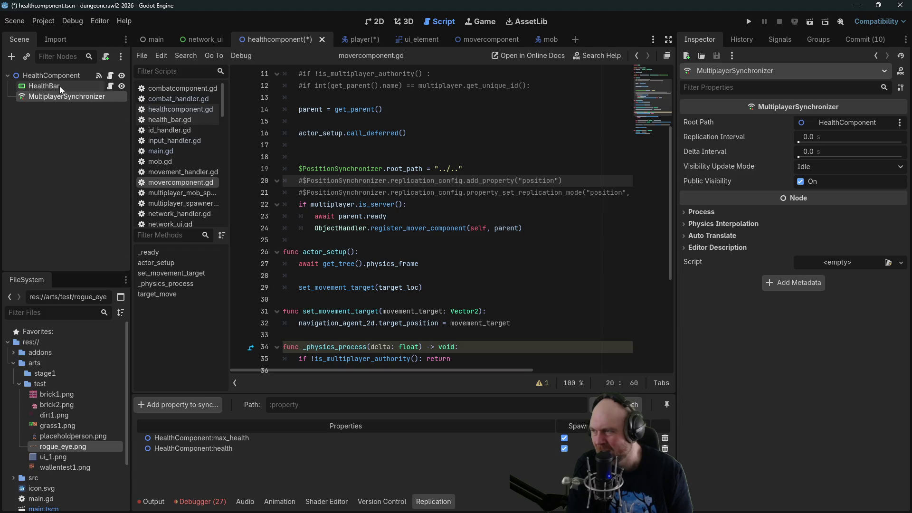
pyautogui.click(853, 123)
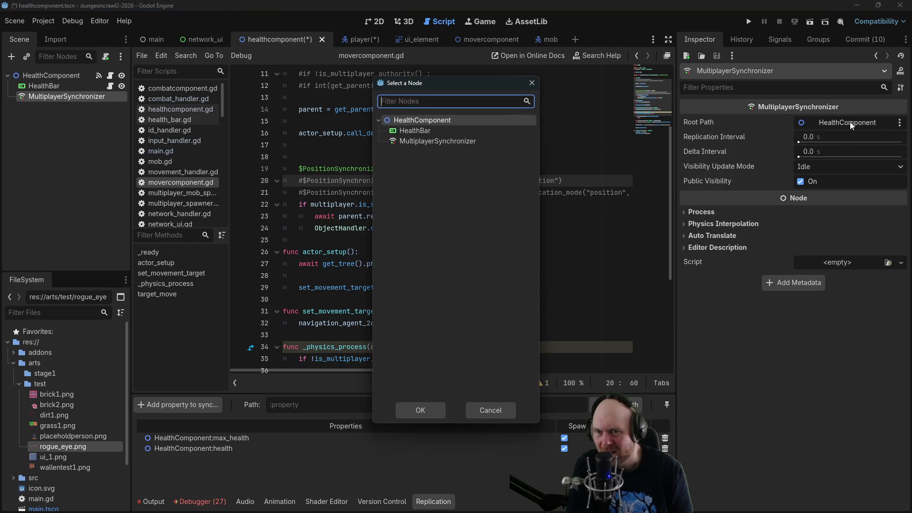
pyautogui.click(532, 82)
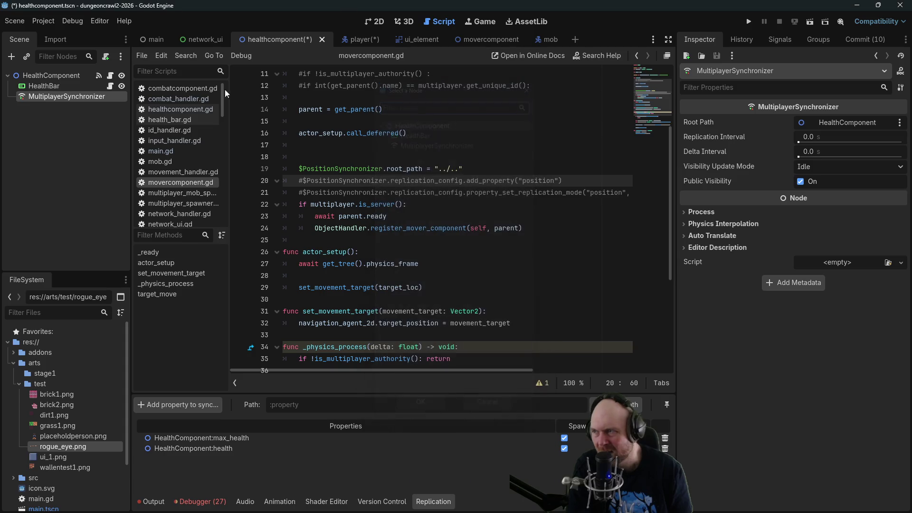
# Rename the synchronizer to HealthSynchronizer, then save and run the project.
pyautogui.rightClick(54, 97)
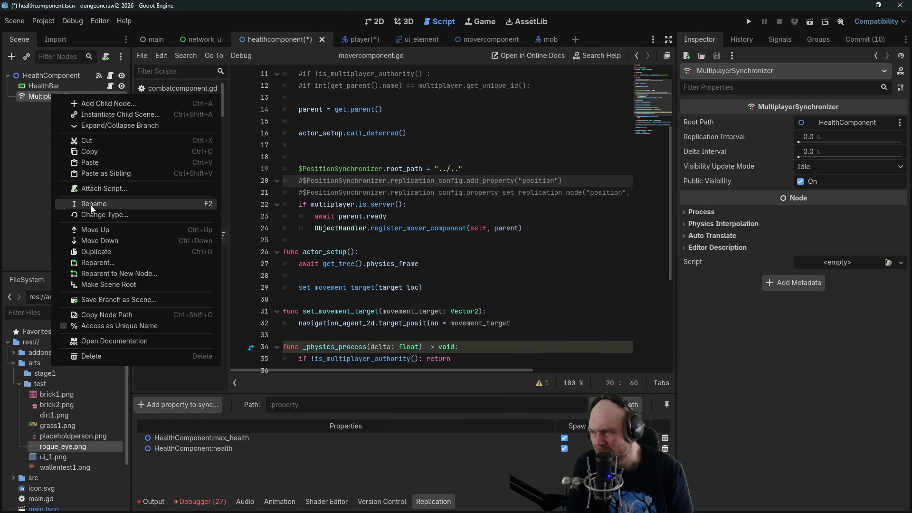
pyautogui.click(91, 209)
pyautogui.click(59, 101)
pyautogui.doubleClick(59, 100)
pyautogui.click(46, 98)
pyautogui.write('Health')
pyautogui.press('Return')
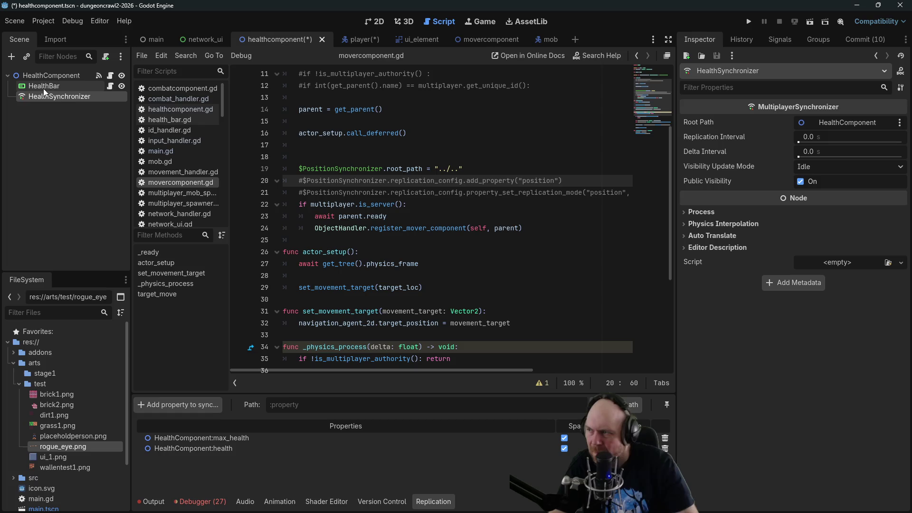
pyautogui.press('F5')
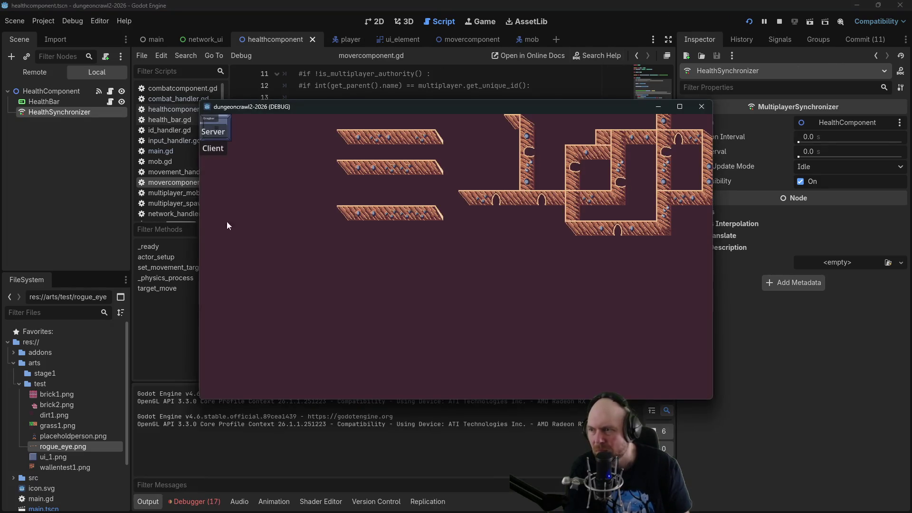
# Start the game as server and client and move the player to three spots.
pyautogui.click(216, 137)
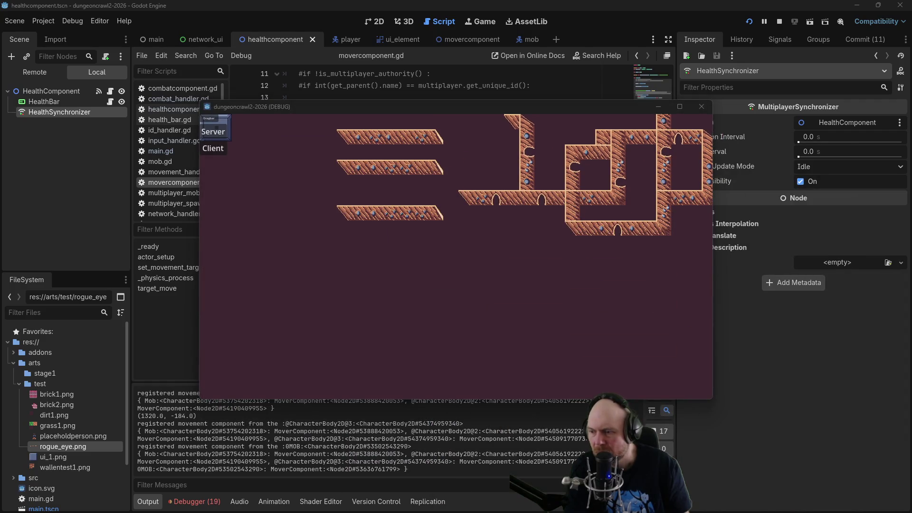
pyautogui.click(213, 148)
pyautogui.click(375, 244)
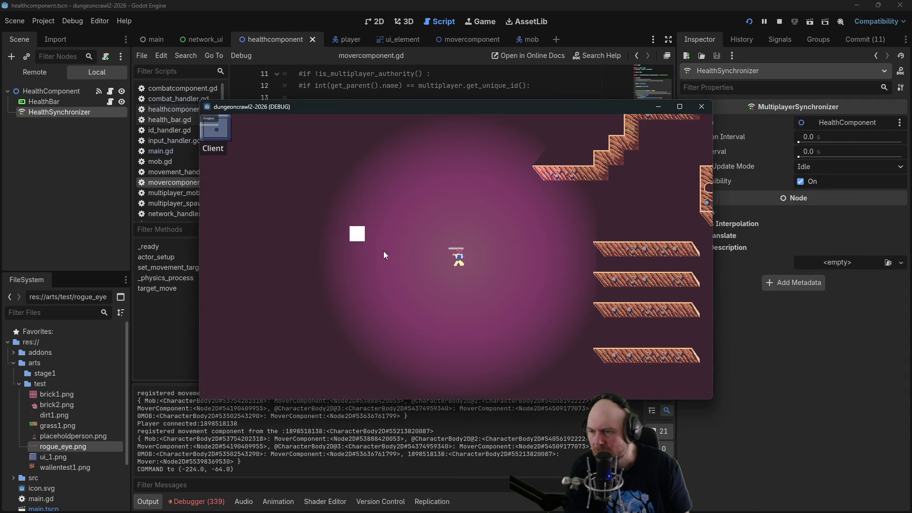
pyautogui.click(419, 293)
pyautogui.click(484, 309)
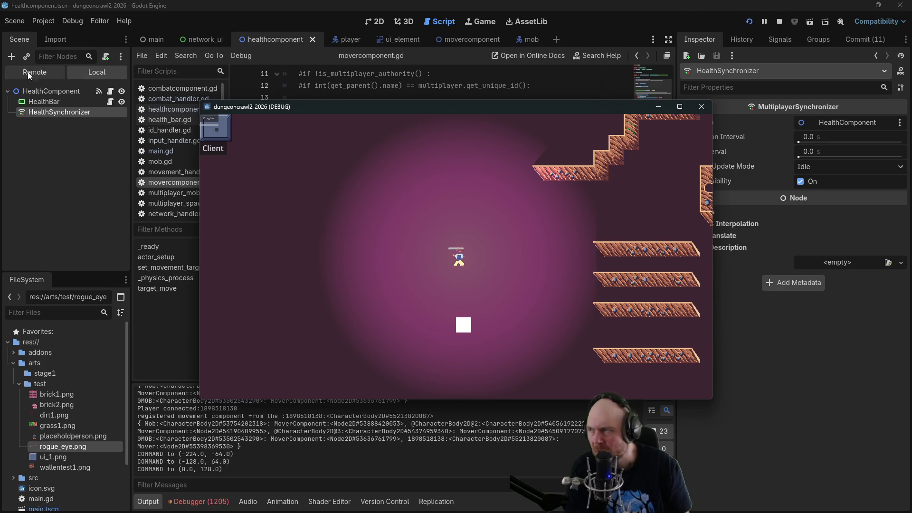
pyautogui.click(34, 72)
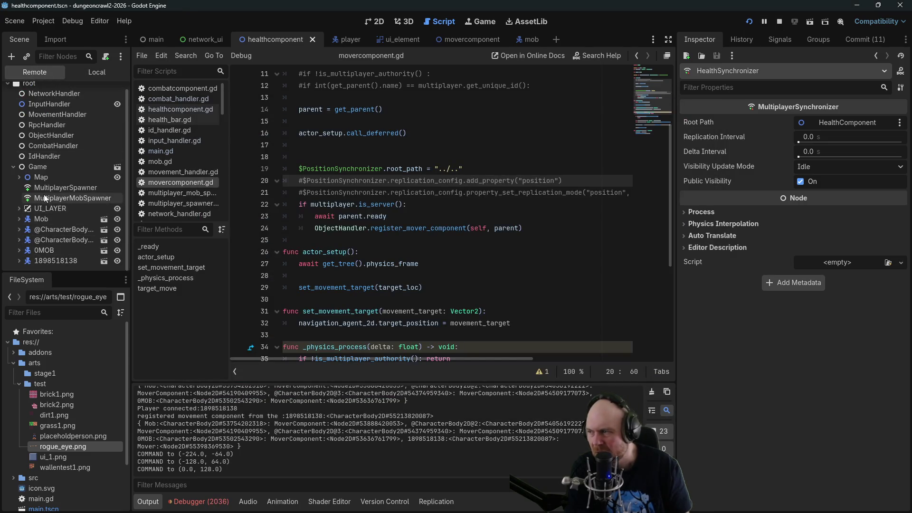
pyautogui.click(13, 176)
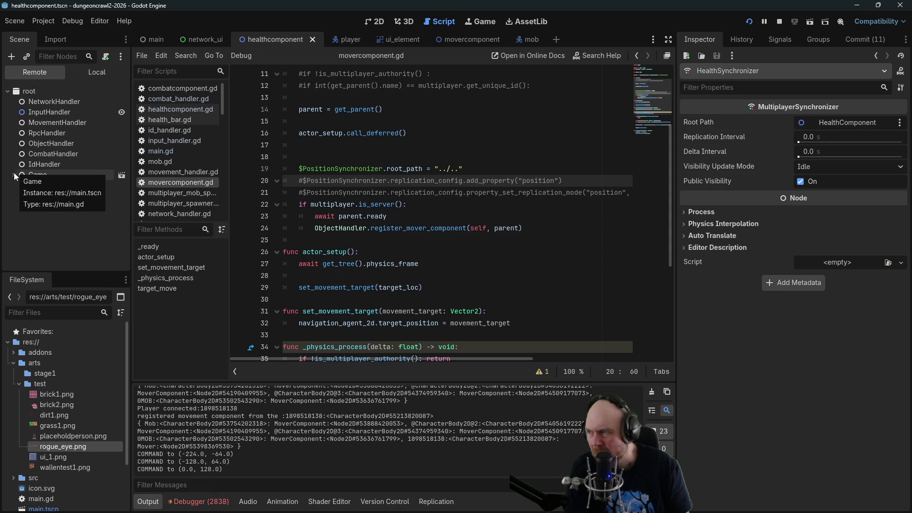
pyautogui.click(13, 176)
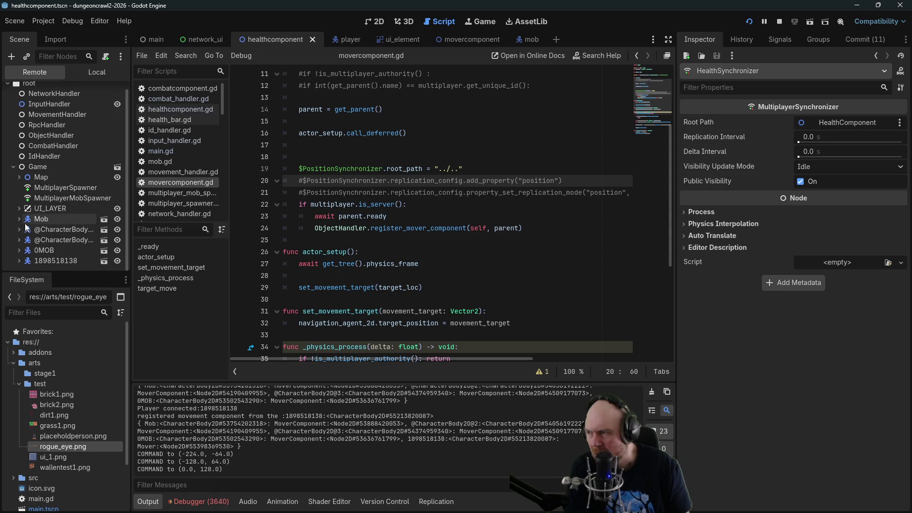
pyautogui.click(20, 260)
pyautogui.scroll(-3, 62, 252)
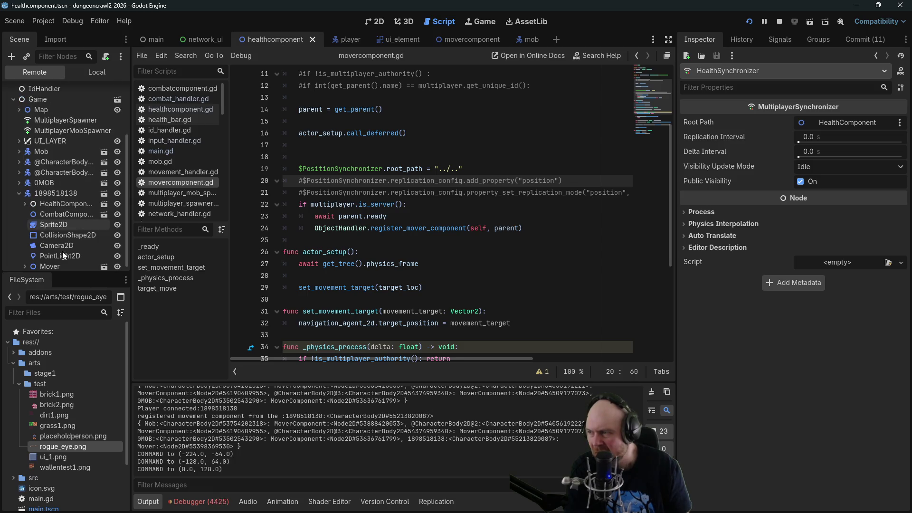
pyautogui.click(24, 261)
# Inspect PositionSynchronizer and HealthSynchronizer, then stop the game and uncomment line 20's add_property.
pyautogui.click(47, 261)
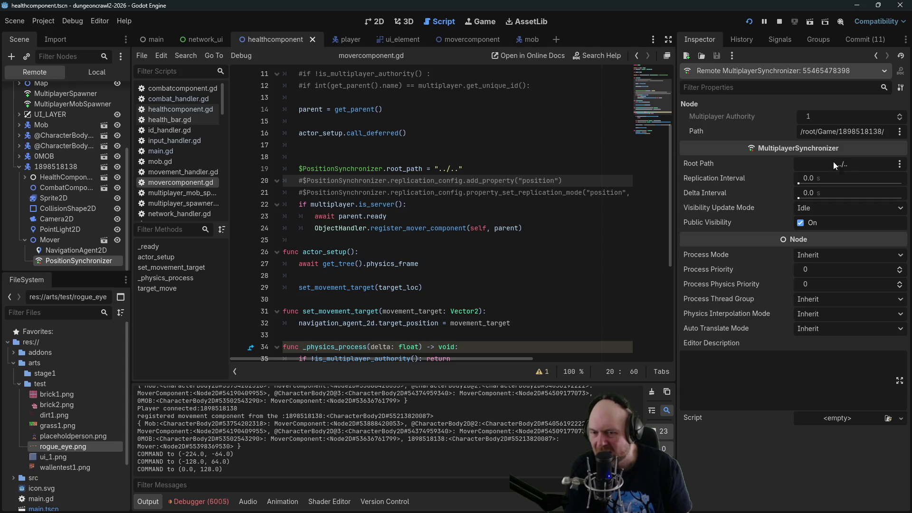
pyautogui.click(25, 177)
pyautogui.click(39, 198)
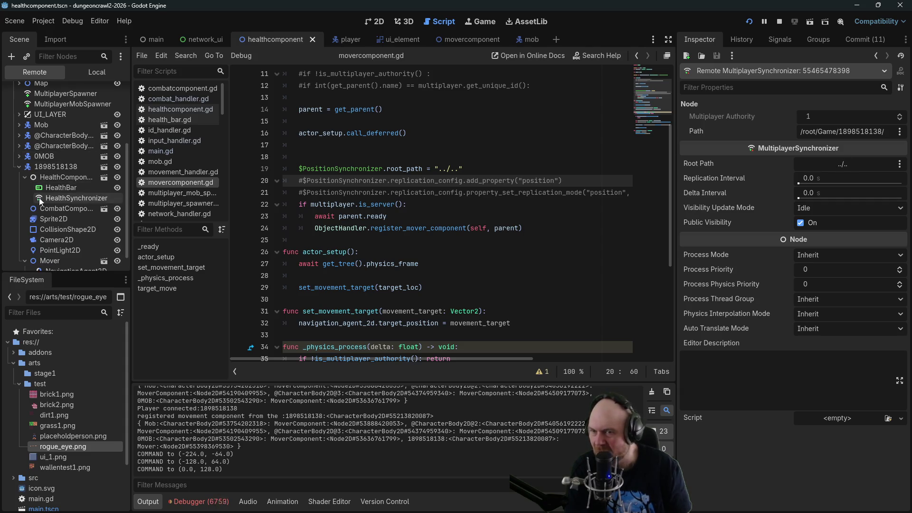
pyautogui.click(24, 178)
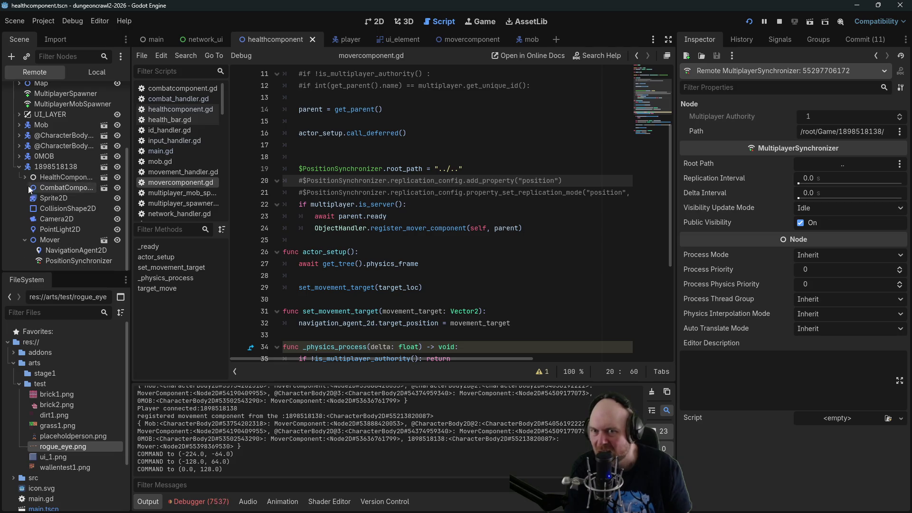
pyautogui.click(40, 261)
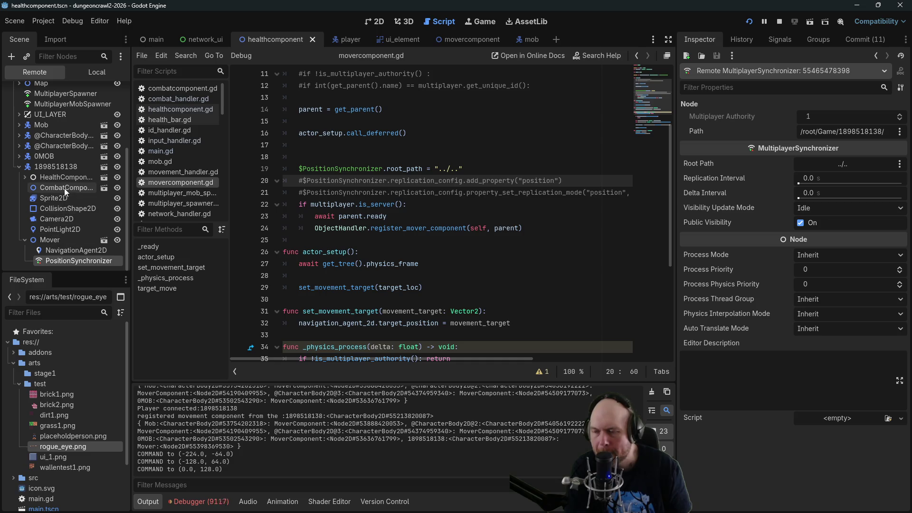
pyautogui.press('F8')
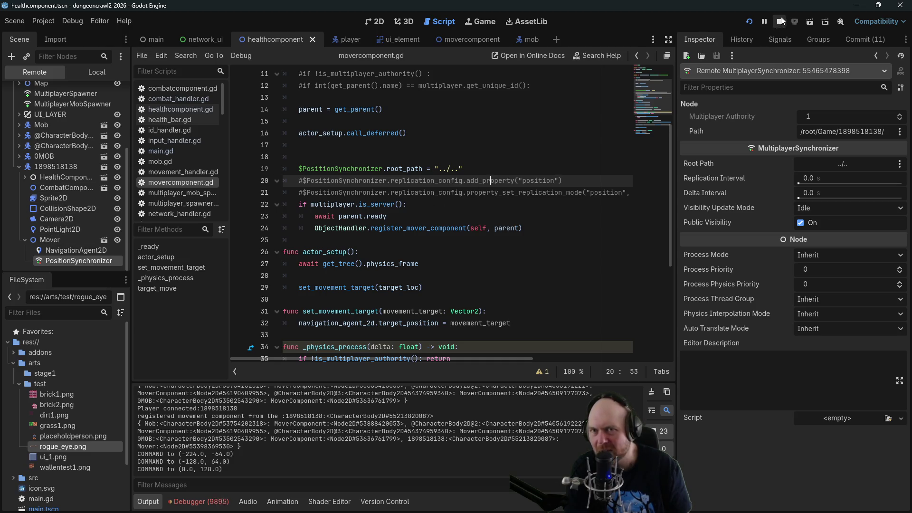
pyautogui.press('BackSpace')
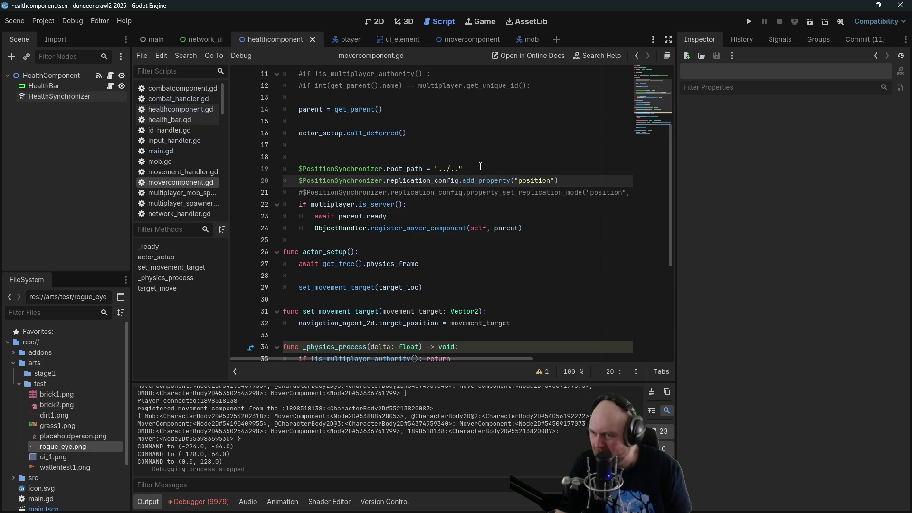
# Try '../' before position in line 20, remove it again, then switch to the MultiplayerSynchronizer docs.
pyautogui.click(519, 180)
pyautogui.write('../')
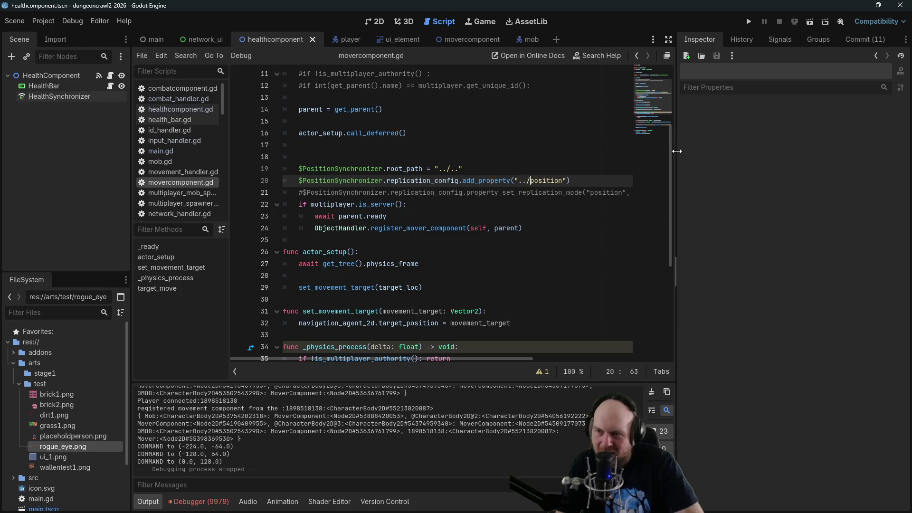
pyautogui.press('BackSpace')
pyautogui.press('BackSpace')
pyautogui.press('BackSpace')
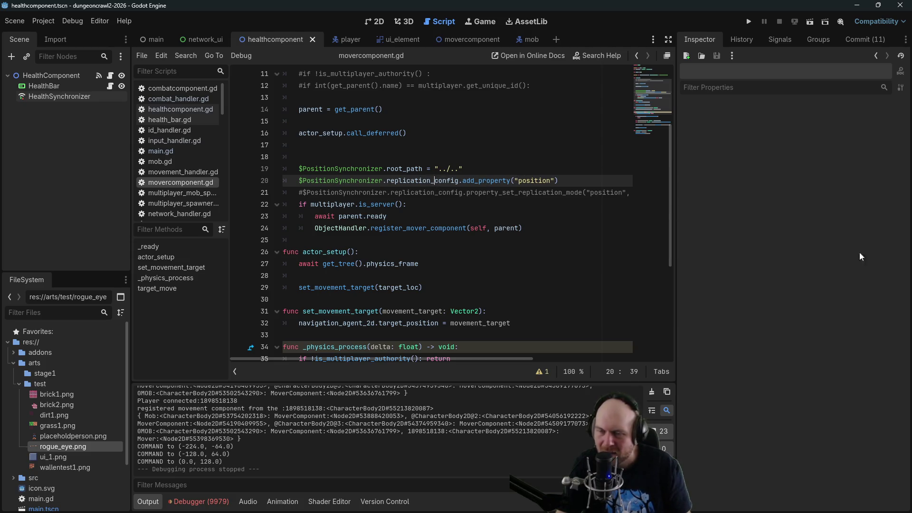
pyautogui.hotkey('alt', 'Tab')
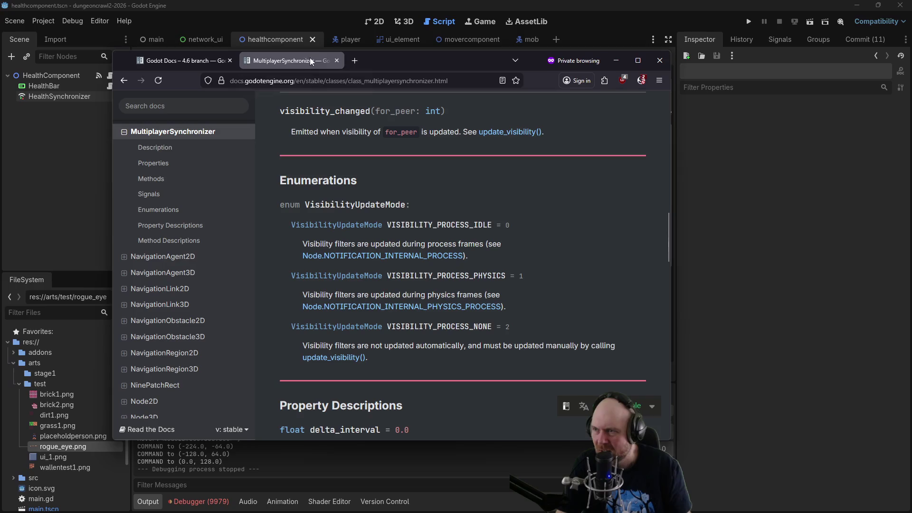
# Open the SceneReplicationConfig reference and find its add_property method.
pyautogui.scroll(6, 568, 254)
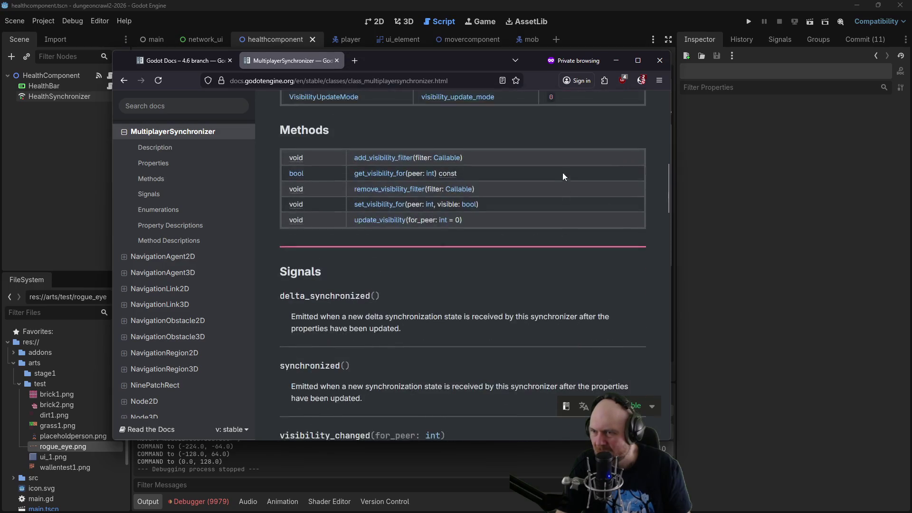
pyautogui.scroll(4, 501, 241)
pyautogui.click(341, 232)
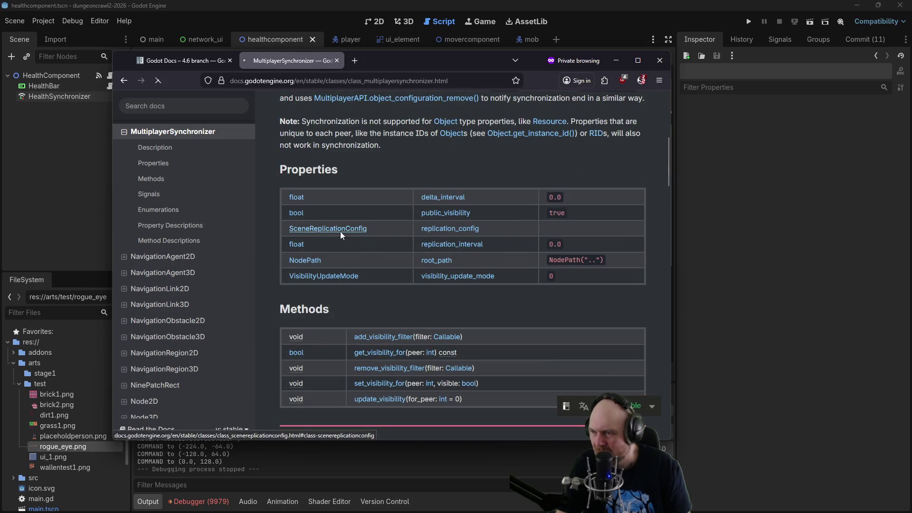
pyautogui.middleClick(579, 199)
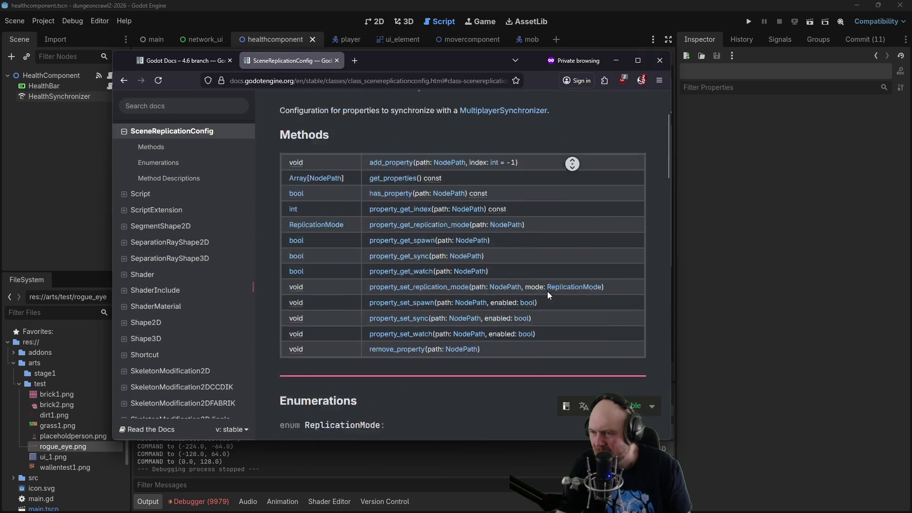
pyautogui.click(478, 223)
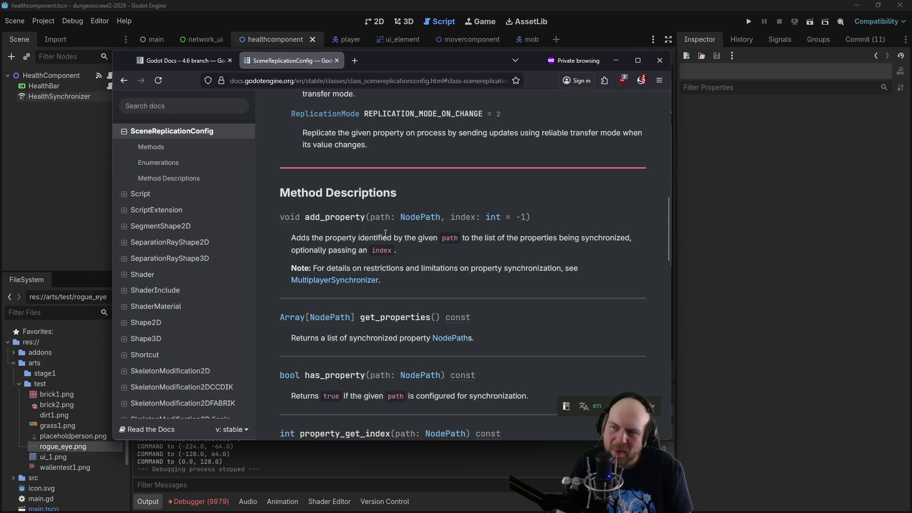
# Read the NodePath reference's property-path examples, then return to the Godot script editor.
pyautogui.click(430, 217)
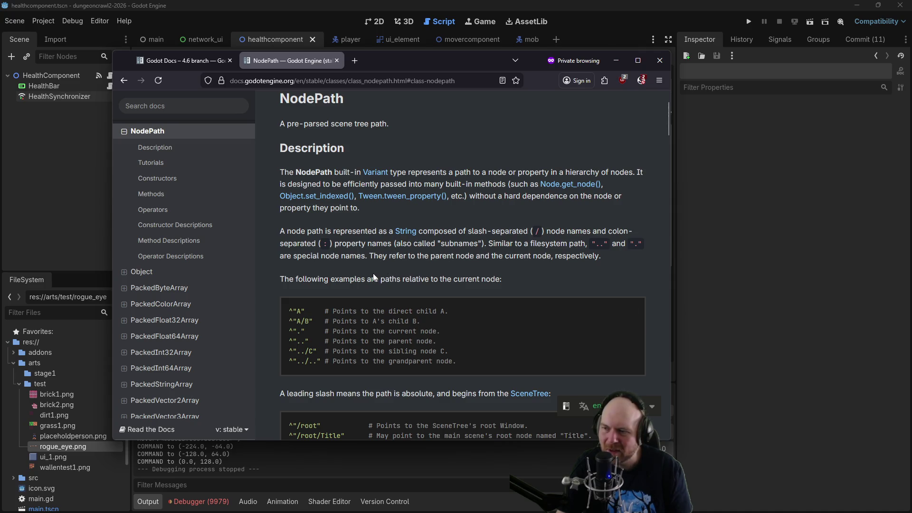
pyautogui.scroll(-2, 374, 277)
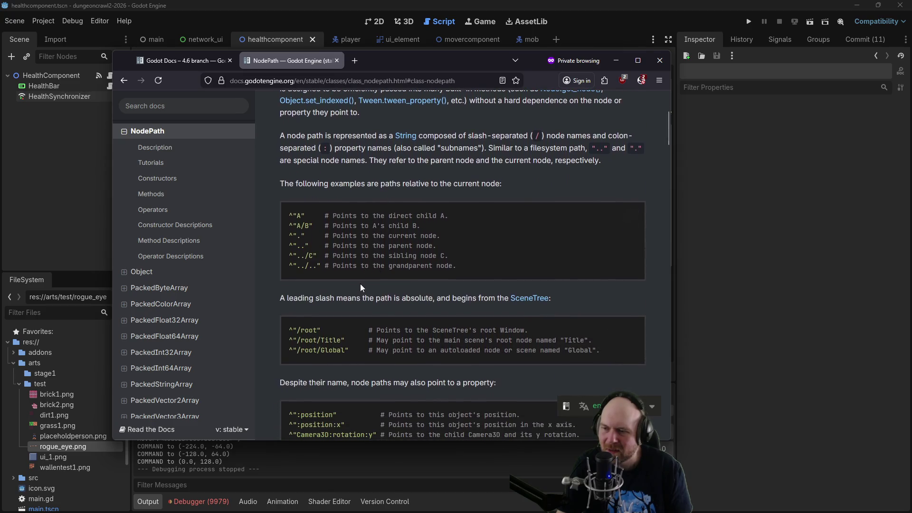
pyautogui.scroll(-2, 388, 225)
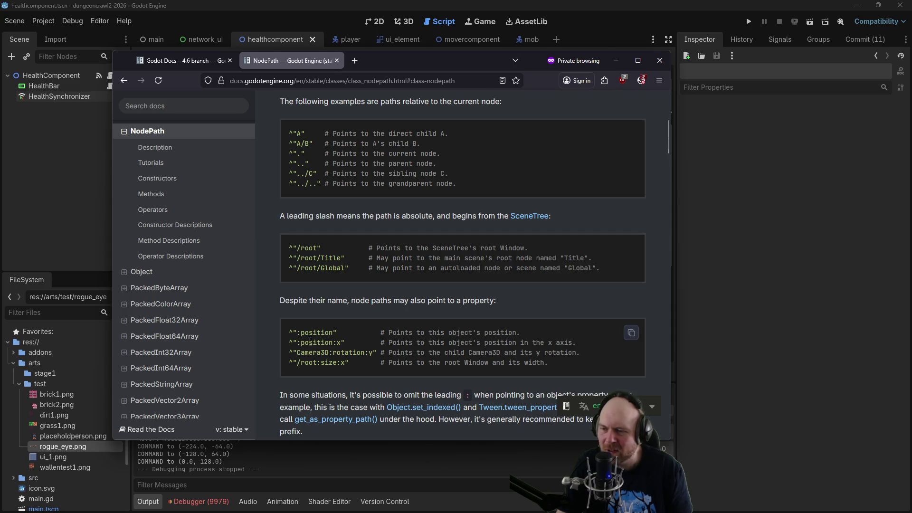
pyautogui.click(730, 291)
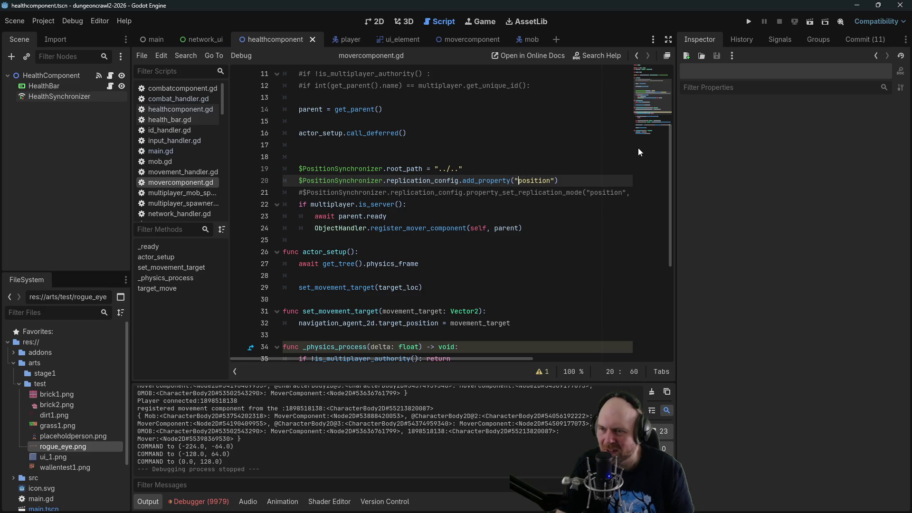
# Rerun the project and start it as server, then join as client.
pyautogui.write(':')
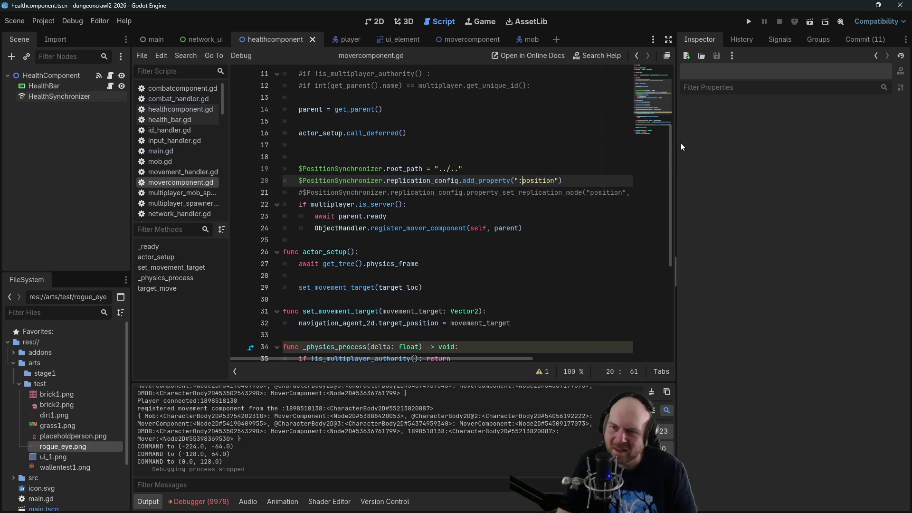
pyautogui.press('F5')
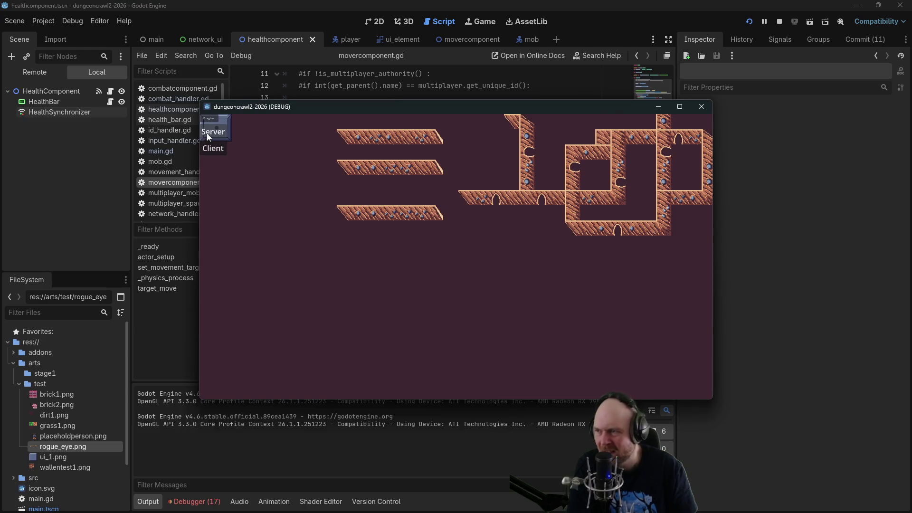
pyautogui.click(209, 137)
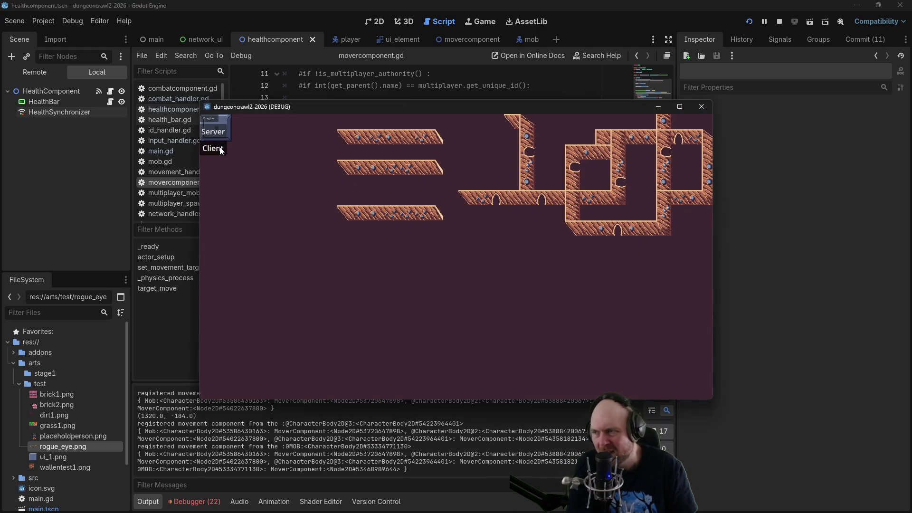
pyautogui.click(222, 148)
pyautogui.click(481, 312)
# Walk the player right, up toward the stairs and back, then target a mob.
pyautogui.click(499, 311)
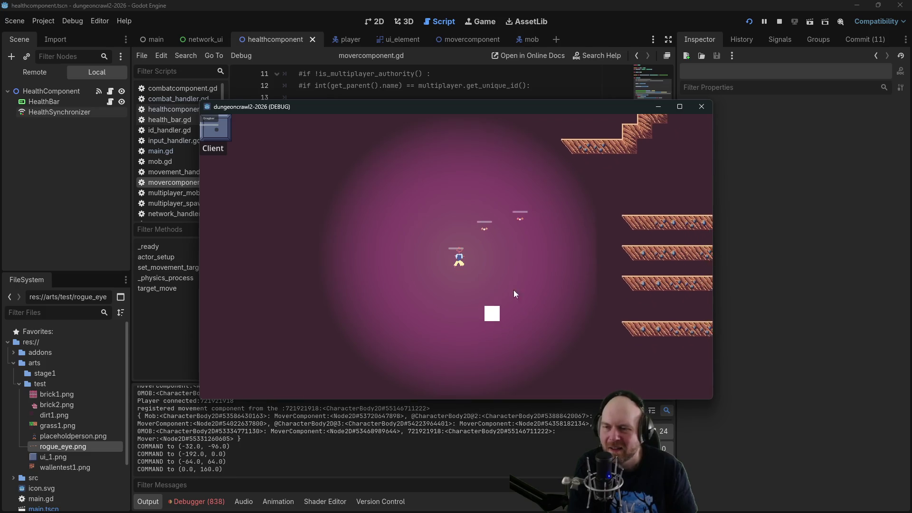
pyautogui.click(555, 205)
pyautogui.click(537, 224)
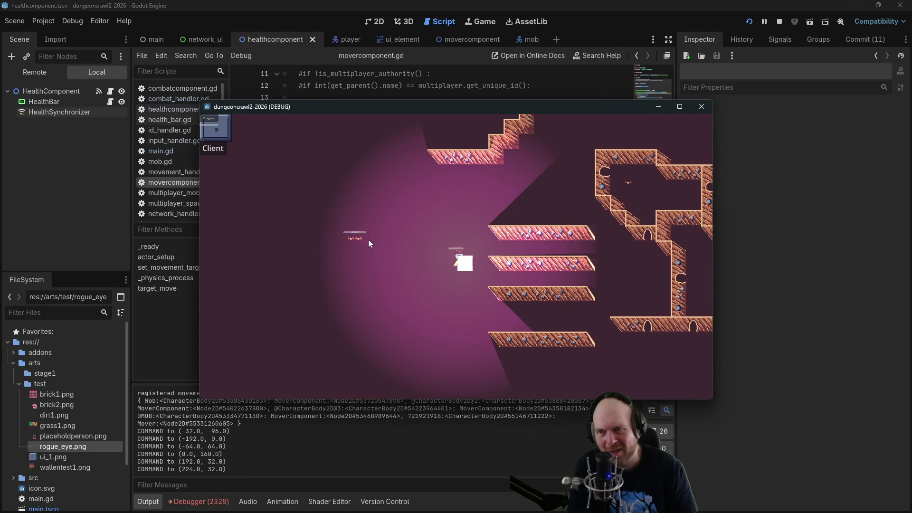
pyautogui.click(577, 187)
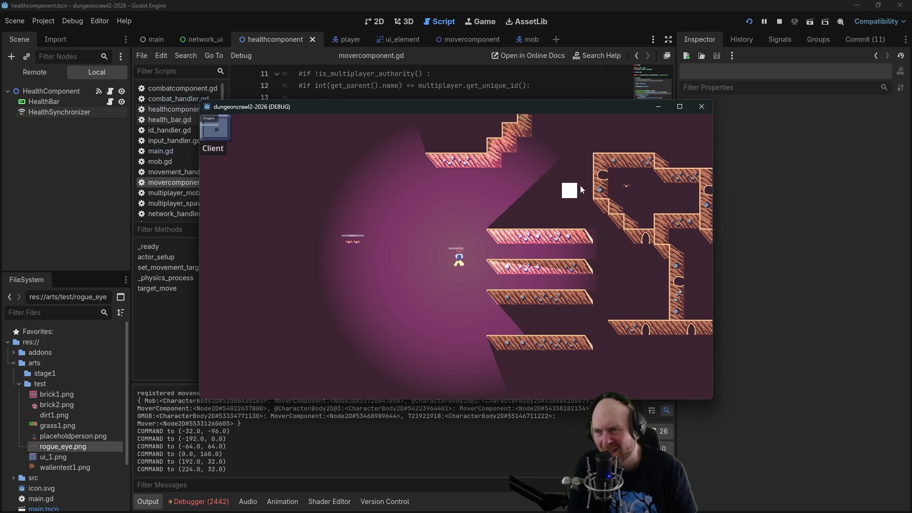
pyautogui.click(565, 189)
pyautogui.click(361, 285)
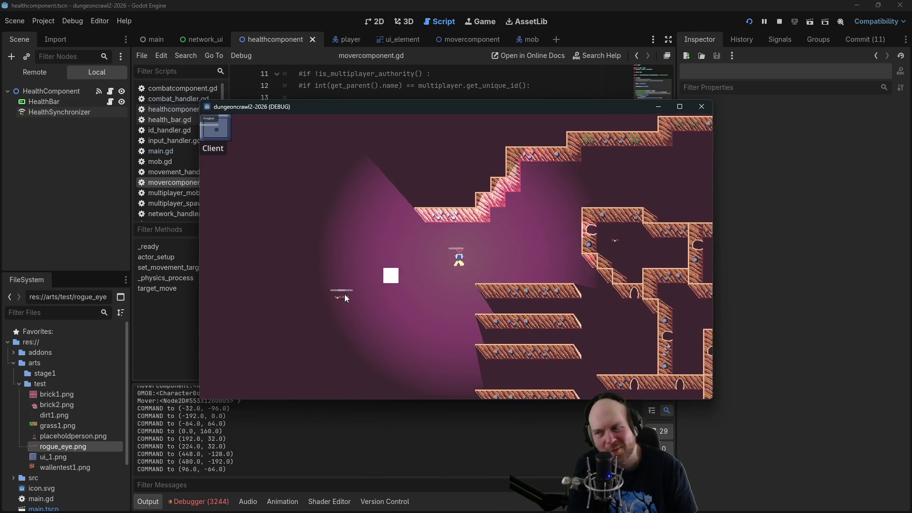
pyautogui.click(412, 288)
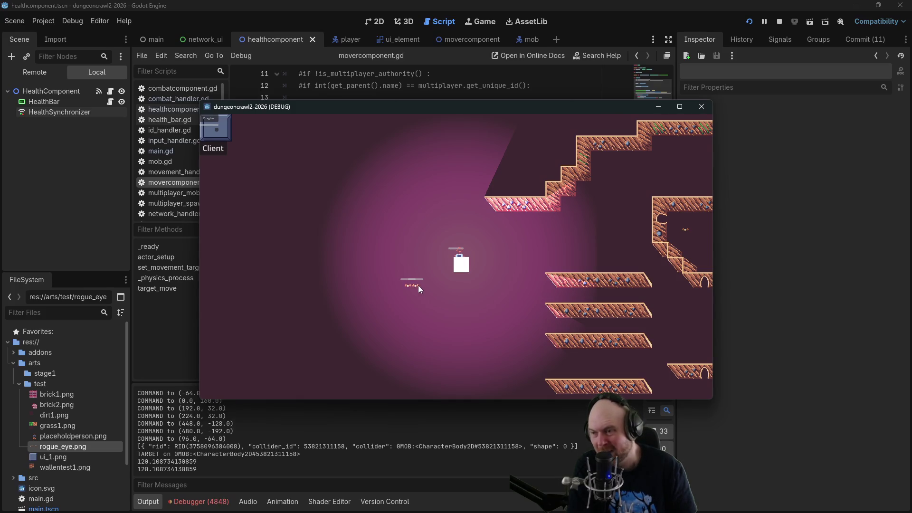
# Move the player a few nearby tiles and target the mob beside it.
pyautogui.click(410, 251)
pyautogui.click(400, 270)
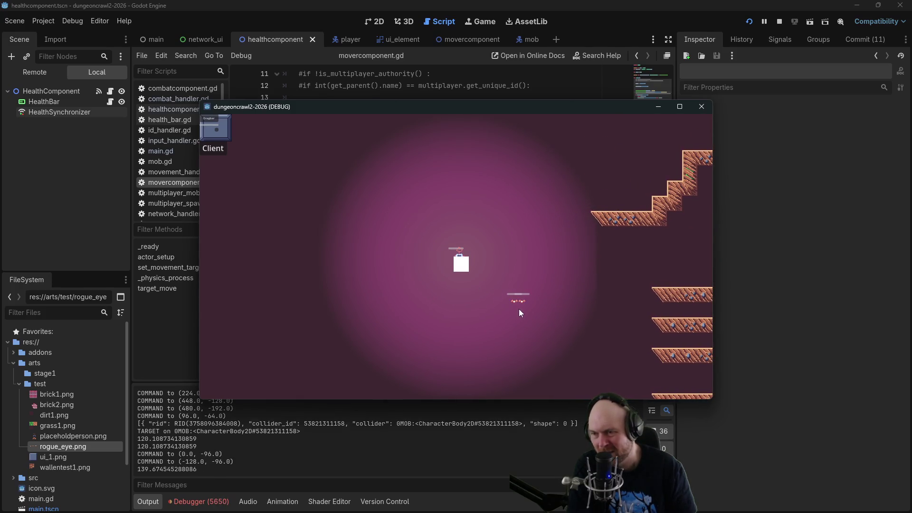
pyautogui.click(485, 315)
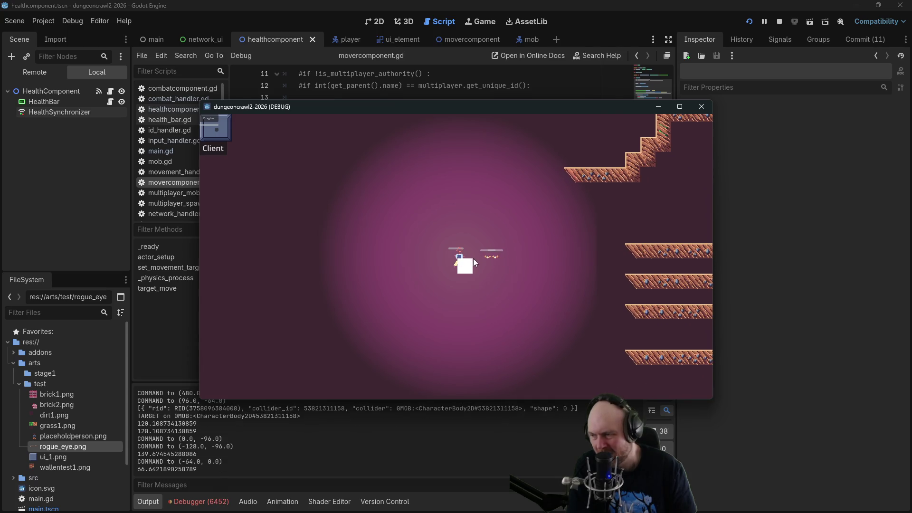
pyautogui.click(476, 259)
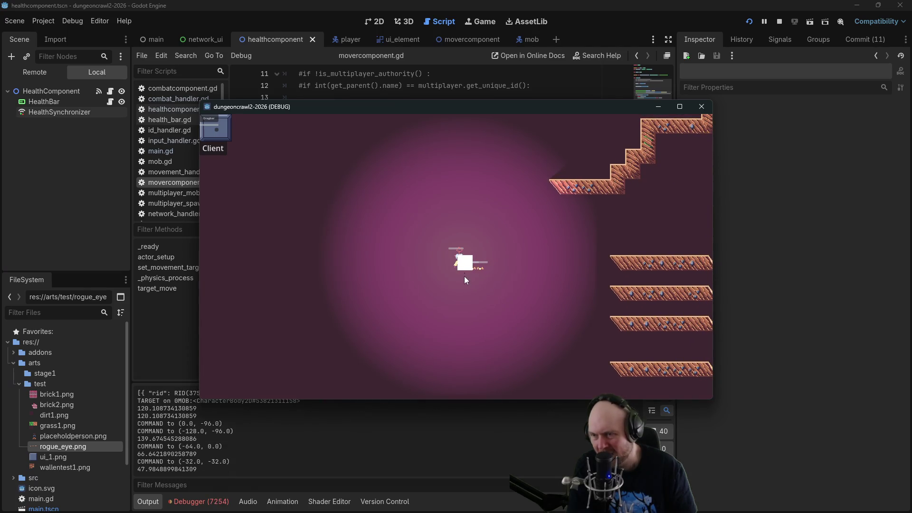
pyautogui.click(479, 252)
pyautogui.click(484, 275)
pyautogui.click(473, 284)
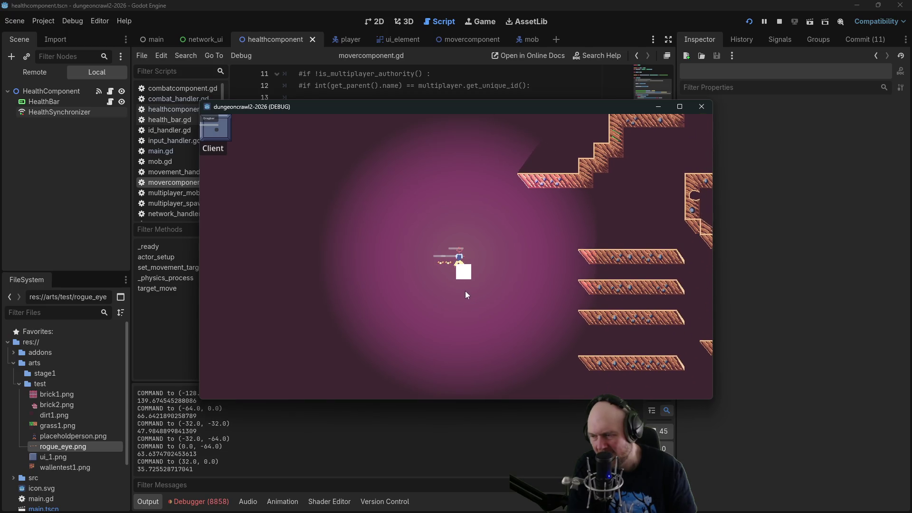
pyautogui.click(446, 263)
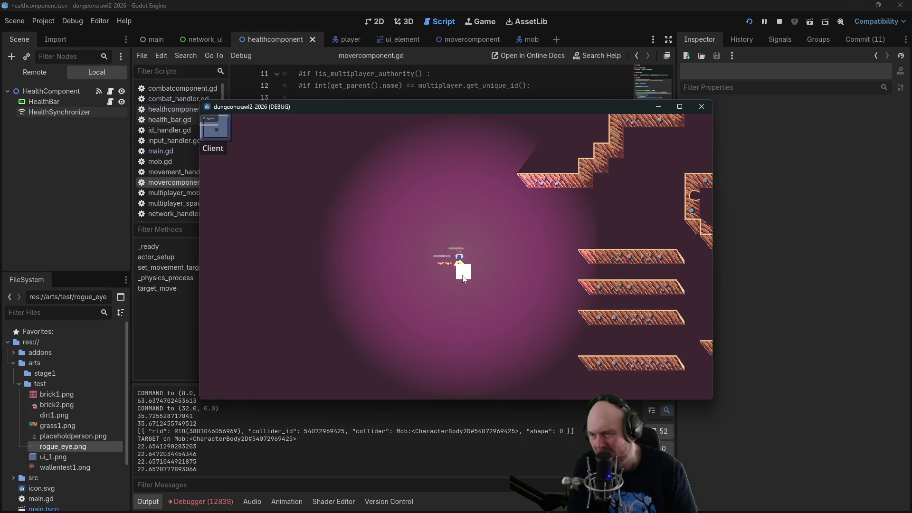
# Step the player around with the D, W and A keys and clicks, then target the small mob.
pyautogui.press('d')
pyautogui.press('w')
pyautogui.press('a')
pyautogui.click(484, 269)
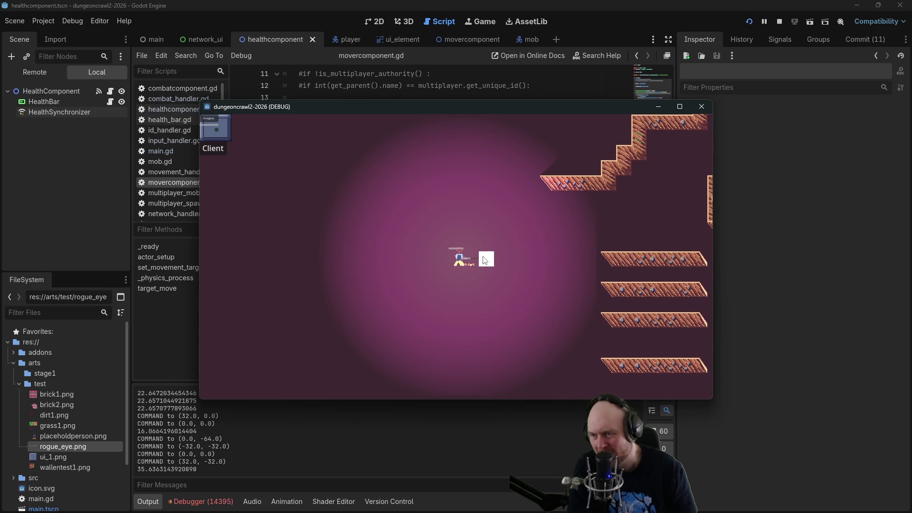
pyautogui.click(484, 252)
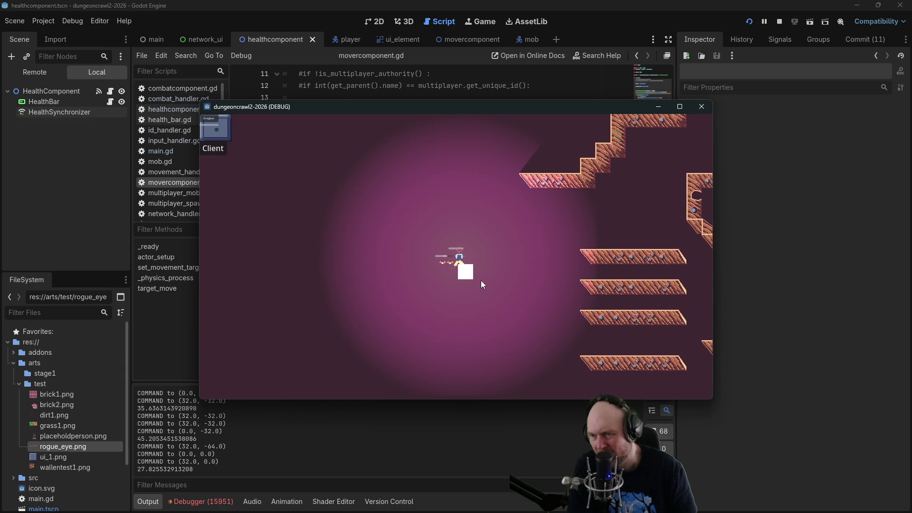
pyautogui.click(438, 283)
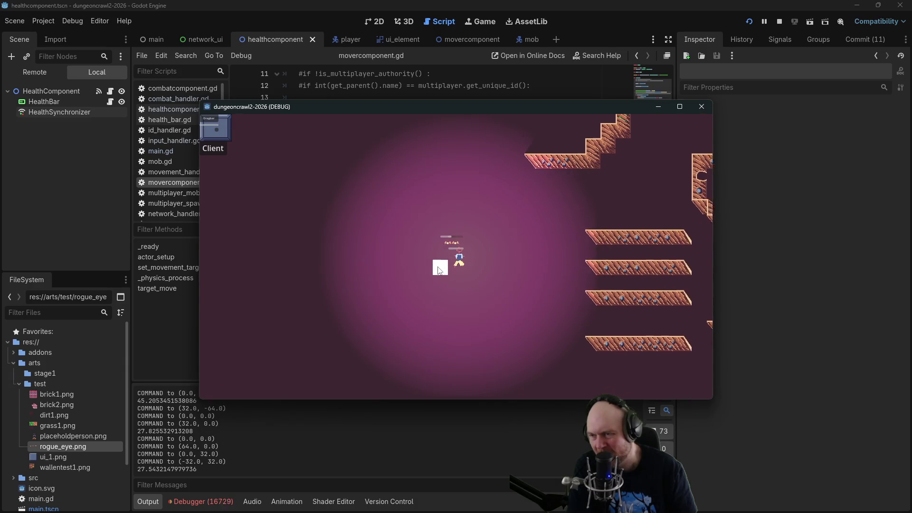
pyautogui.click(483, 284)
pyautogui.click(434, 276)
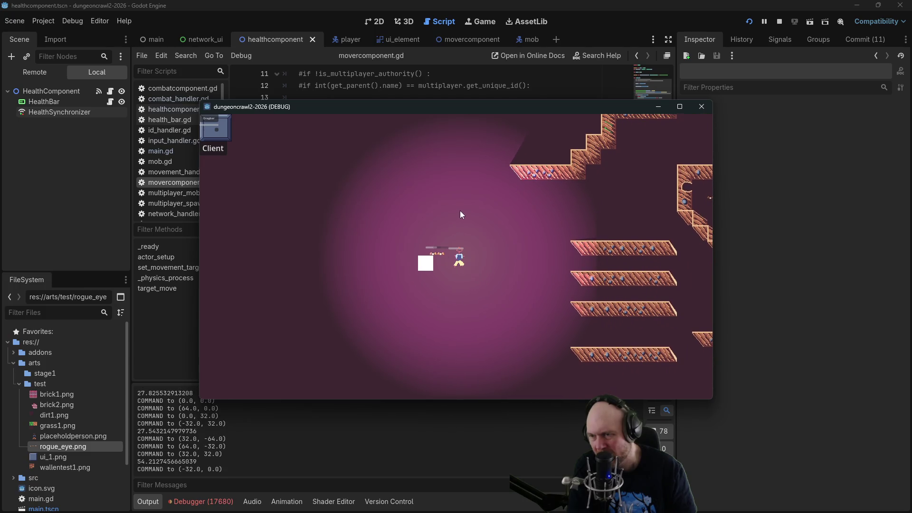
pyautogui.click(434, 249)
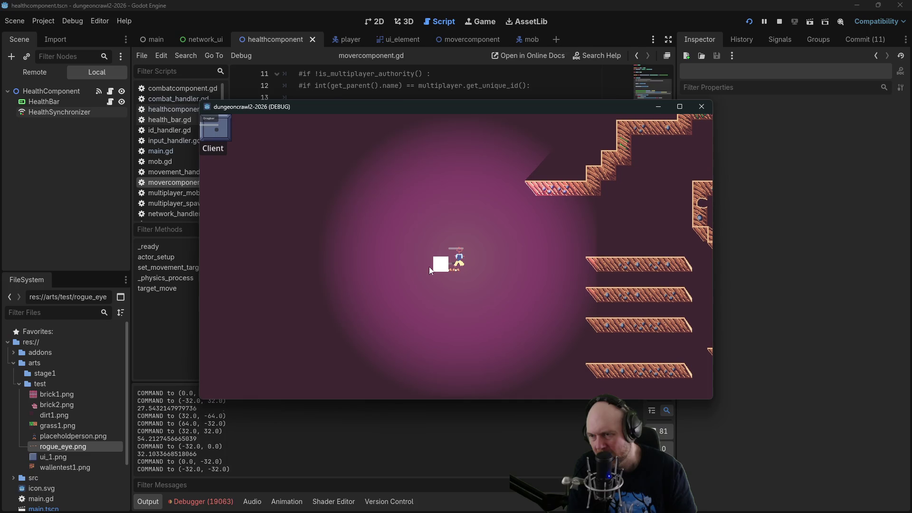
pyautogui.click(432, 268)
pyautogui.click(447, 270)
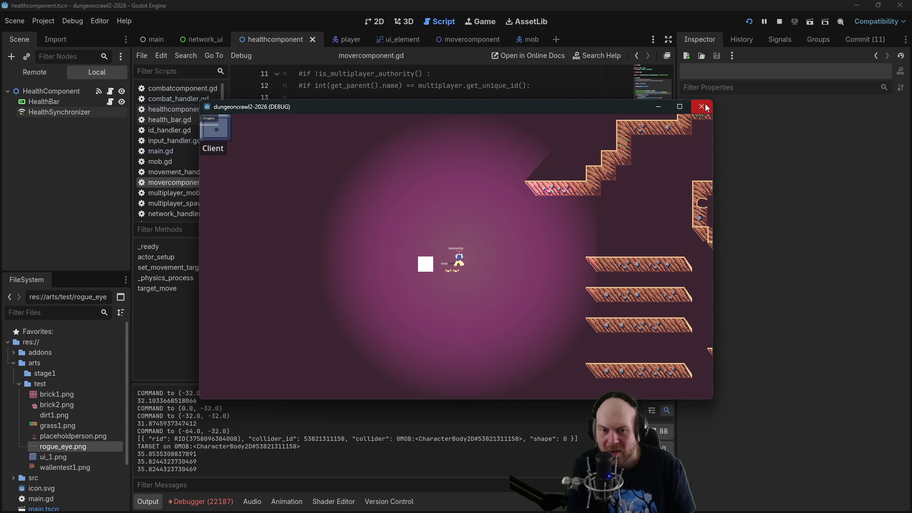
# Stop the game, uncomment line 21's position replication-mode call, and add its missing comma.
pyautogui.click(780, 22)
pyautogui.click(325, 195)
pyautogui.press('Home')
pyautogui.press('Delete')
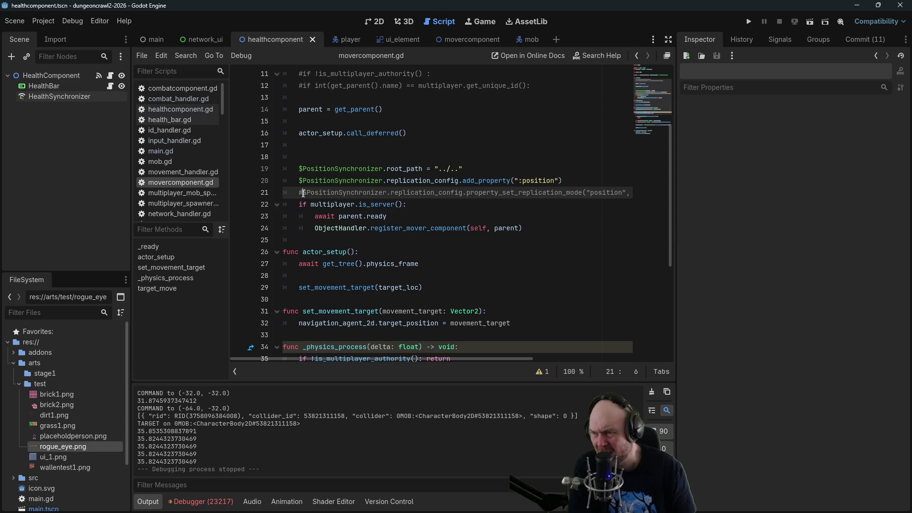
pyautogui.click(588, 192)
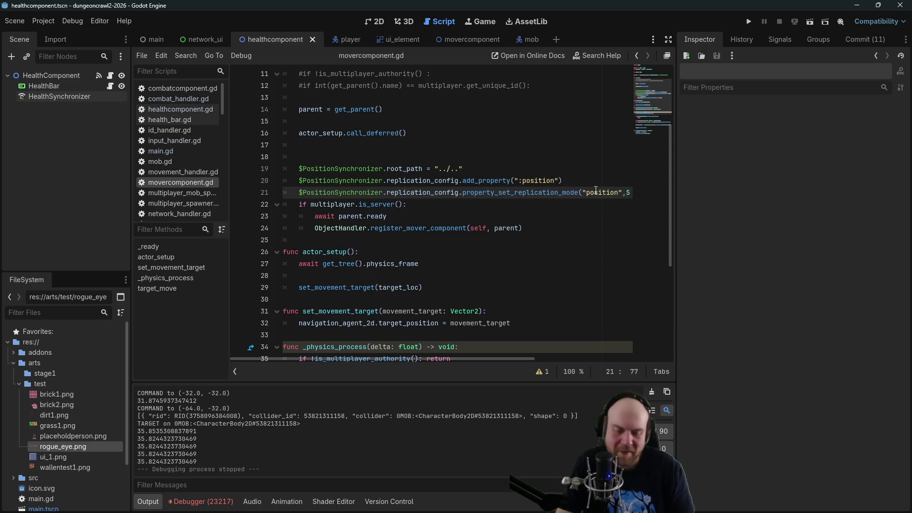
pyautogui.write(',')
# Run the project and launch one instance as Server and another as Client.
pyautogui.click(749, 21)
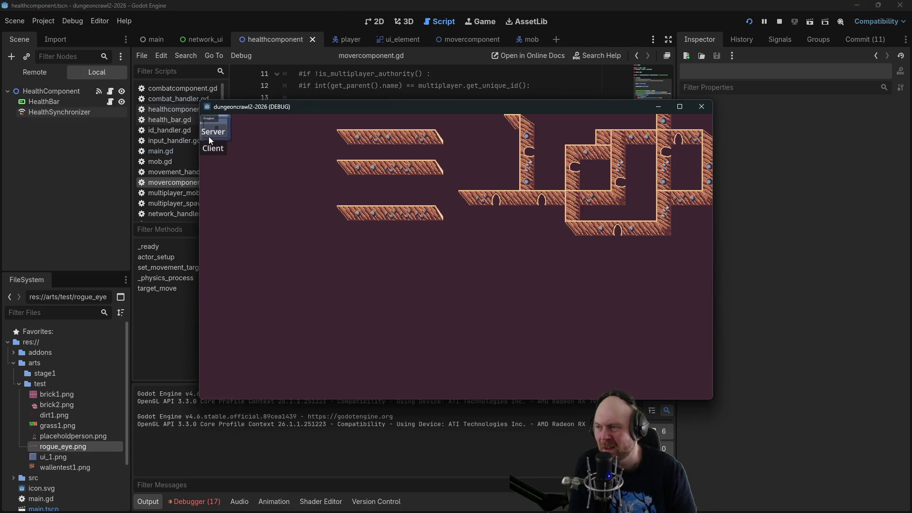
pyautogui.click(209, 133)
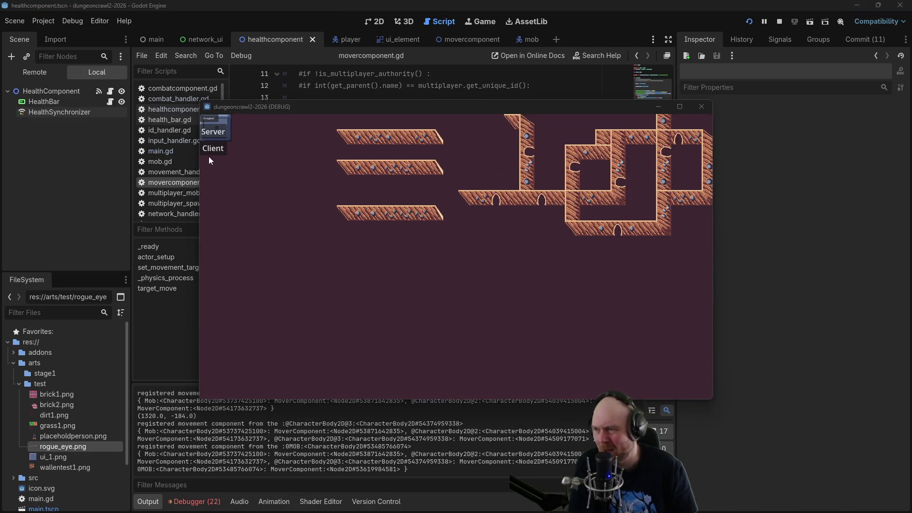
pyautogui.click(211, 149)
# Send the player to many spots across the map to test movement, then close the game window.
pyautogui.click(540, 240)
pyautogui.click(573, 291)
pyautogui.click(585, 257)
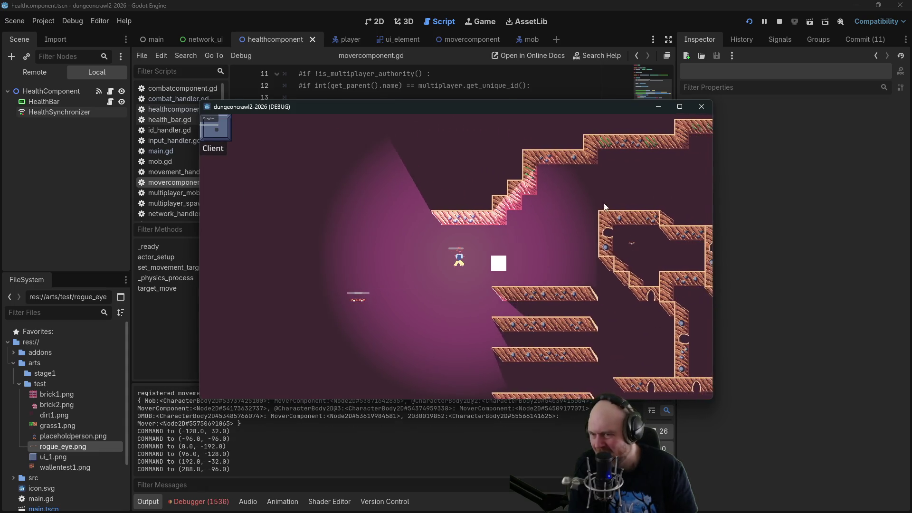
pyautogui.click(608, 209)
pyautogui.click(603, 187)
pyautogui.click(598, 196)
pyautogui.click(637, 214)
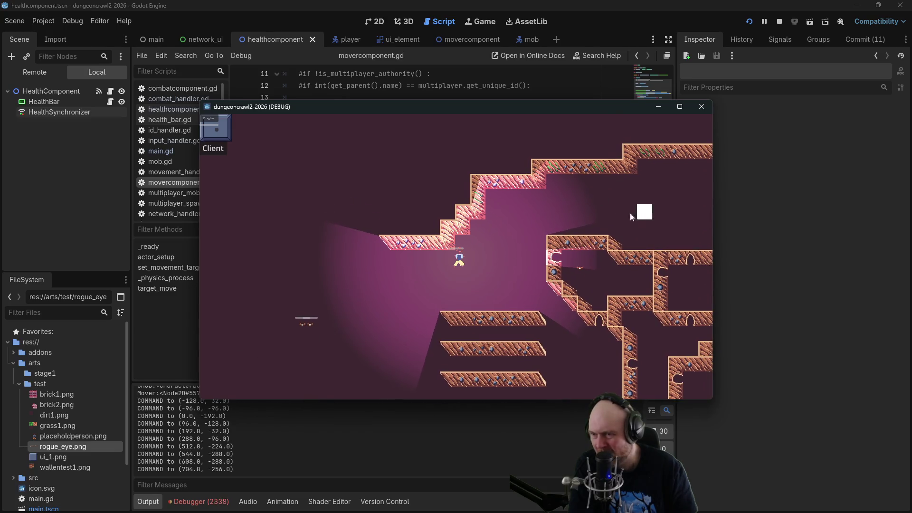
pyautogui.click(431, 302)
pyautogui.click(518, 278)
pyautogui.click(528, 240)
pyautogui.click(509, 204)
pyautogui.click(428, 243)
pyautogui.click(380, 275)
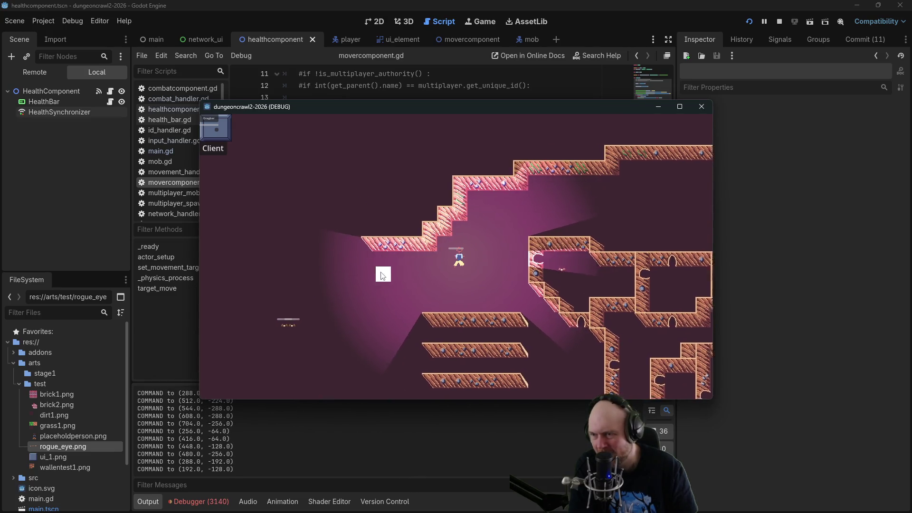
pyautogui.click(380, 275)
pyautogui.click(608, 205)
pyautogui.click(612, 221)
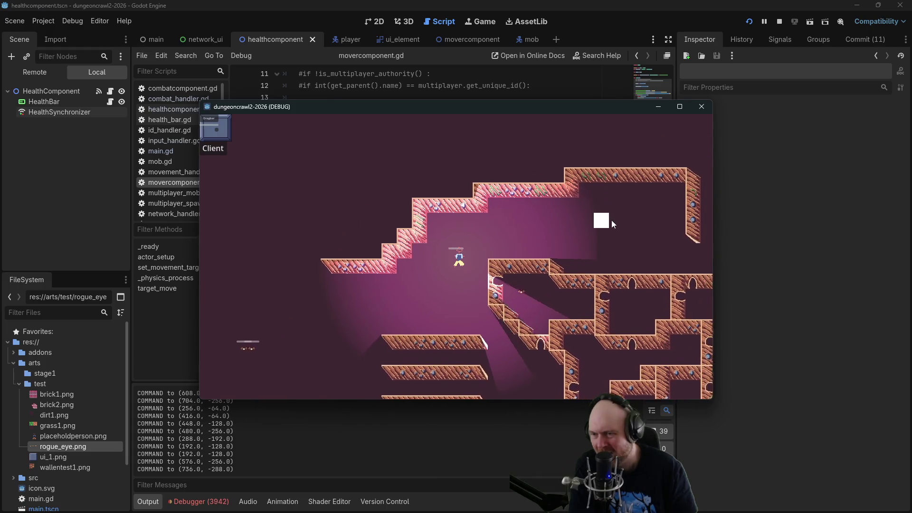
pyautogui.click(624, 248)
pyautogui.click(668, 261)
pyautogui.click(683, 248)
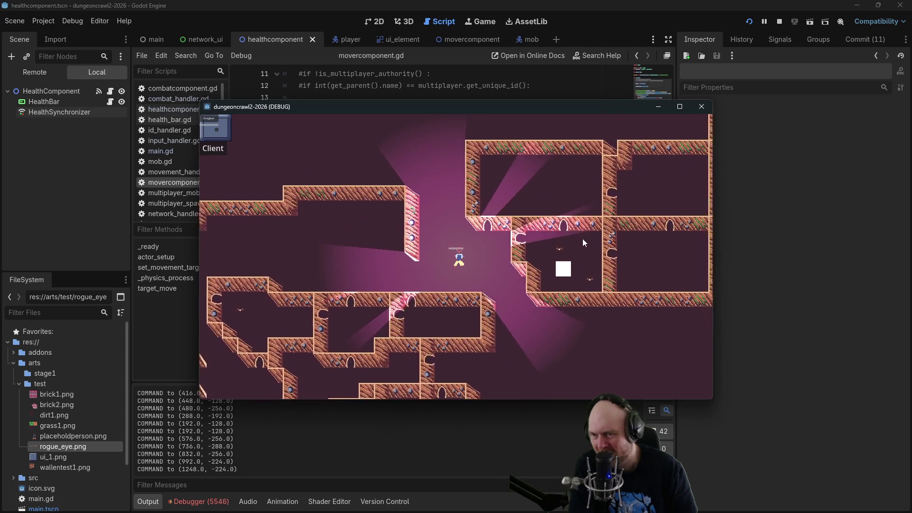
pyautogui.click(565, 269)
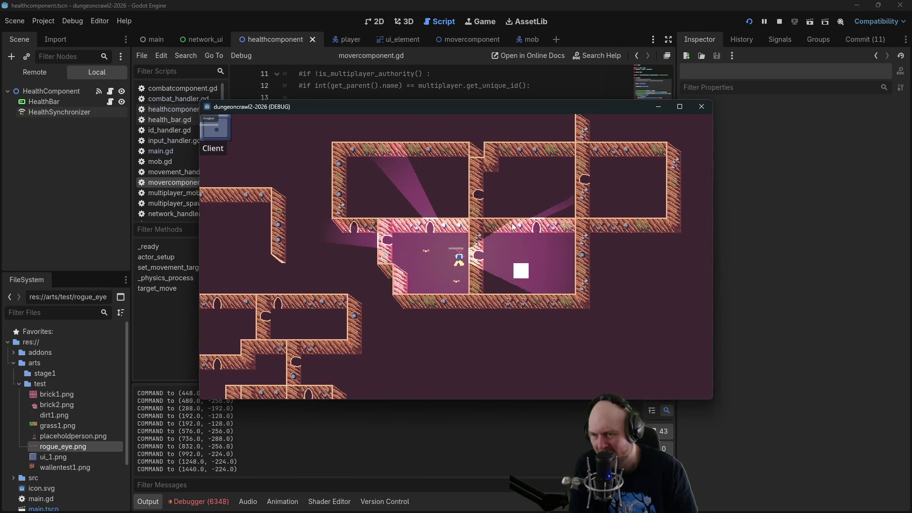
pyautogui.click(497, 183)
pyautogui.click(308, 249)
pyautogui.click(307, 334)
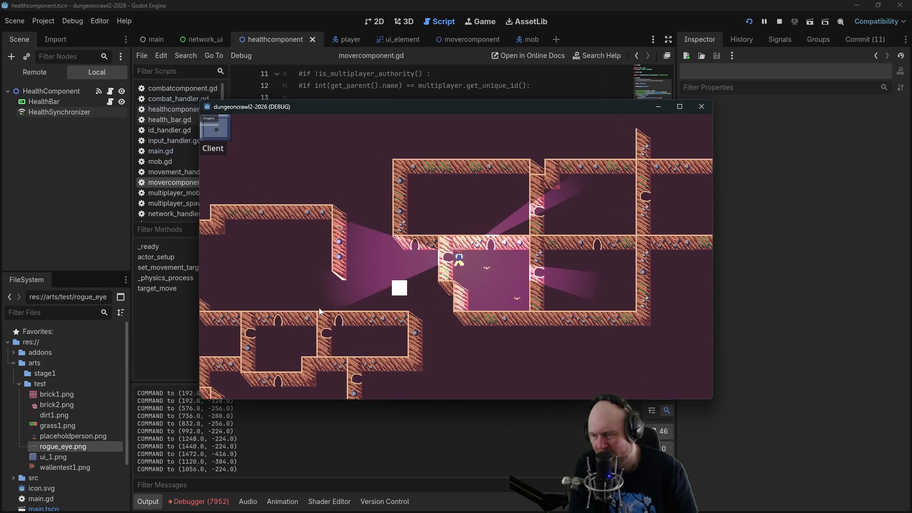
pyautogui.click(262, 269)
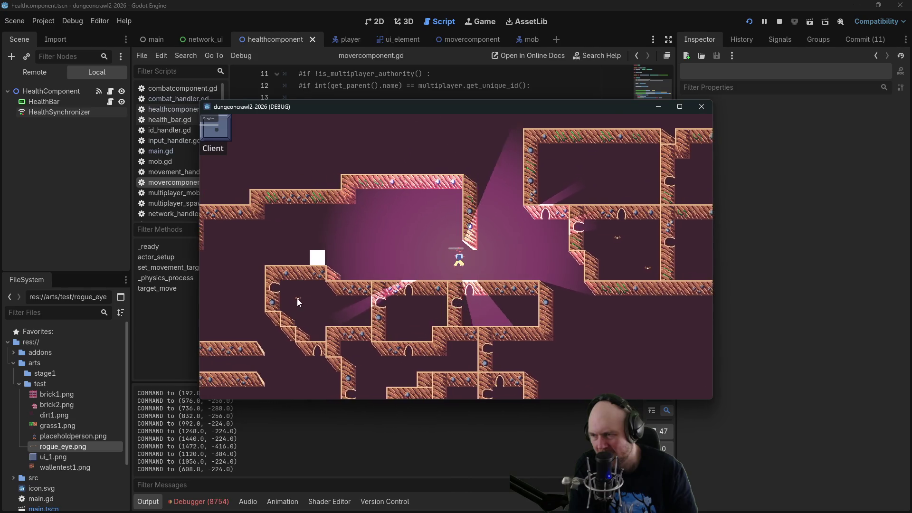
pyautogui.click(255, 305)
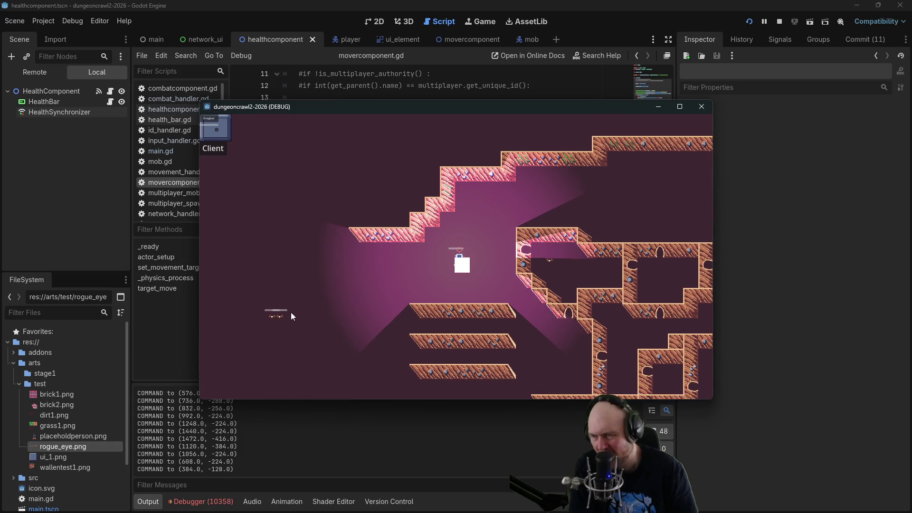
pyautogui.click(702, 106)
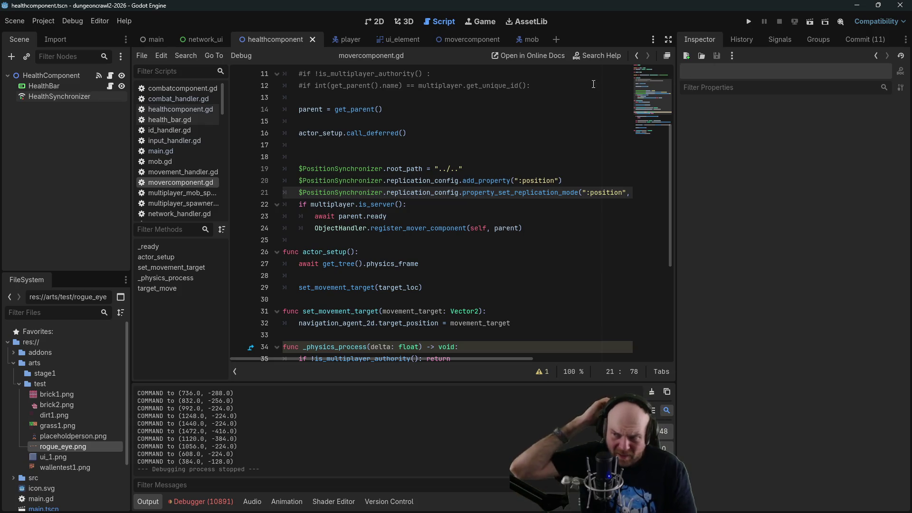
# Delete the blank line 18, then open the mob scene in 2D and select its CollisionShape2D.
pyautogui.click(389, 154)
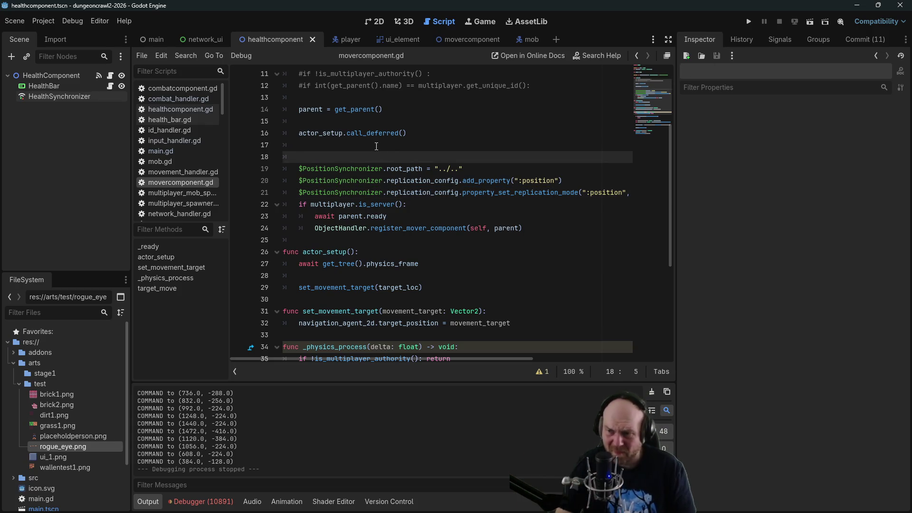
pyautogui.press('BackSpace')
pyautogui.press('BackSpace')
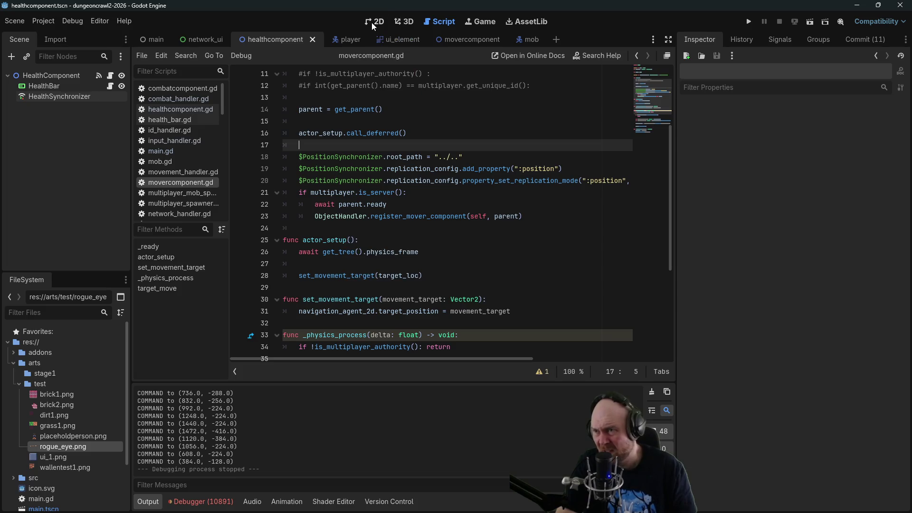
pyautogui.click(371, 22)
pyautogui.click(444, 22)
pyautogui.click(522, 36)
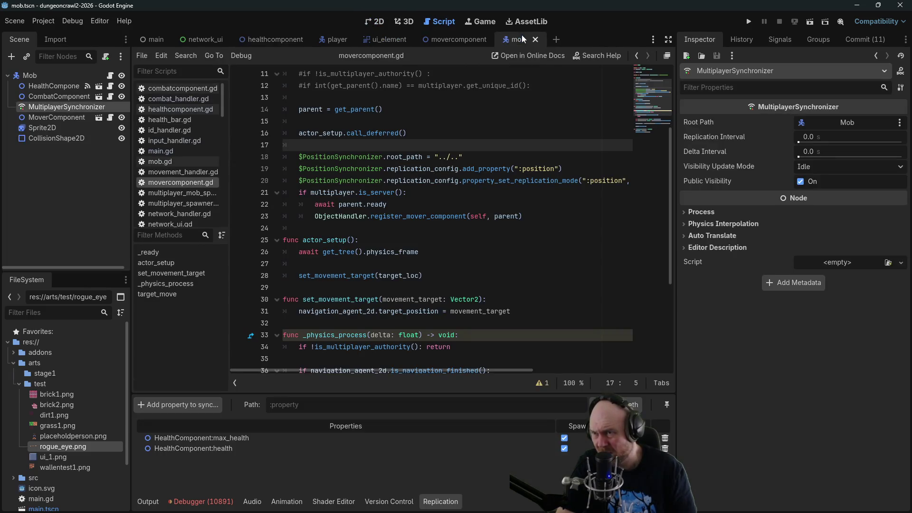
pyautogui.click(63, 138)
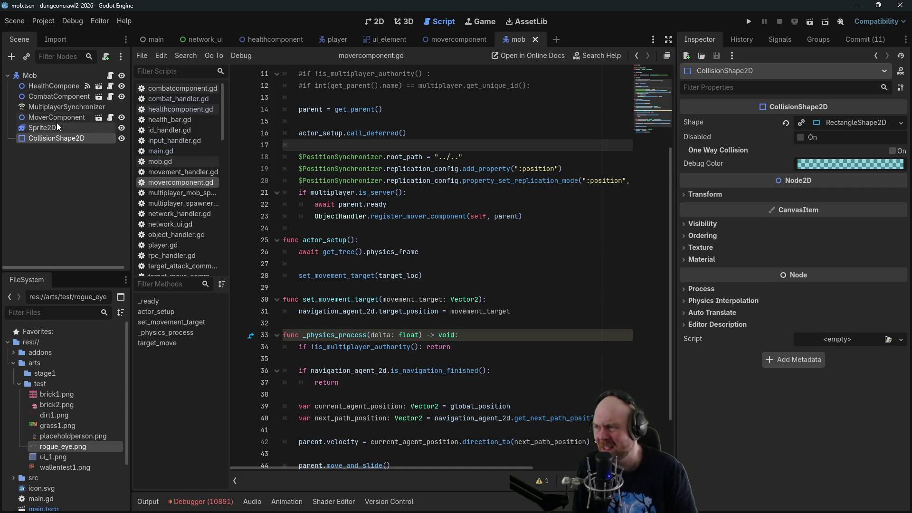
pyautogui.doubleClick(53, 138)
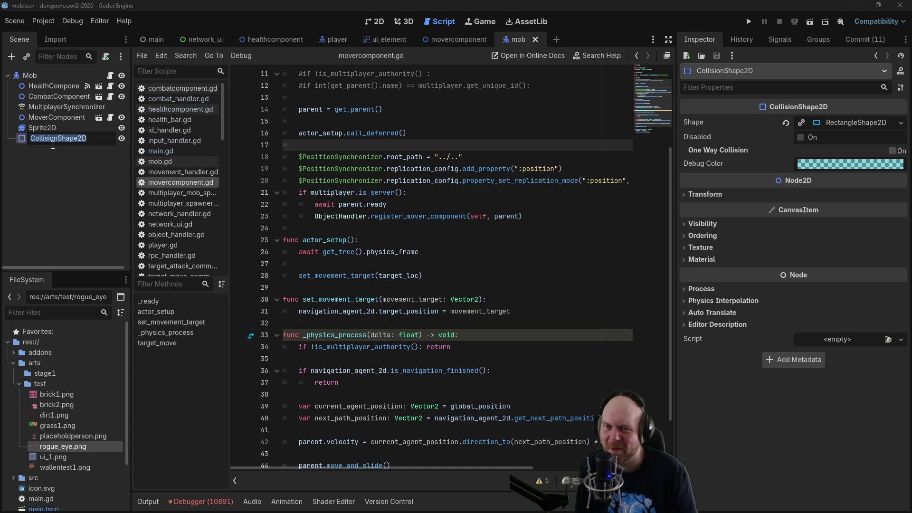
pyautogui.click(49, 165)
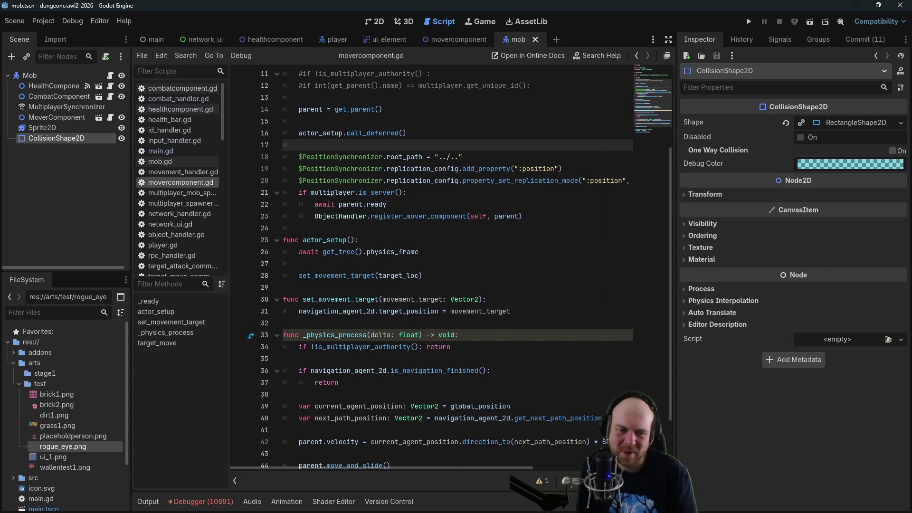
# Bring Firefox forward with a new private tab ready for a search.
pyautogui.hotkey('alt', 'Tab')
pyautogui.hotkey('ctrl', 't')
pyautogui.click(379, 80)
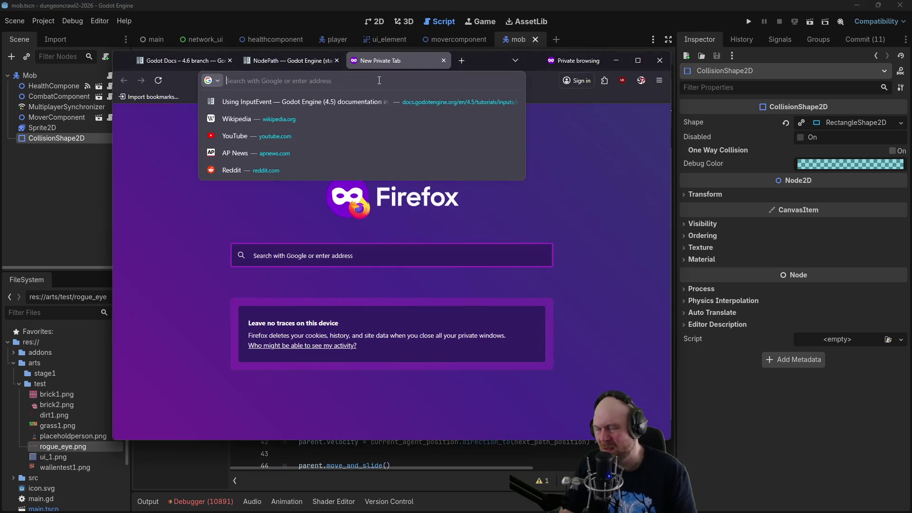
# Search 'characterbody2d collisionshape in child?', read the Godot Forum thread's replies, then return to Godot.
pyautogui.write('c')
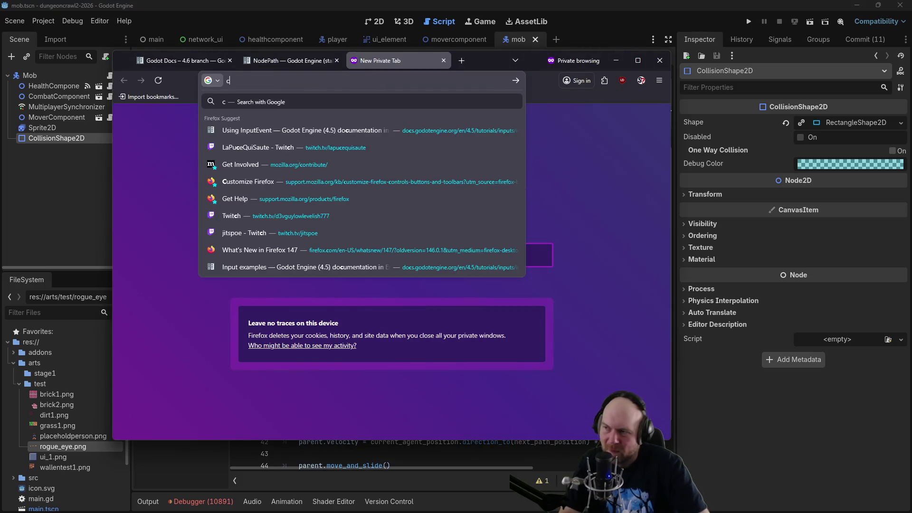
pyautogui.write('haracterbody')
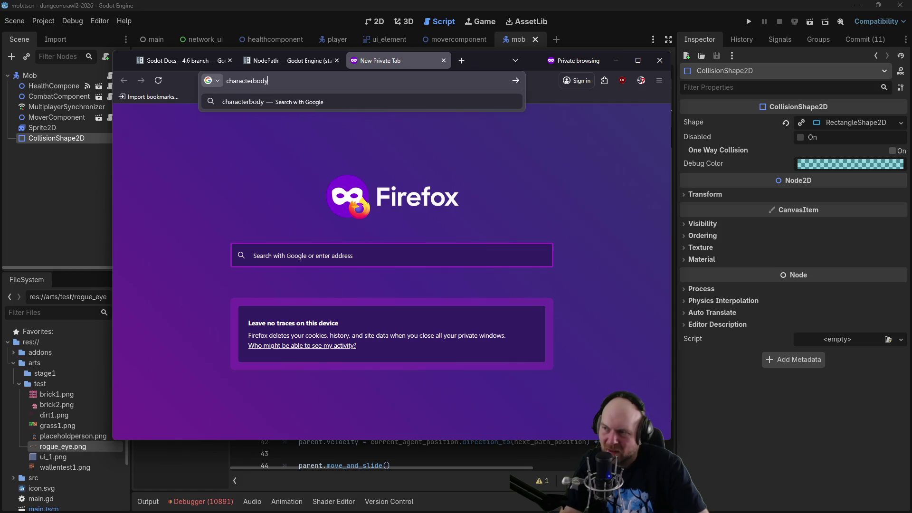
pyautogui.write('2d collisionshape in child?')
pyautogui.press('Return')
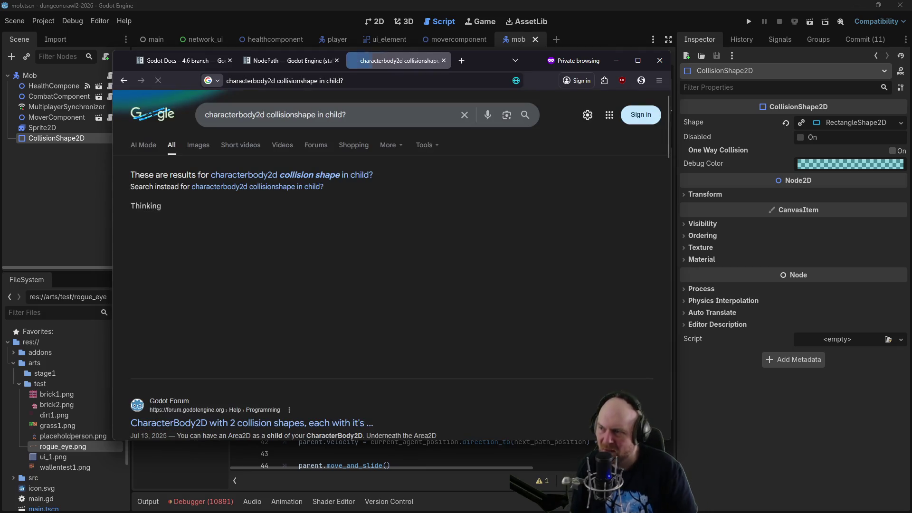
pyautogui.scroll(-2, 426, 212)
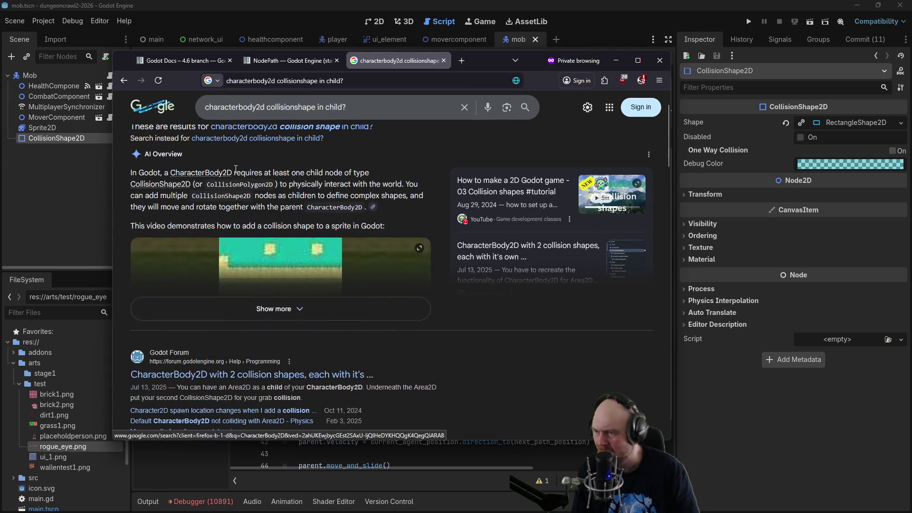
pyautogui.scroll(-2, 432, 202)
pyautogui.scroll(-2, 431, 206)
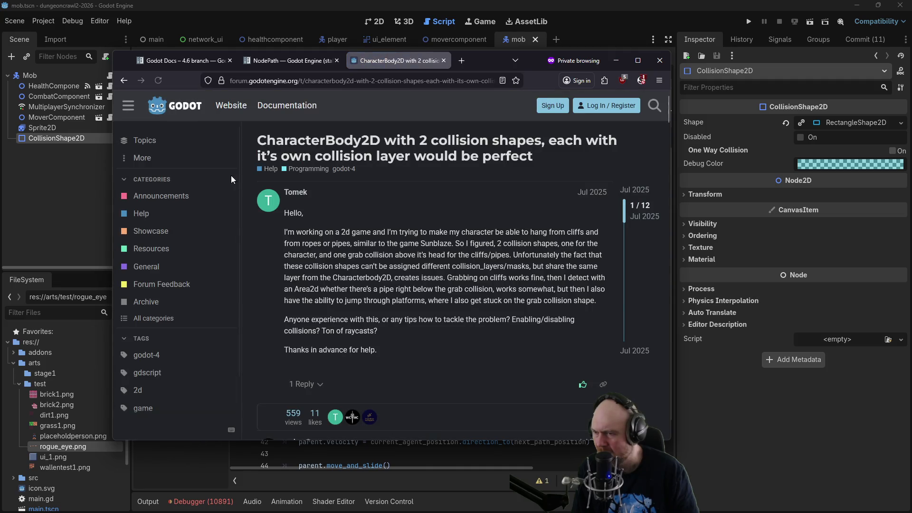
pyautogui.scroll(-3, 397, 256)
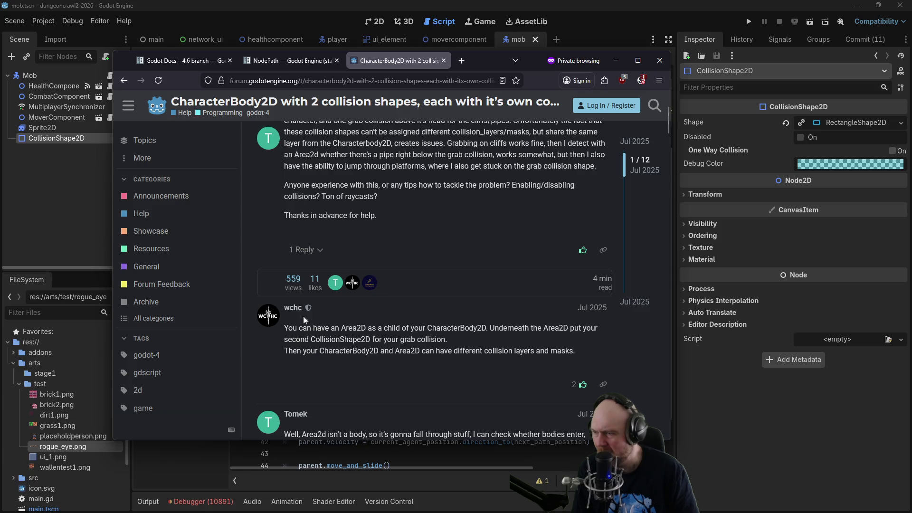
pyautogui.click(48, 117)
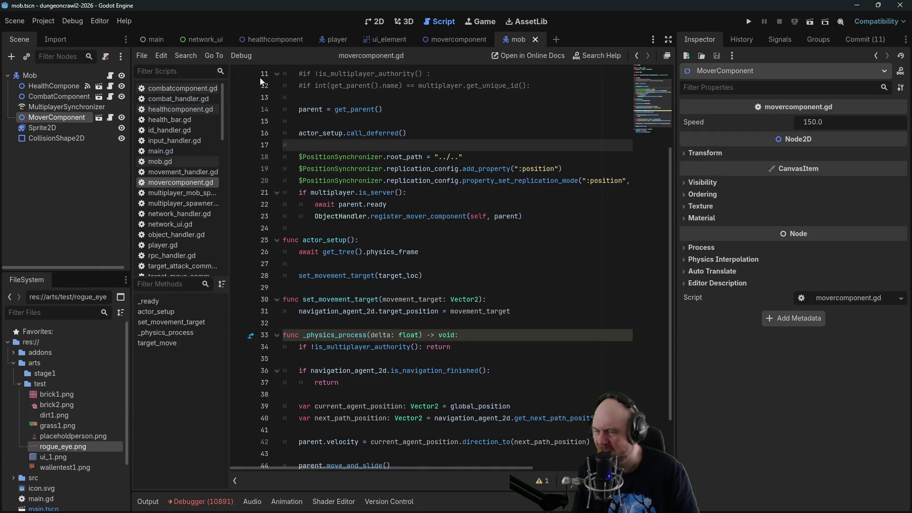
# Change the movercomponent scene's root node type to Area2D.
pyautogui.rightClick(56, 118)
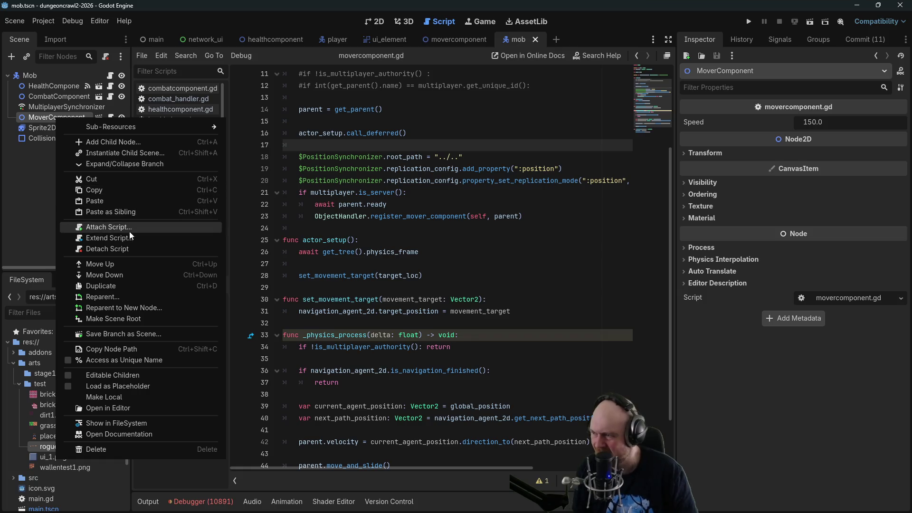
pyautogui.click(449, 170)
pyautogui.click(469, 36)
pyautogui.rightClick(24, 75)
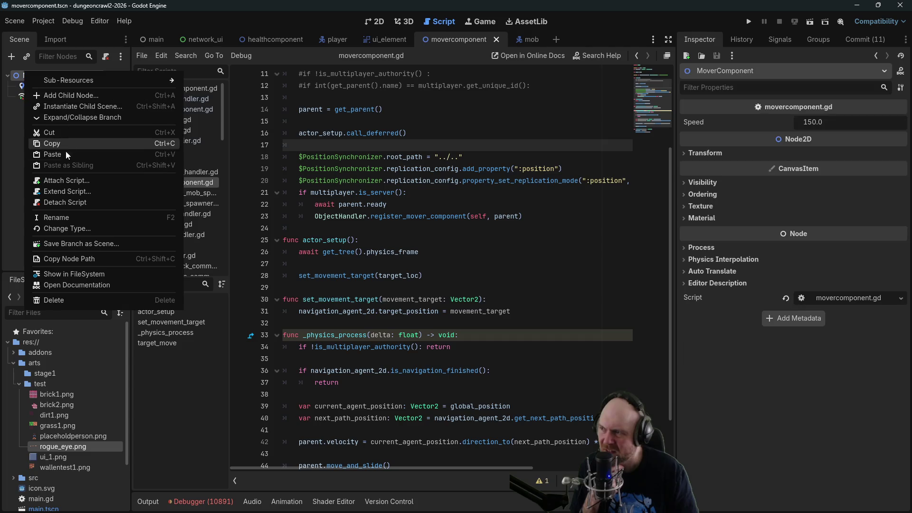
pyautogui.click(75, 232)
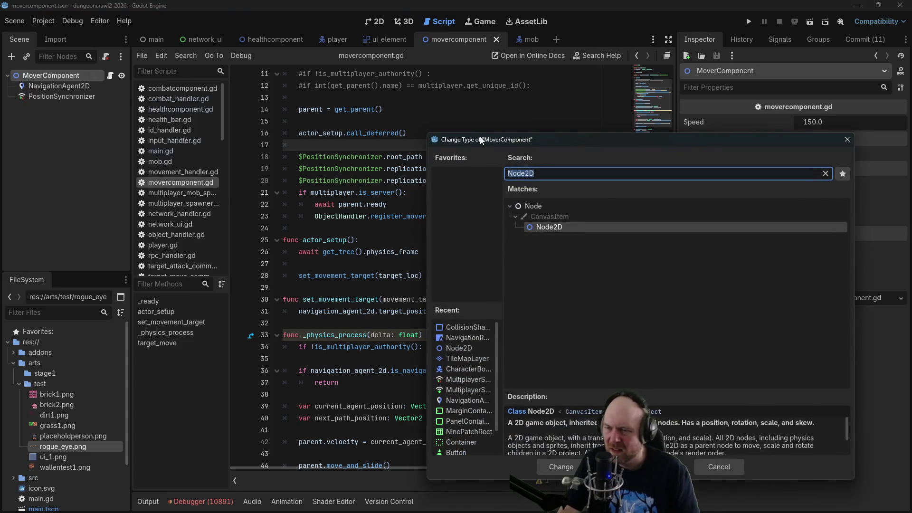
pyautogui.write('area2d')
pyautogui.press('Return')
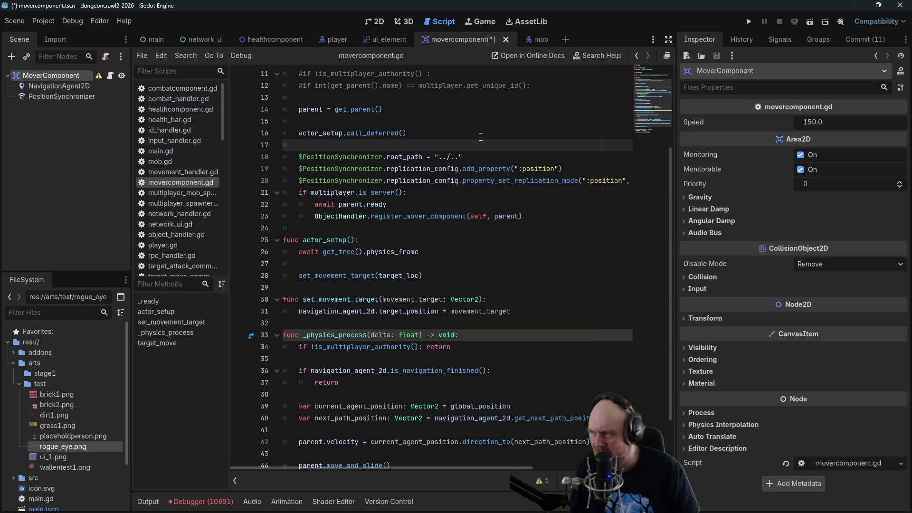
# Paste a CollisionShape2D under MoverComponent and save the movercomponent scene.
pyautogui.scroll(-1, 471, 85)
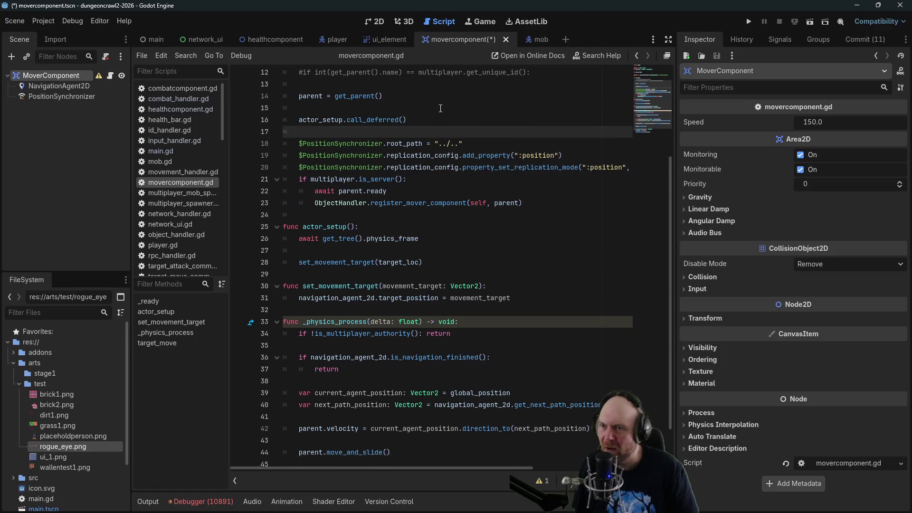
pyautogui.scroll(3, 472, 79)
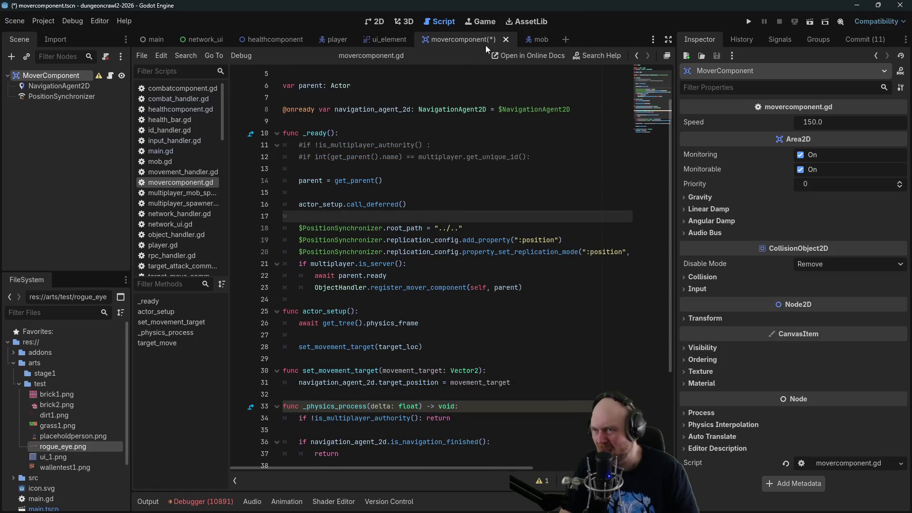
pyautogui.click(338, 38)
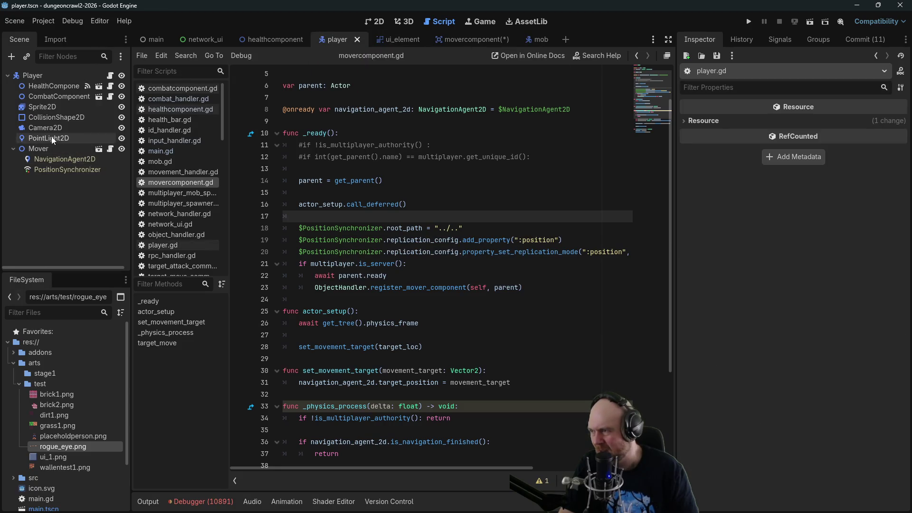
pyautogui.click(454, 39)
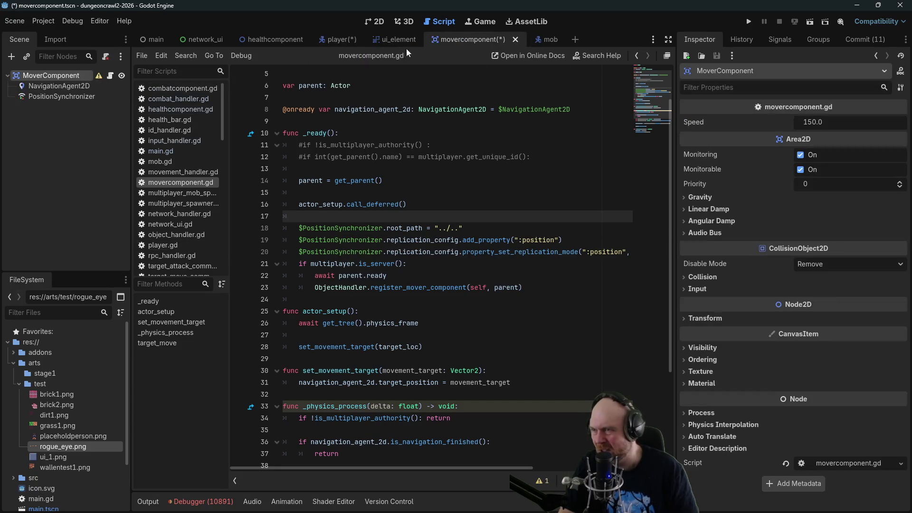
pyautogui.hotkey('ctrl', 'v')
pyautogui.hotkey('ctrl', 's')
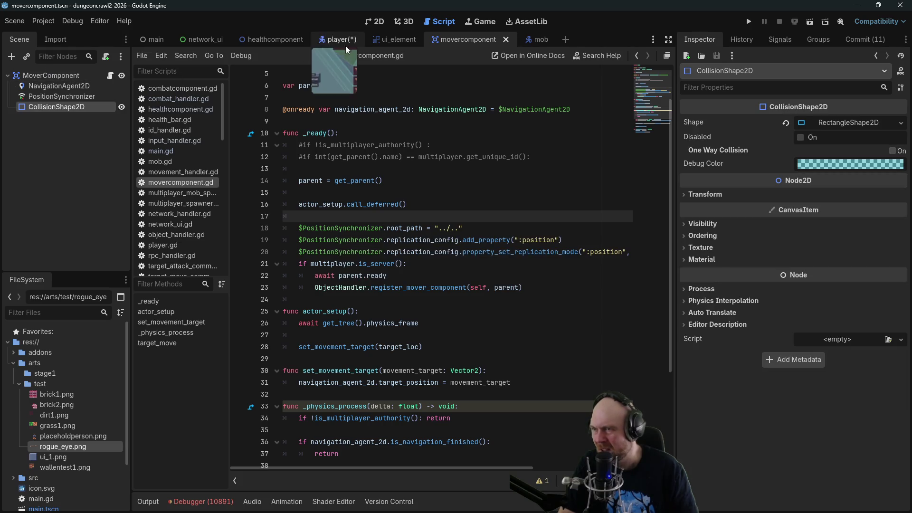
# Check the player's Mover node collision and input settings in the Inspector.
pyautogui.click(335, 39)
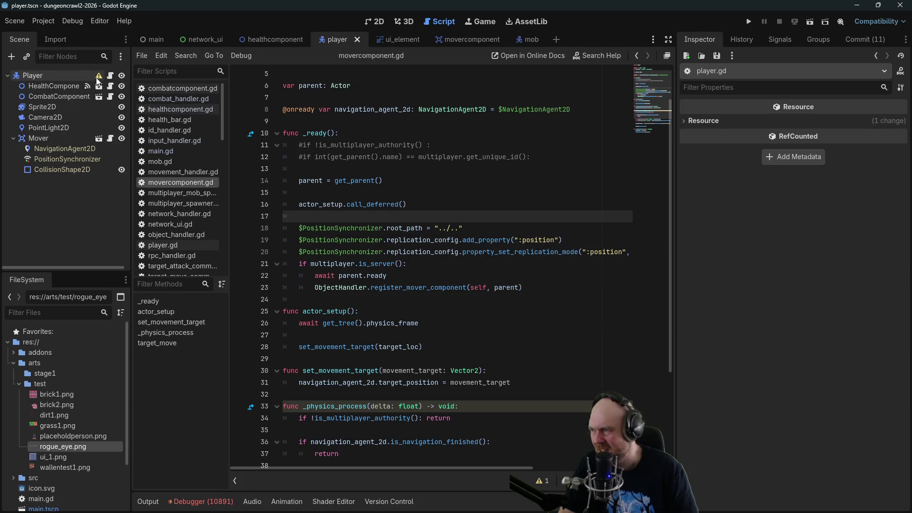
pyautogui.moveTo(98, 81)
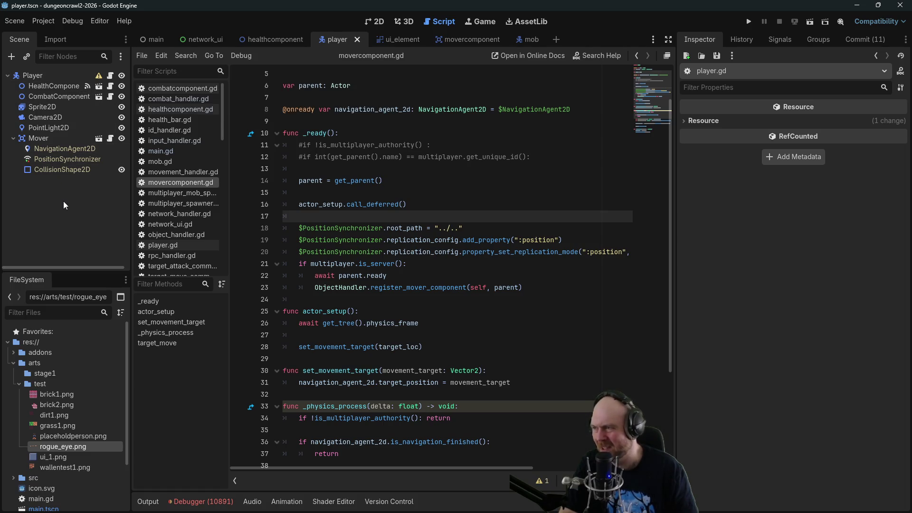
pyautogui.click(40, 139)
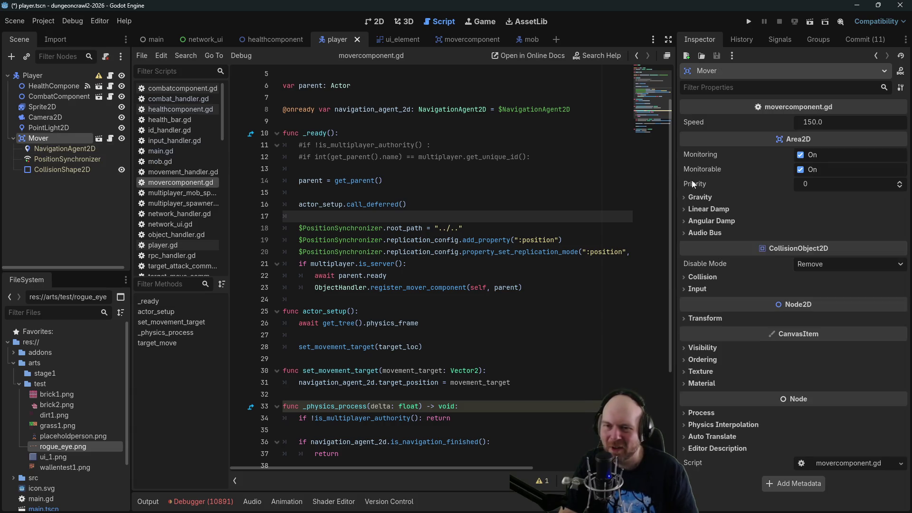
pyautogui.moveTo(692, 180)
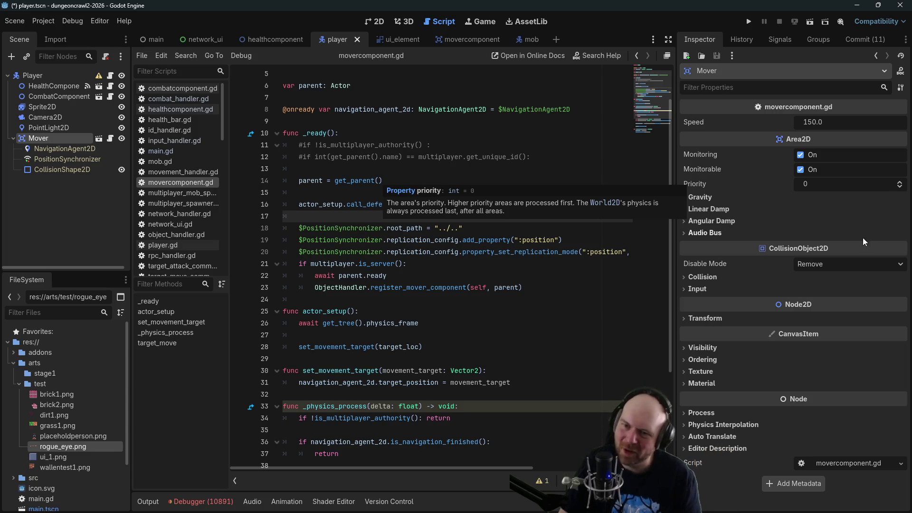
pyautogui.click(692, 278)
pyautogui.click(692, 278)
pyautogui.click(694, 291)
pyautogui.click(694, 291)
pyautogui.click(75, 203)
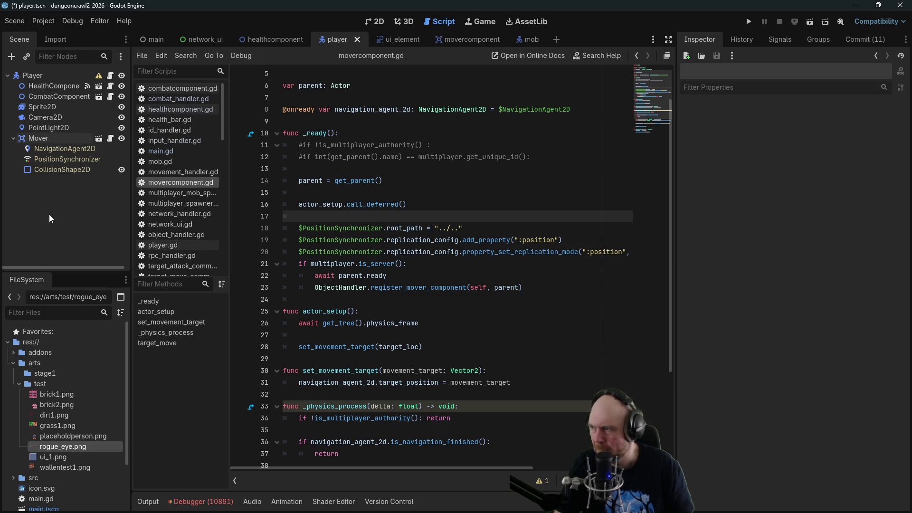
# Save the movercomponent scene, then select the CollisionShape2D in the mob scene.
pyautogui.click(475, 38)
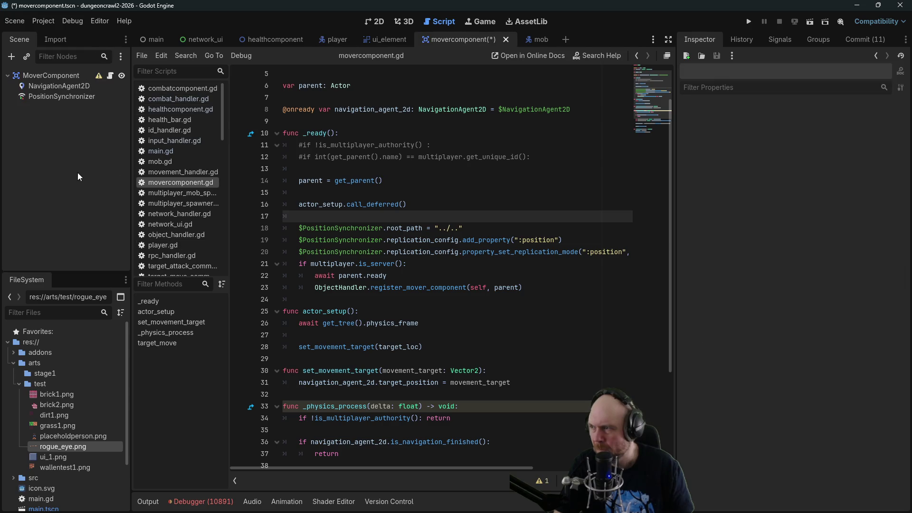
pyautogui.hotkey('ctrl', 's')
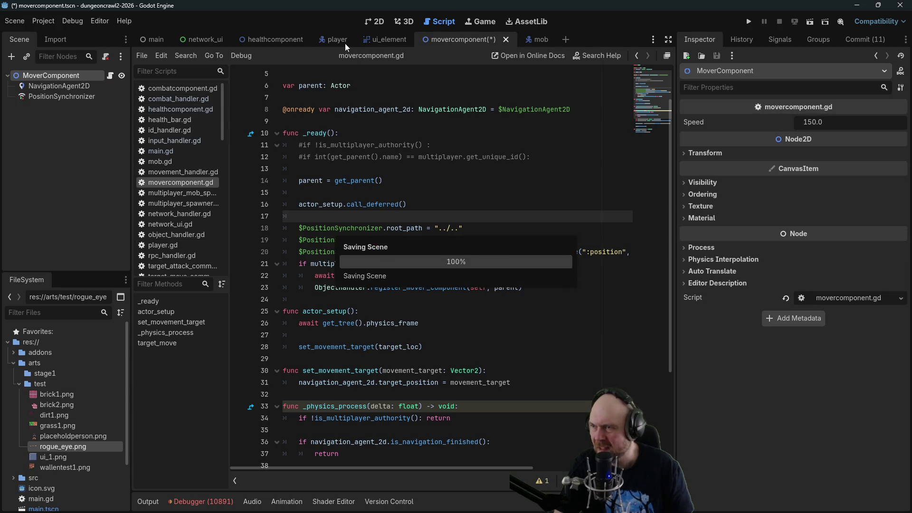
pyautogui.click(338, 40)
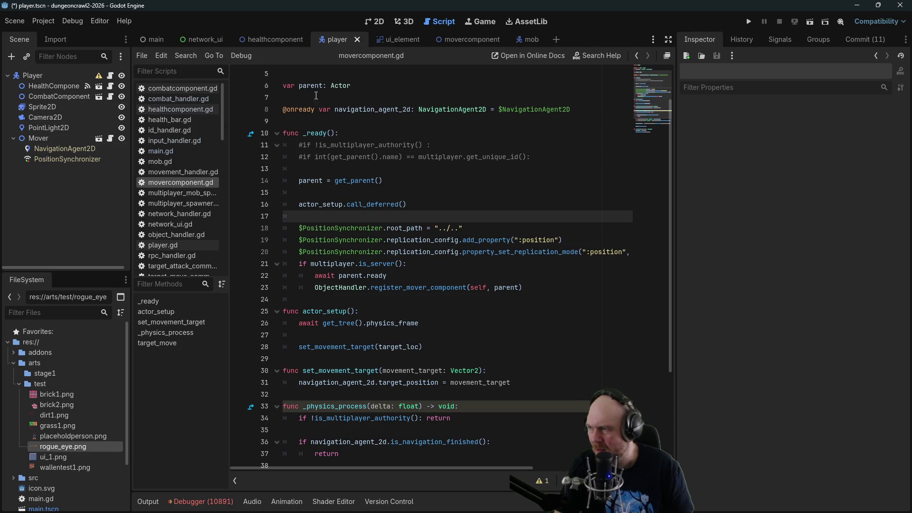
pyautogui.click(517, 40)
pyautogui.click(50, 137)
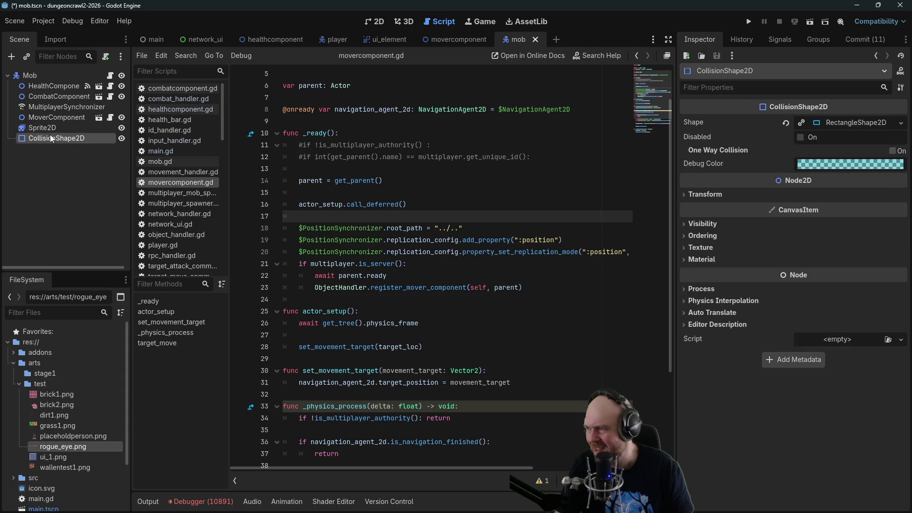
# Drag the player's CollisionShape2D up below Sprite2D and append 'Component' to the Mover node's name.
pyautogui.click(325, 41)
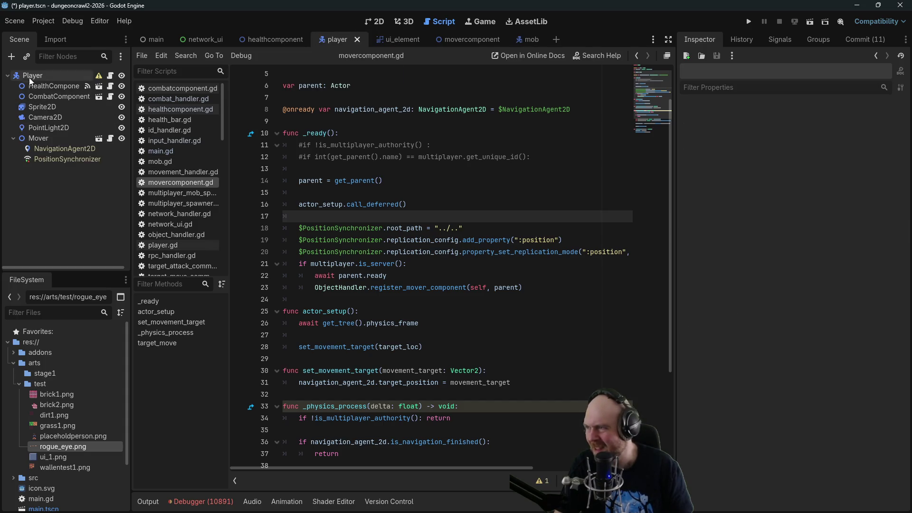
pyautogui.moveTo(33, 170)
pyautogui.mouseDown()
pyautogui.moveTo(36, 113)
pyautogui.moveTo(34, 123)
pyautogui.mouseUp()
pyautogui.click(36, 149)
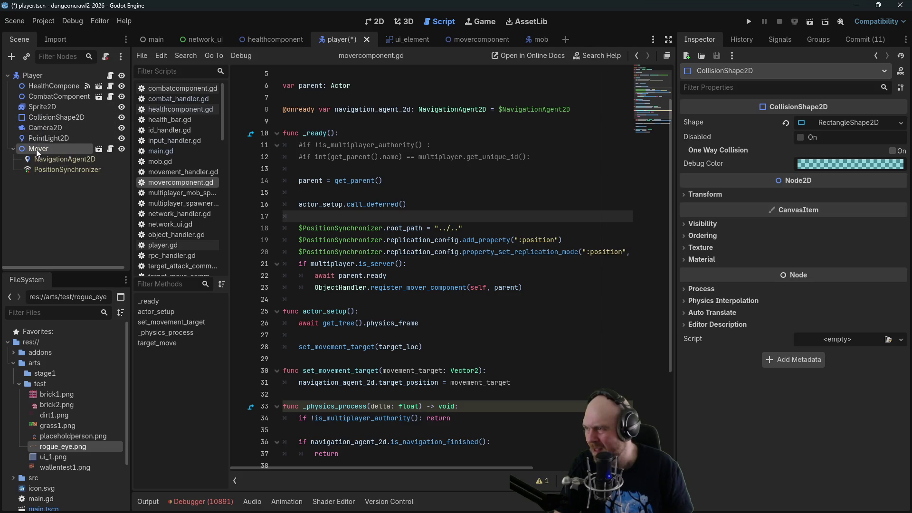
pyautogui.click(50, 150)
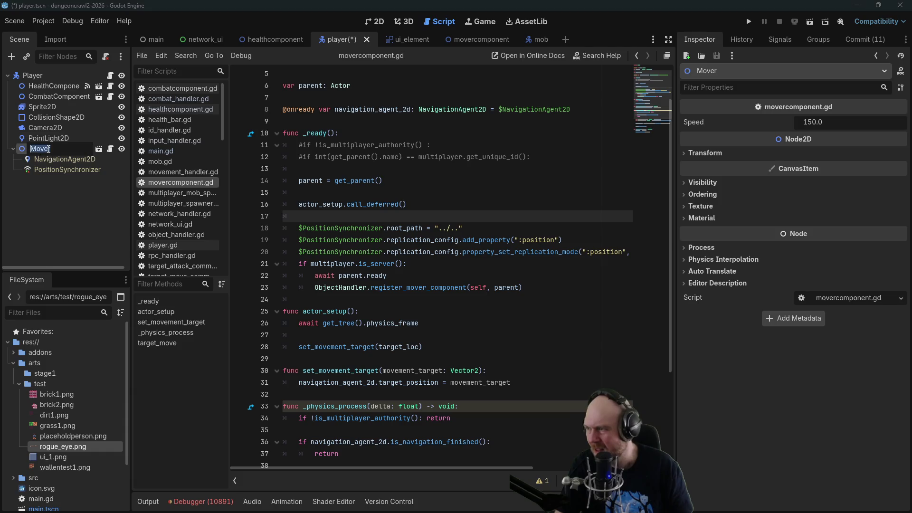
pyautogui.press('End')
pyautogui.write('Compo')
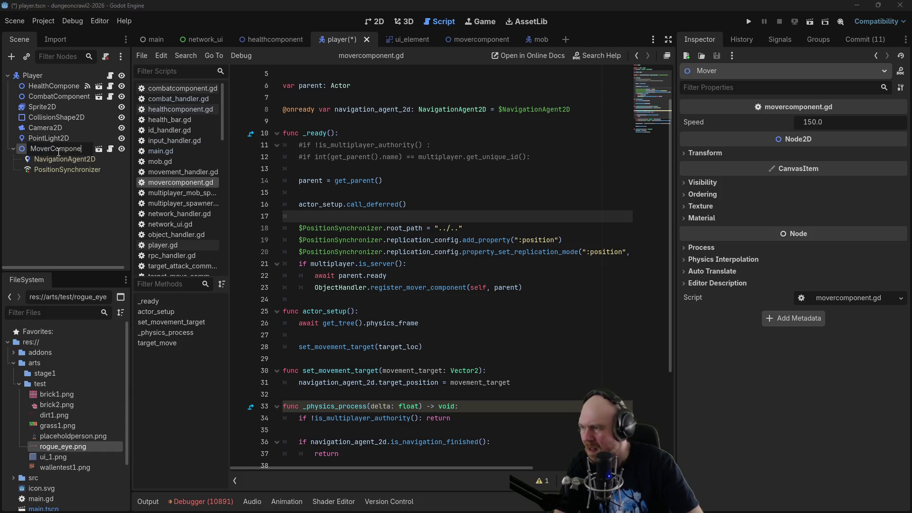
pyautogui.write('nent')
pyautogui.press('Return')
# Move MoverComponent below CombatComponent and review its NavigationAgent2D and PositionSynchronizer children.
pyautogui.moveTo(30, 149); pyautogui.dragTo(38, 102)
pyautogui.rightClick(47, 106)
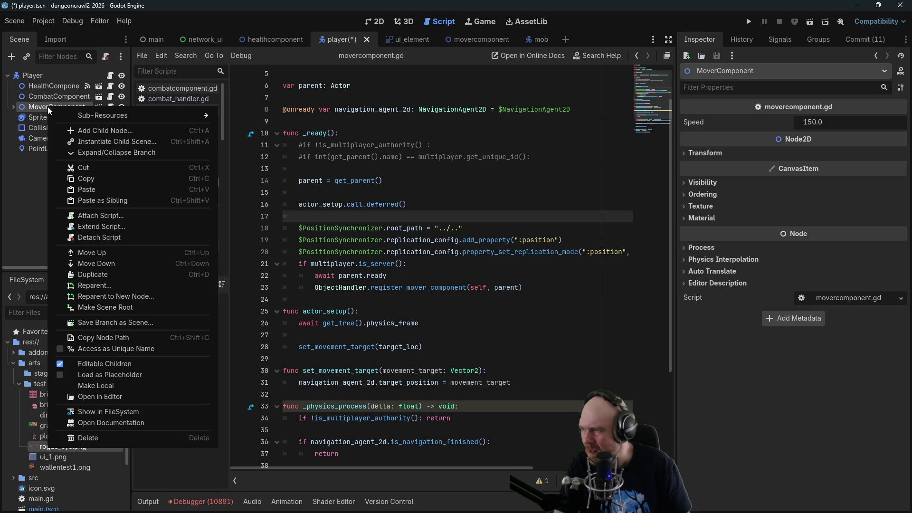
pyautogui.click(108, 366)
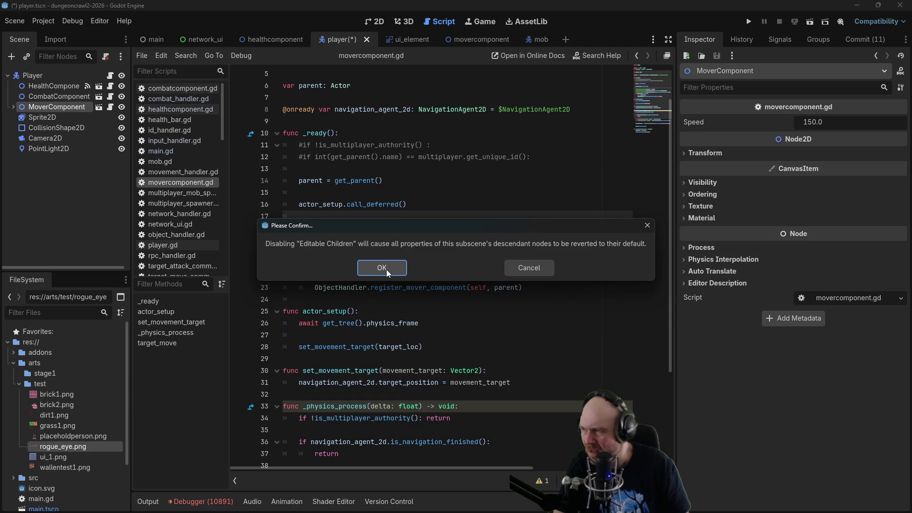
pyautogui.click(509, 268)
pyautogui.click(57, 97)
pyautogui.click(14, 106)
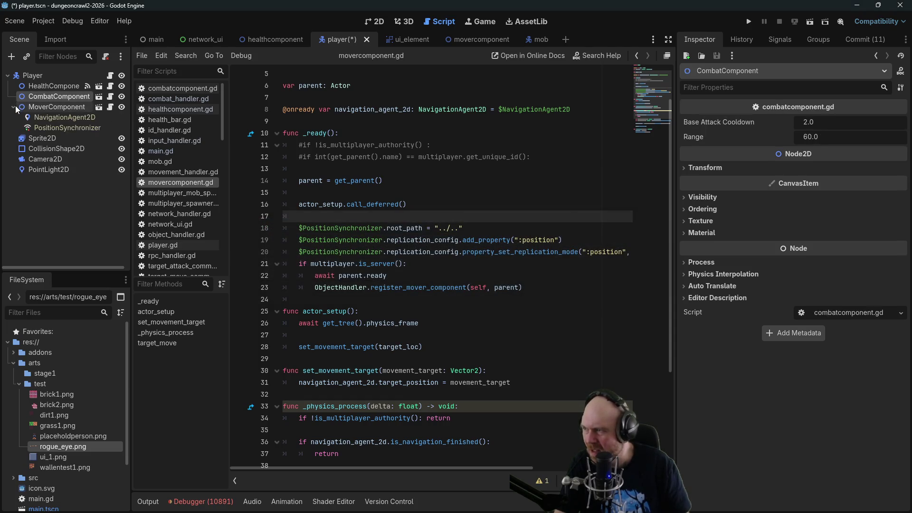
pyautogui.click(63, 117)
pyautogui.click(61, 106)
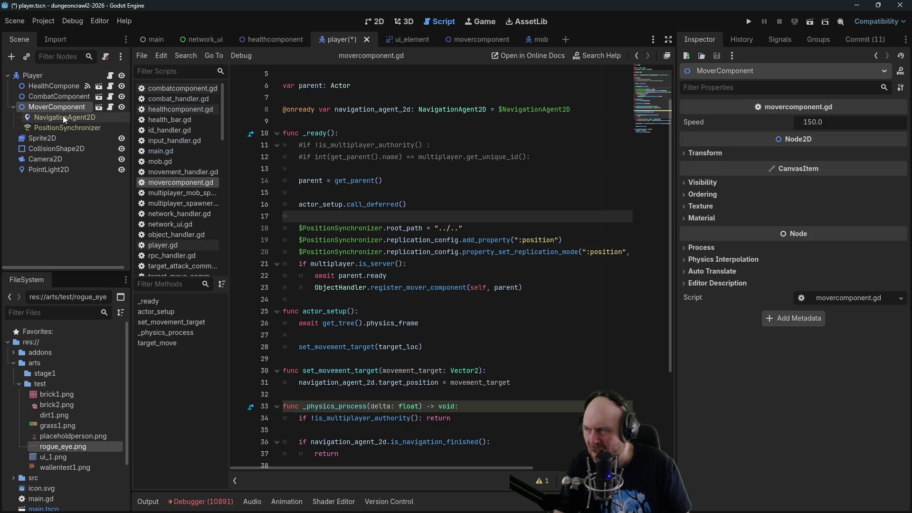
pyautogui.click(63, 116)
pyautogui.click(65, 126)
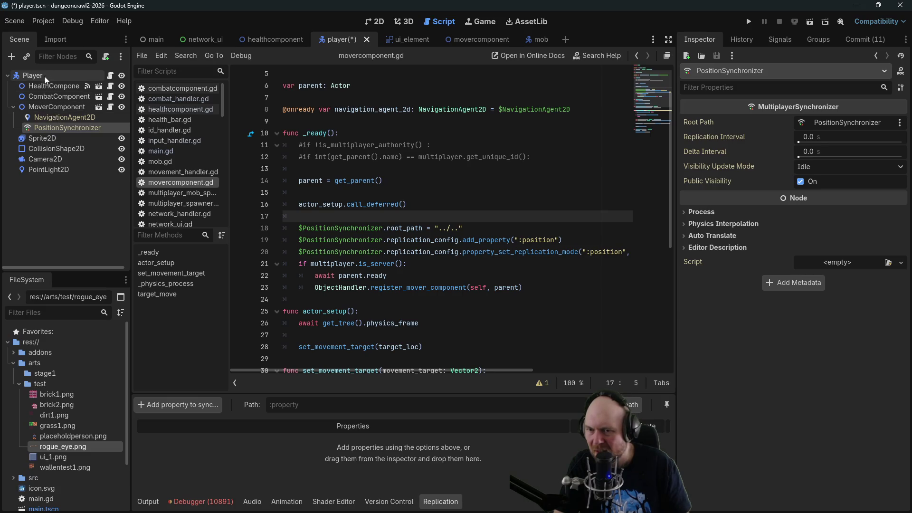
pyautogui.click(47, 116)
pyautogui.click(14, 107)
pyautogui.click(17, 109)
# Turn off Editable Children on MoverComponent, accept reverting its children, and save the player scene.
pyautogui.rightClick(31, 106)
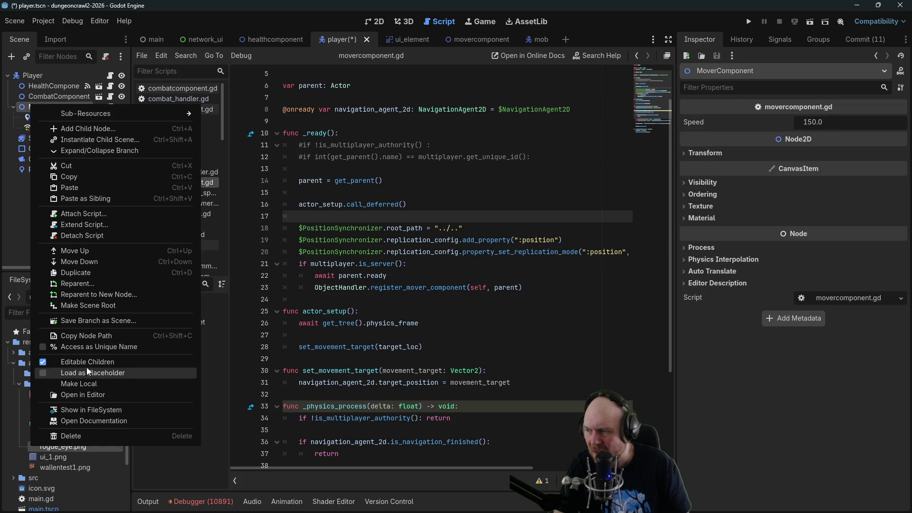
pyautogui.click(87, 362)
pyautogui.click(373, 266)
pyautogui.hotkey('ctrl', 's')
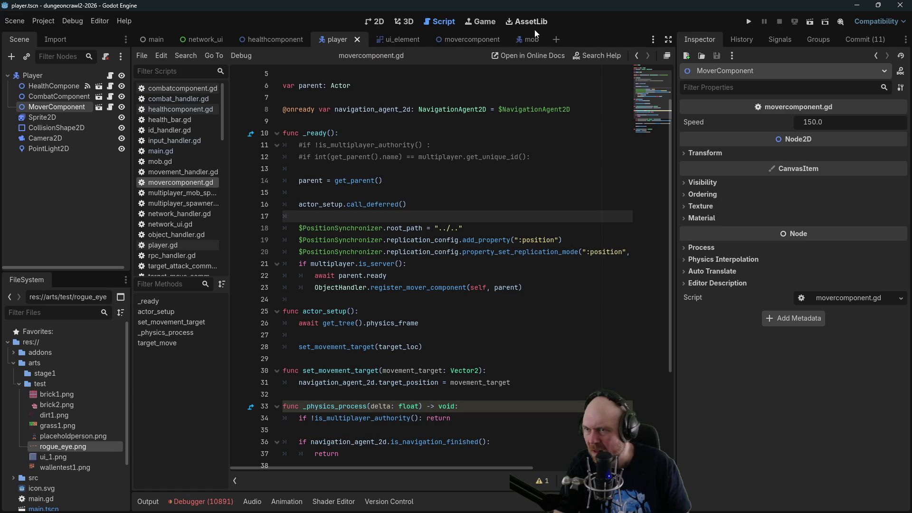
# In the mob scene, move MoverComponent above MultiplayerSynchronizer and delete MultiplayerSynchronizer.
pyautogui.click(525, 38)
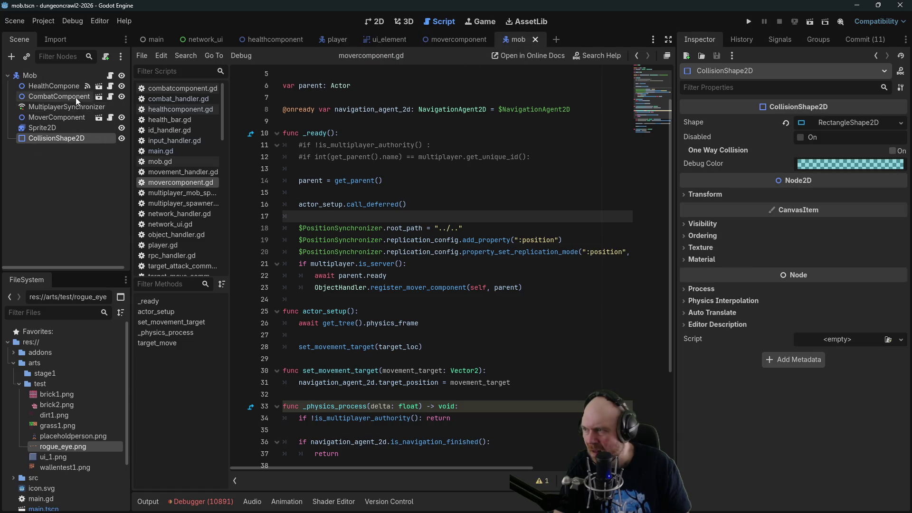
pyautogui.click(53, 114)
pyautogui.moveTo(53, 115); pyautogui.dragTo(53, 101)
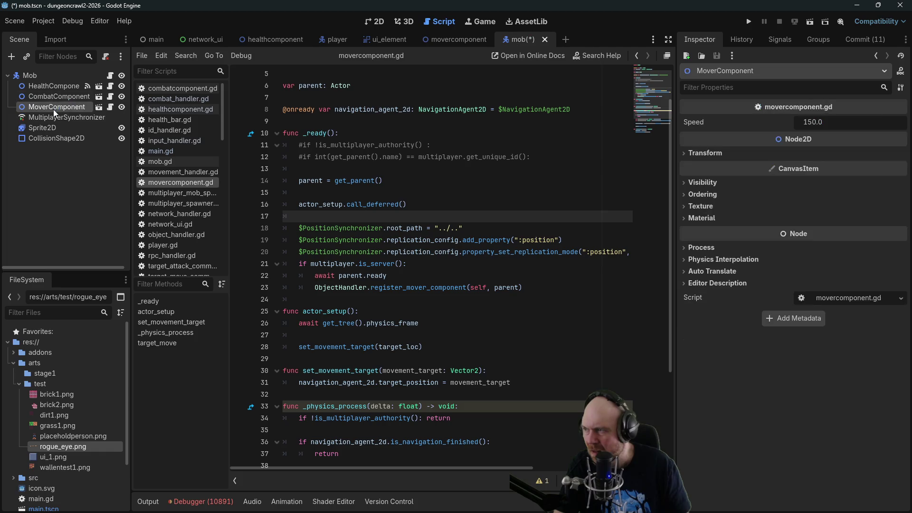
pyautogui.click(52, 117)
pyautogui.rightClick(51, 114)
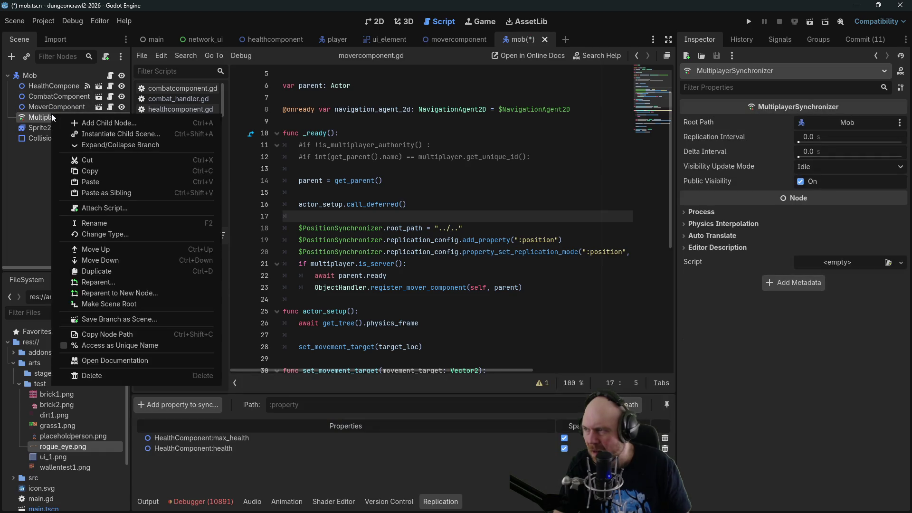
pyautogui.click(100, 377)
pyautogui.click(403, 270)
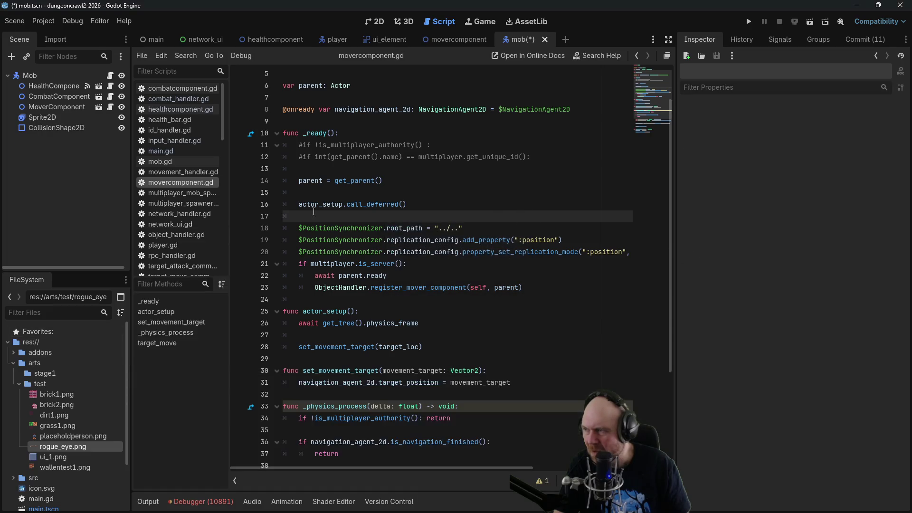
# Review the mob's HealthComponent, Sprite2D and CollisionShape2D, save the mob scene, and return to the player scene.
pyautogui.click(25, 90)
pyautogui.click(37, 119)
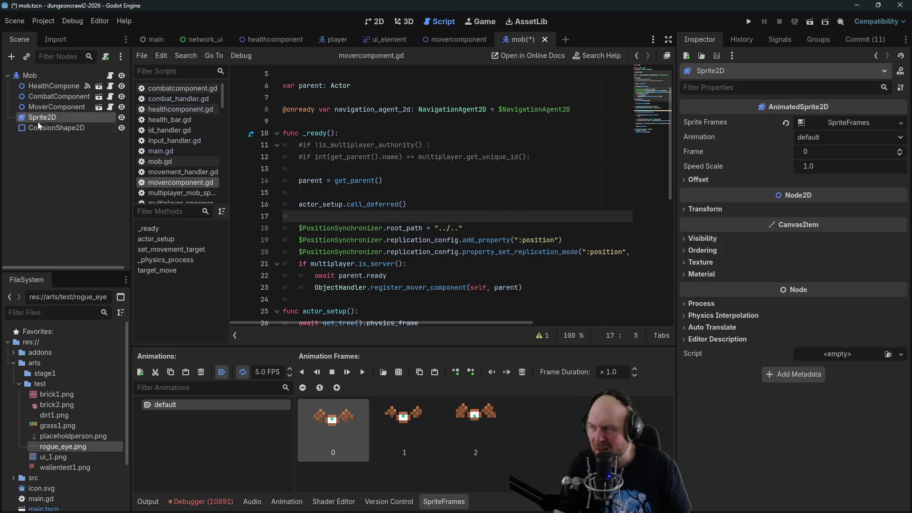
pyautogui.click(40, 127)
pyautogui.hotkey('ctrl', 's')
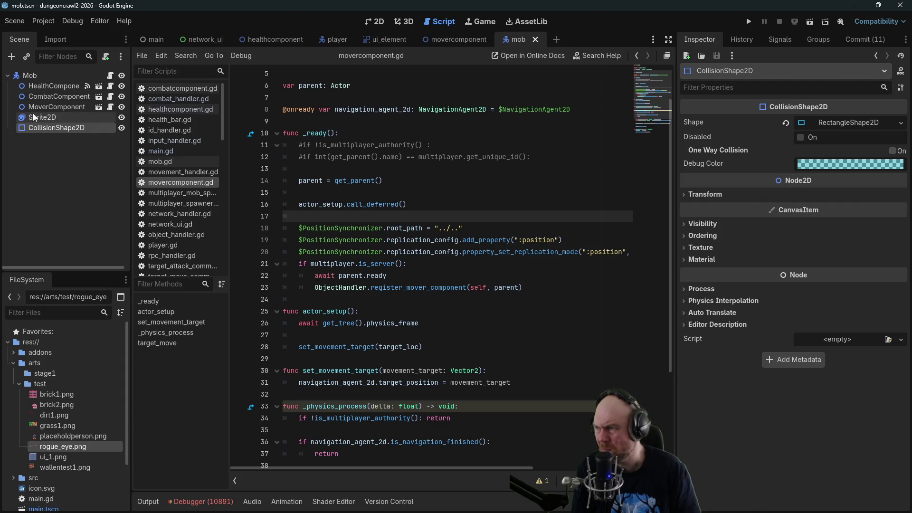
pyautogui.click(54, 118)
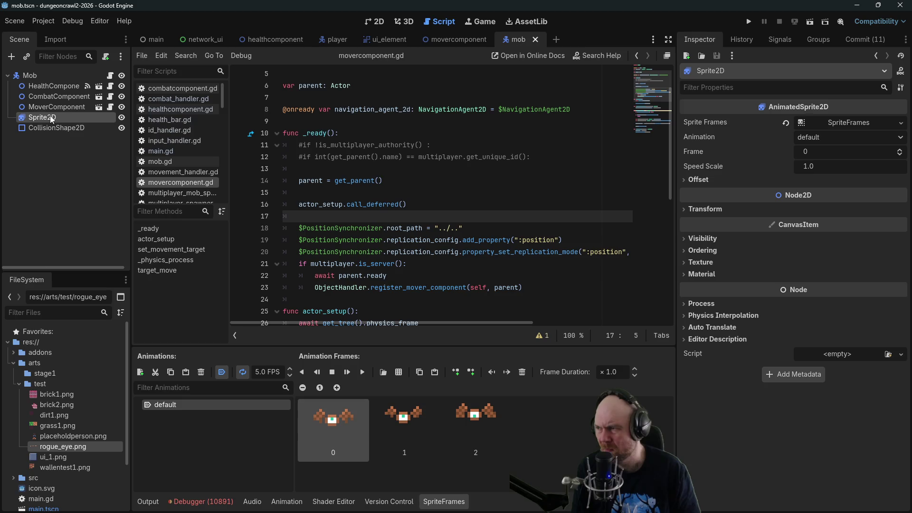
pyautogui.click(329, 41)
pyautogui.click(62, 147)
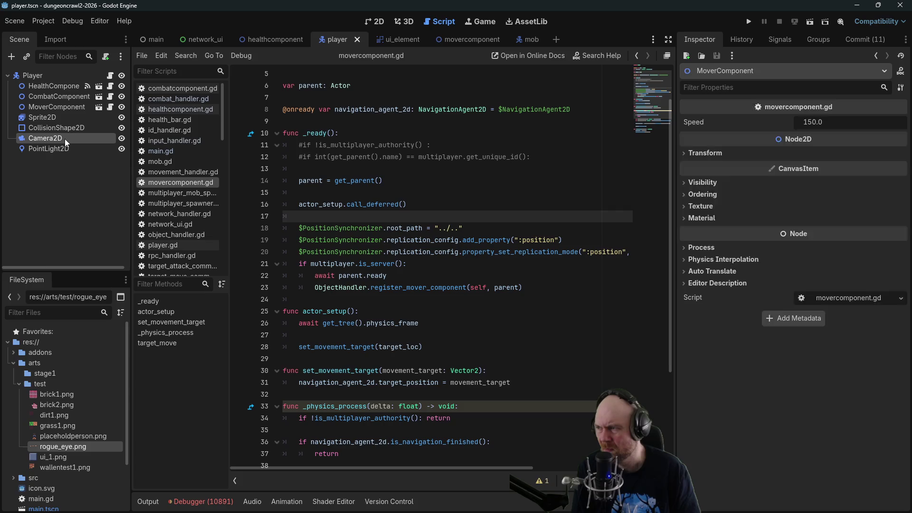
# Inspect the player's Sprite2D, CollisionShape2D, Camera2D and PointLight2D nodes.
pyautogui.click(57, 127)
pyautogui.click(56, 117)
pyautogui.click(57, 128)
pyautogui.click(58, 127)
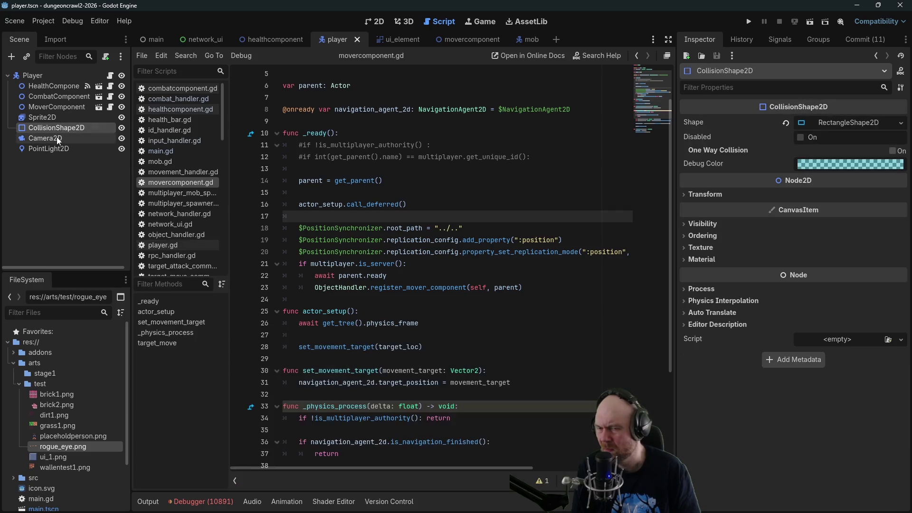
pyautogui.click(56, 138)
pyautogui.click(60, 148)
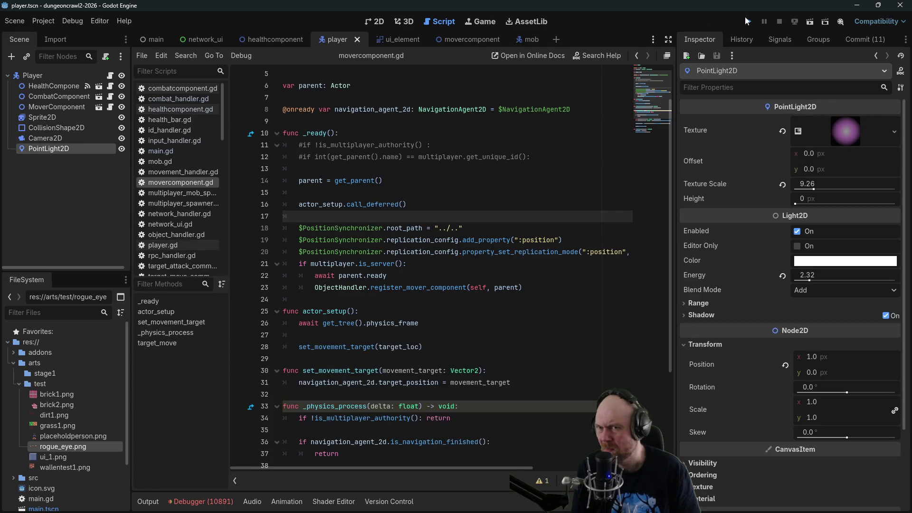
# Run the project as Server, send a 'd' movement command, then close and stop the game.
pyautogui.click(747, 21)
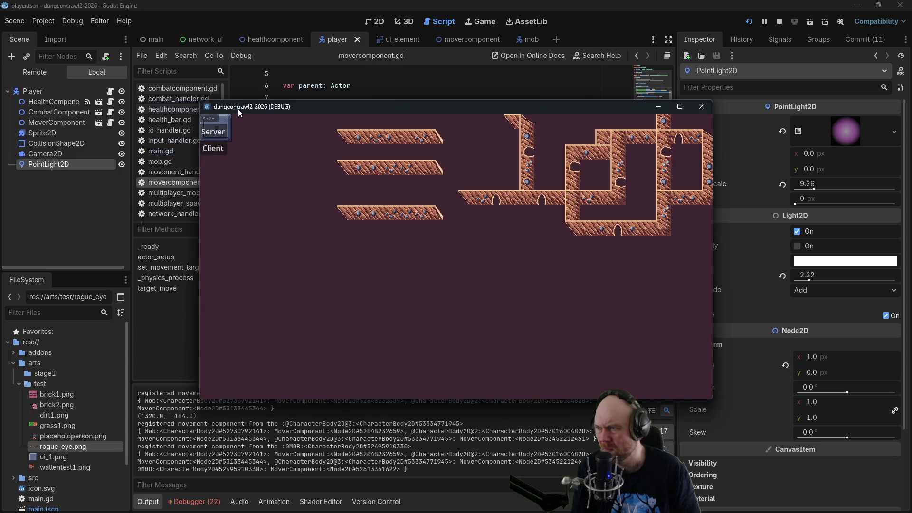
pyautogui.click(213, 131)
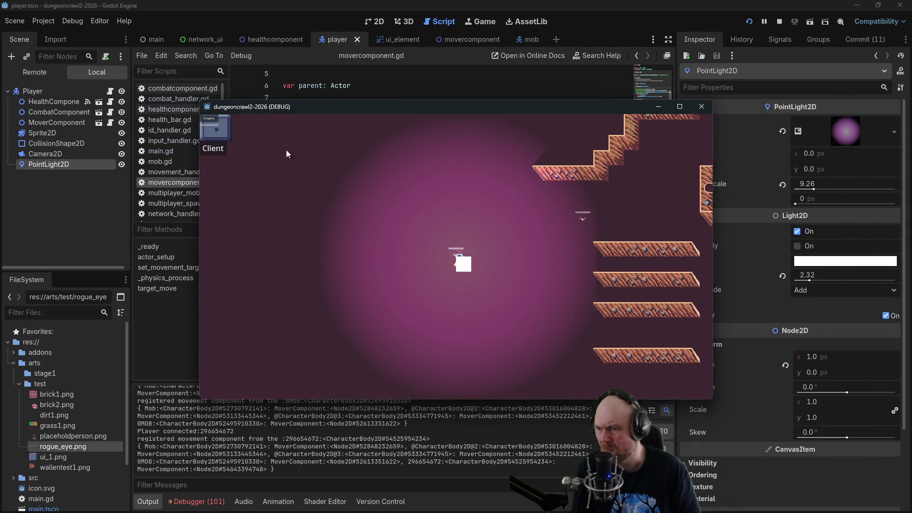
pyautogui.press('d')
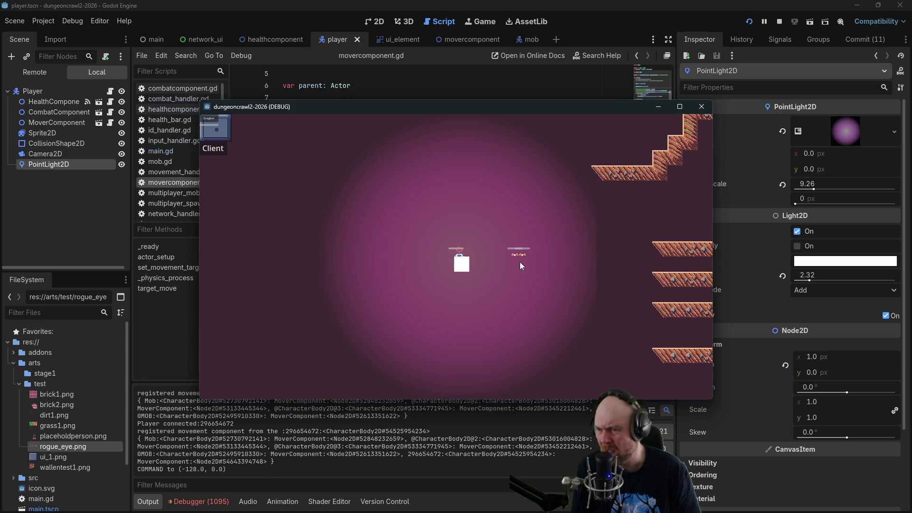
pyautogui.click(702, 106)
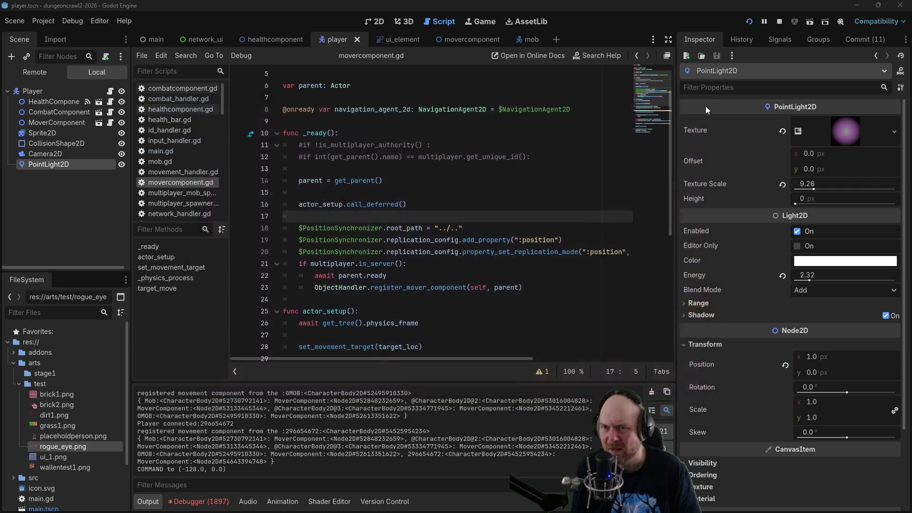
pyautogui.click(784, 20)
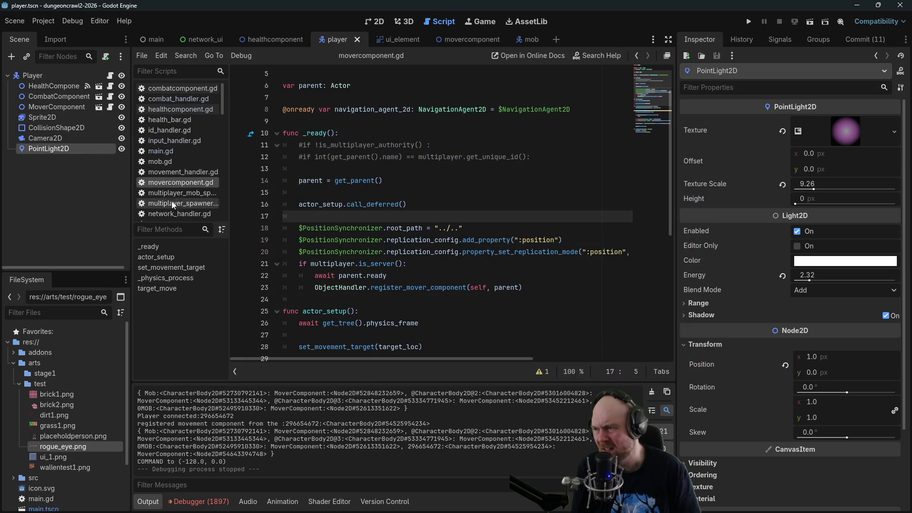
pyautogui.scroll(-1, 194, 192)
# Look through network_handler.gd, network_ui.gd, object_handler.gd and multiplayer_spawner.gd.
pyautogui.click(193, 196)
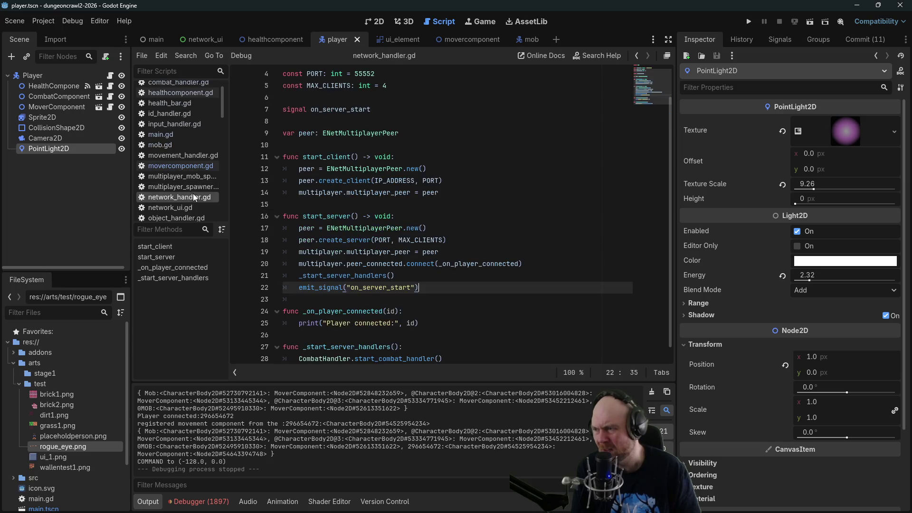
pyautogui.scroll(-5, 189, 122)
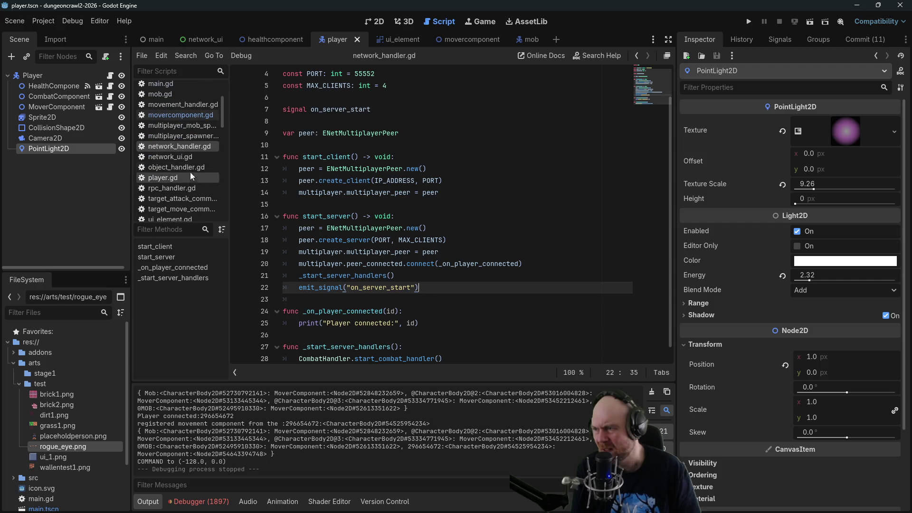
pyautogui.click(187, 158)
pyautogui.click(187, 163)
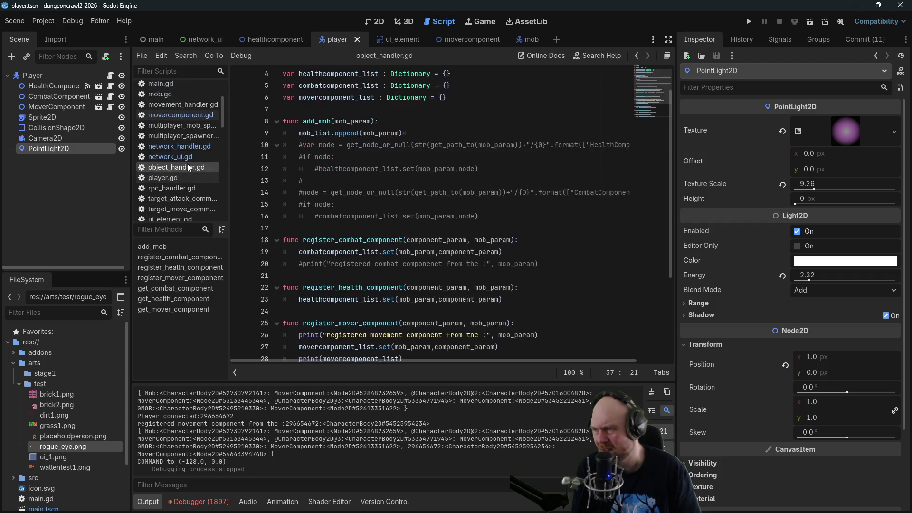
pyautogui.click(180, 135)
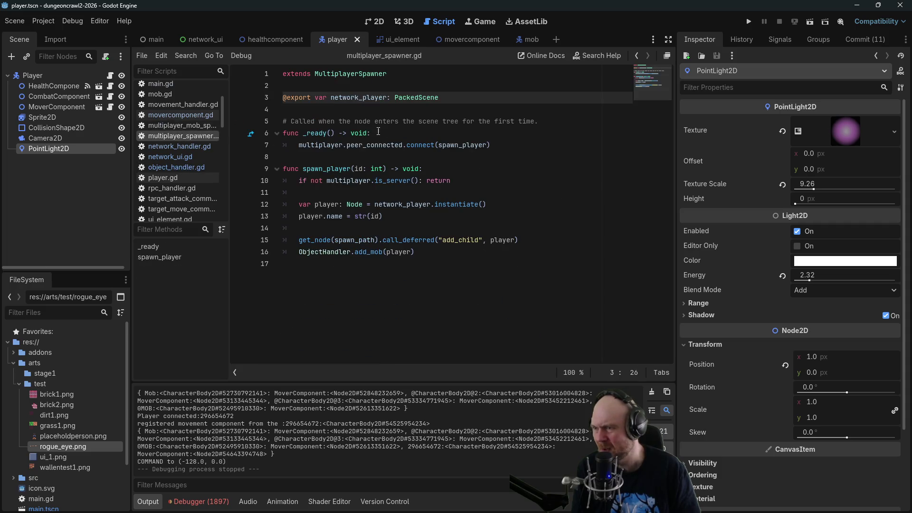
# Try commenting out multiplayer_spawner.gd's peer_connected connection, then undo the edit and save.
pyautogui.click(339, 147)
pyautogui.moveTo(300, 145)
pyautogui.mouseDown()
pyautogui.moveTo(447, 134)
pyautogui.moveTo(517, 145)
pyautogui.mouseUp()
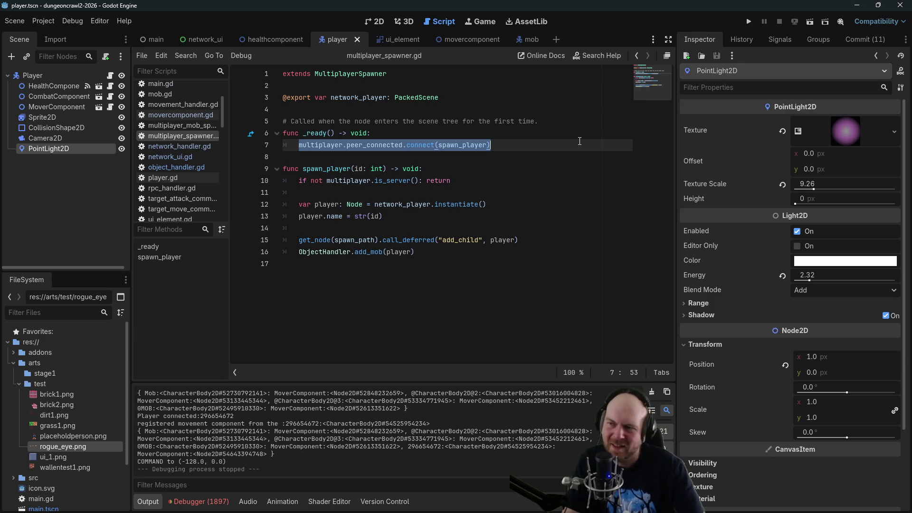
pyautogui.hotkey('ctrl', 'k')
pyautogui.press('Down')
pyautogui.press('Return')
pyautogui.press('Up')
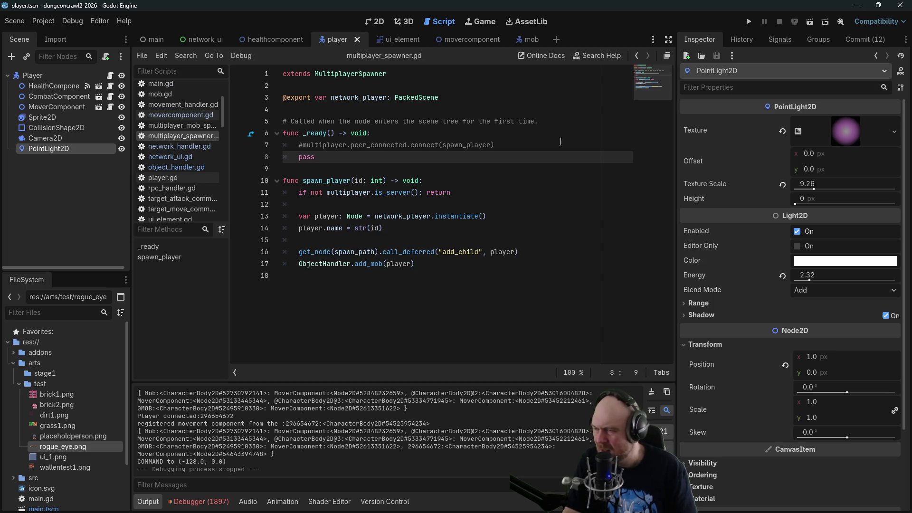
pyautogui.hotkey('ctrl', 'z')
pyautogui.hotkey('ctrl', 'z')
pyautogui.hotkey('ctrl', 's')
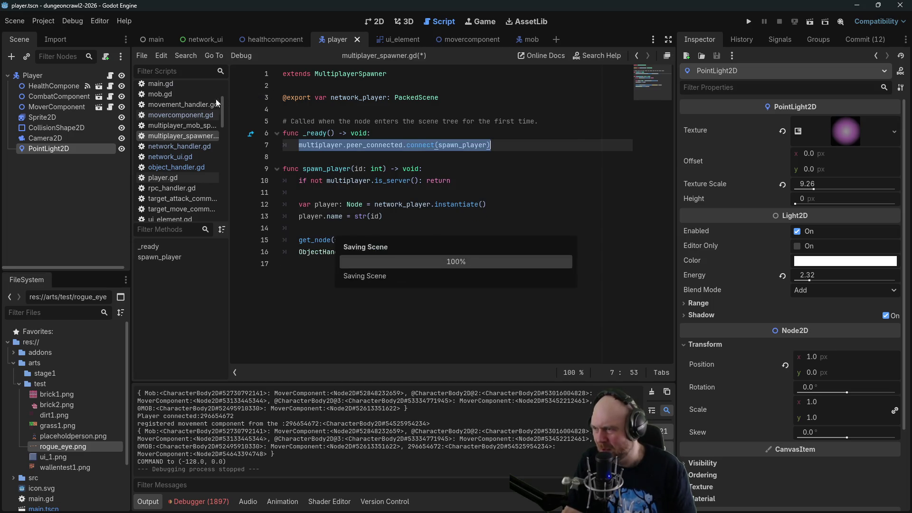
# Comment out the on_server_start connection in multiplayer_mob_spawner.gd's _ready, add pass, and save.
pyautogui.click(190, 125)
pyautogui.hotkey('ctrl', 'k')
pyautogui.click(580, 146)
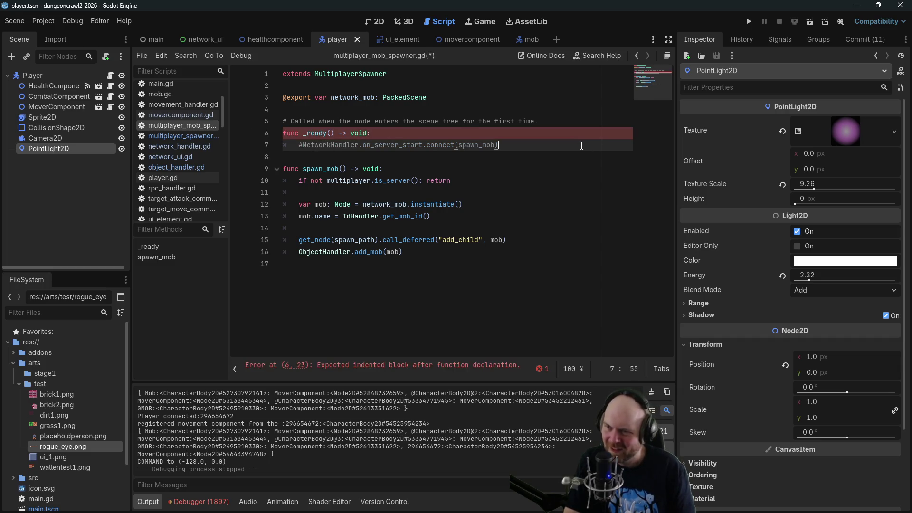
pyautogui.press('Return')
pyautogui.write('pass')
pyautogui.hotkey('ctrl', 's')
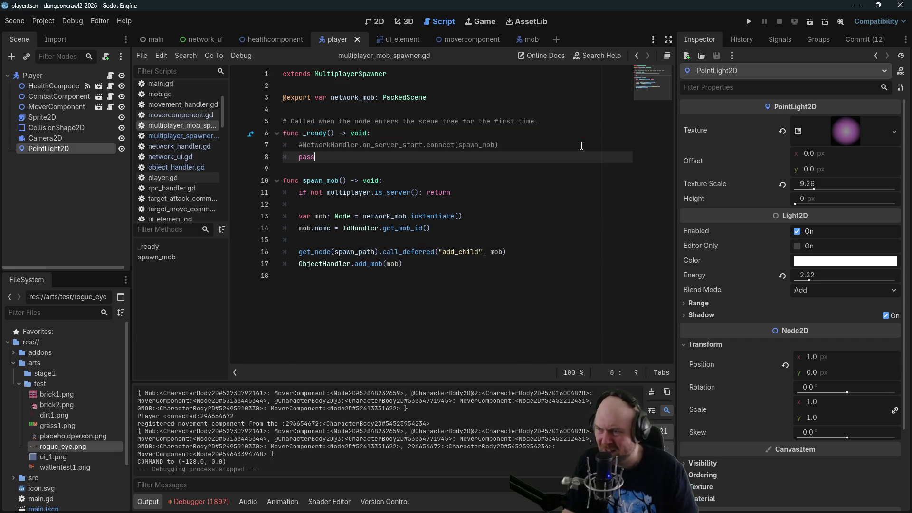
pyautogui.click(461, 135)
pyautogui.click(370, 206)
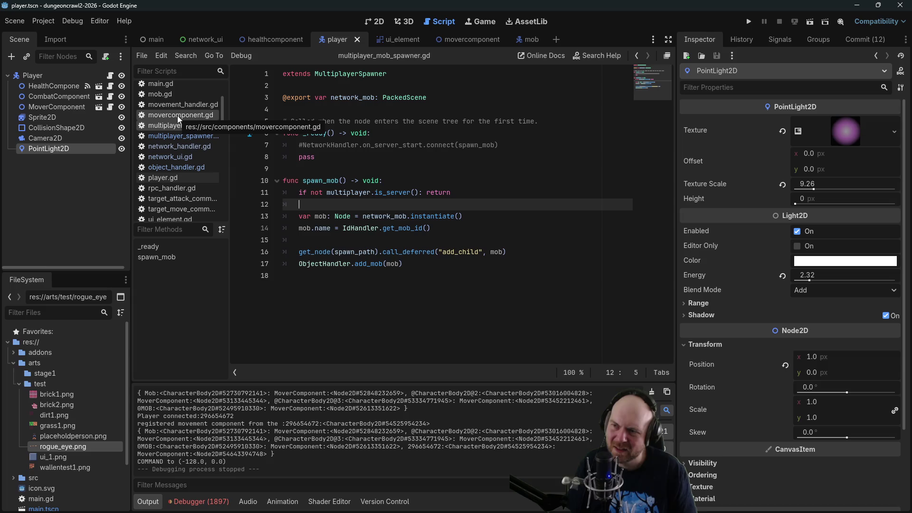
# Check main.gd's mob spawning code, then give spawn_mob a 'pos_param : Vector2' parameter.
pyautogui.scroll(1, 180, 110)
pyautogui.click(178, 104)
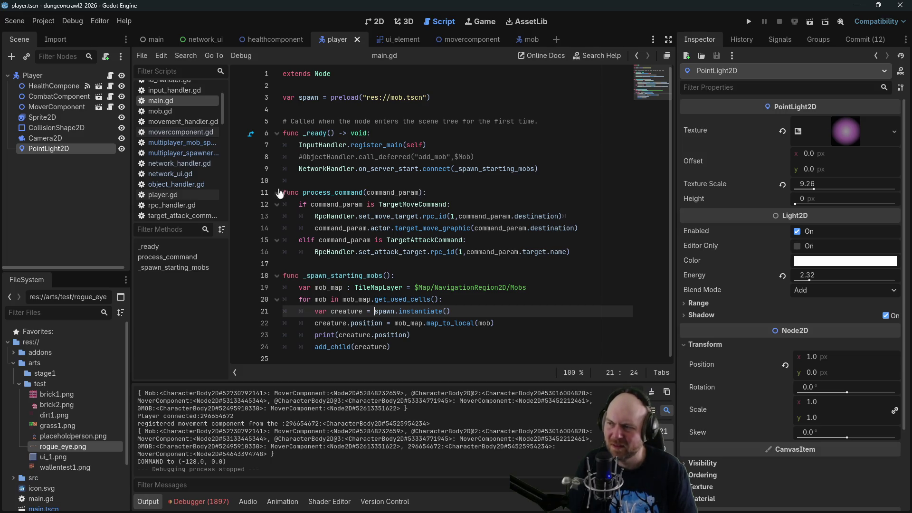
pyautogui.click(181, 143)
pyautogui.click(416, 251)
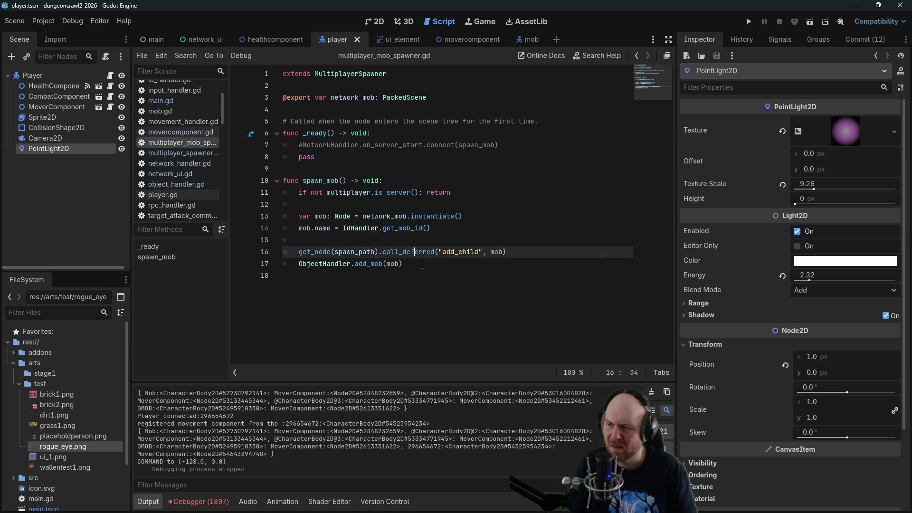
pyautogui.click(422, 265)
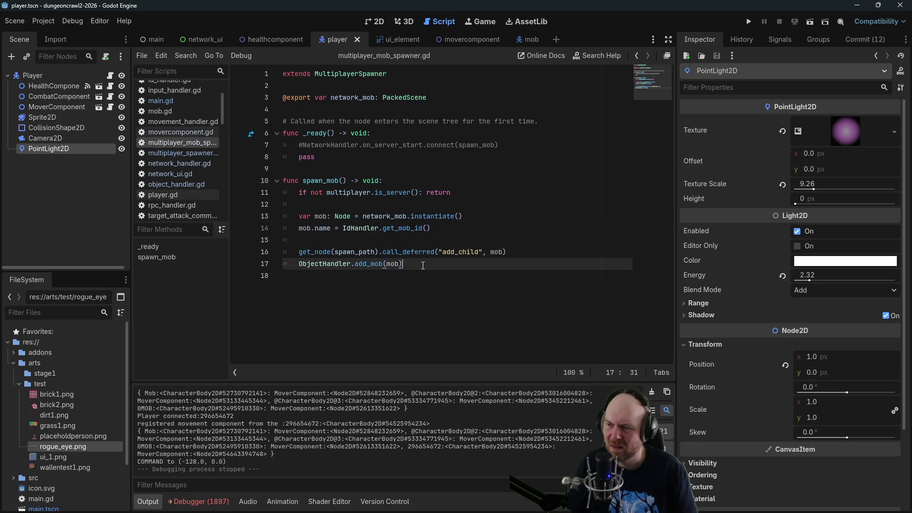
pyautogui.click(345, 181)
pyautogui.write('pos_')
pyautogui.write('param : Vec')
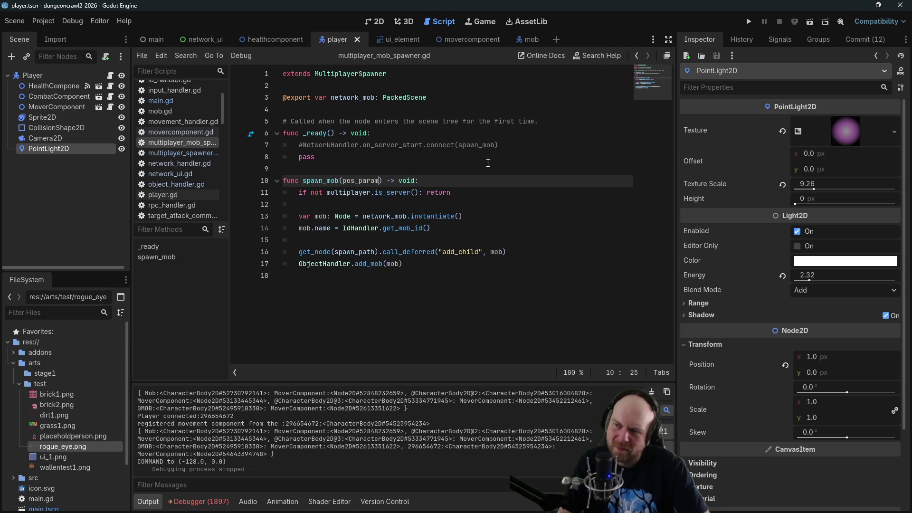
pyautogui.write('tor2')
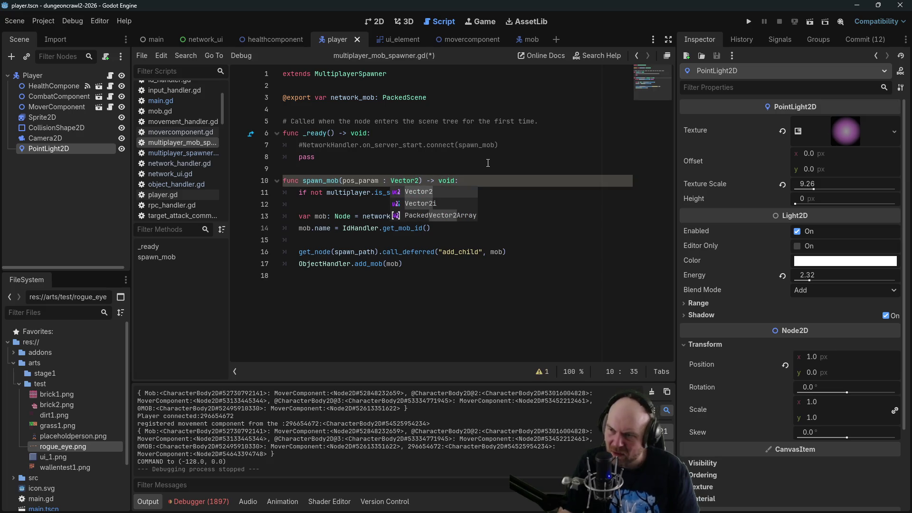
pyautogui.click(488, 163)
pyautogui.click(399, 181)
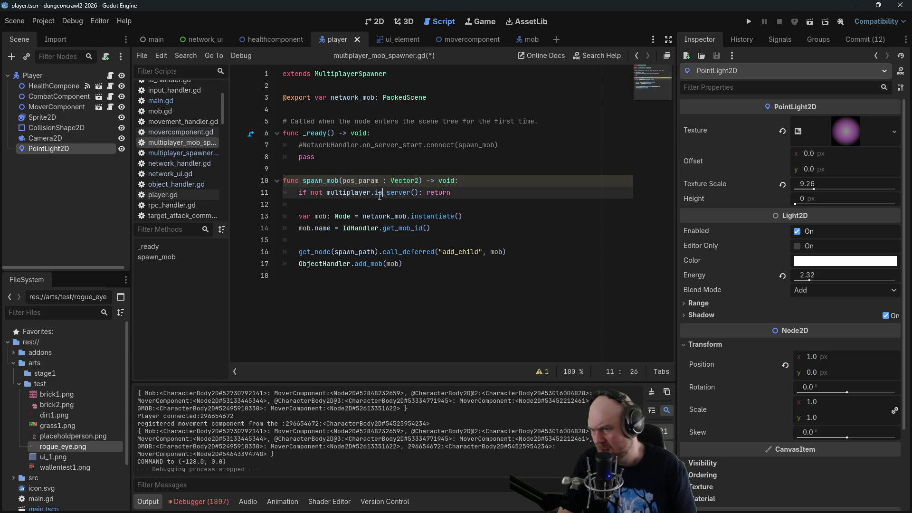
# Review spawn_mob's body and the MultiplayerMobSpawner node's properties in the main scene.
pyautogui.click(396, 209)
pyautogui.click(343, 217)
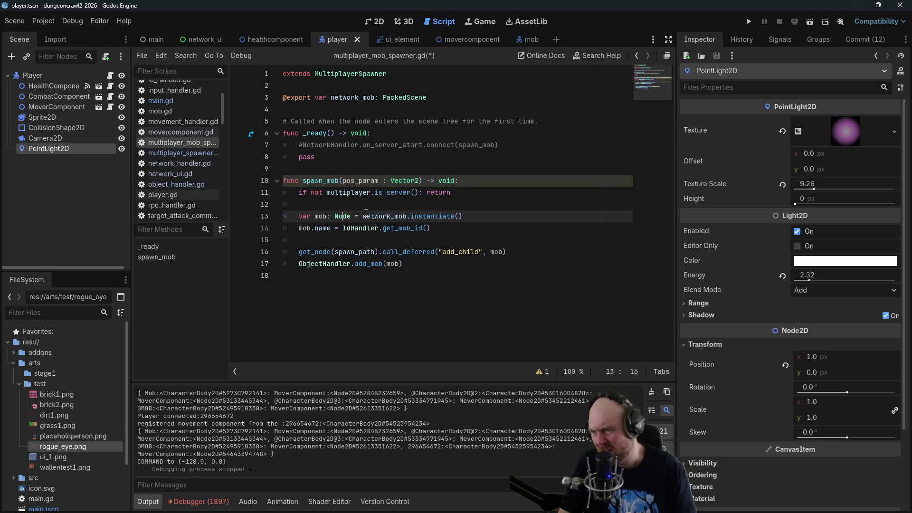
pyautogui.click(449, 228)
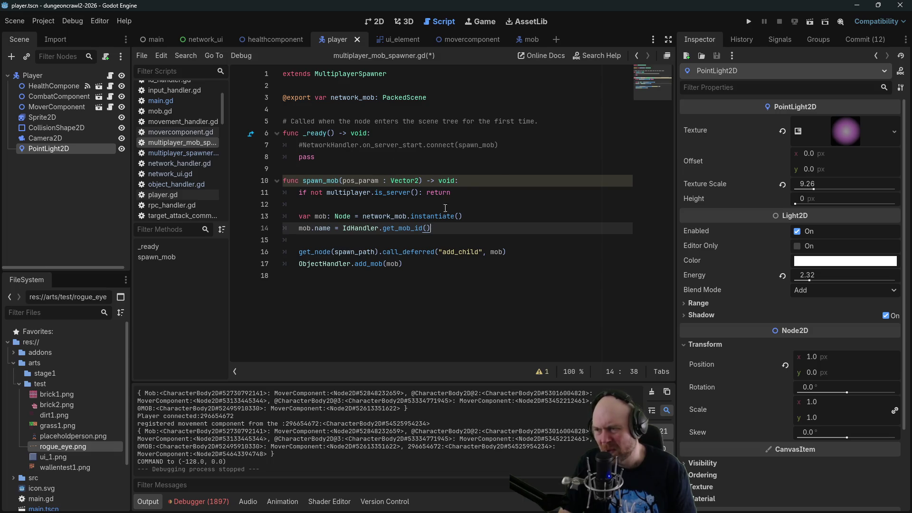
pyautogui.moveTo(427, 212)
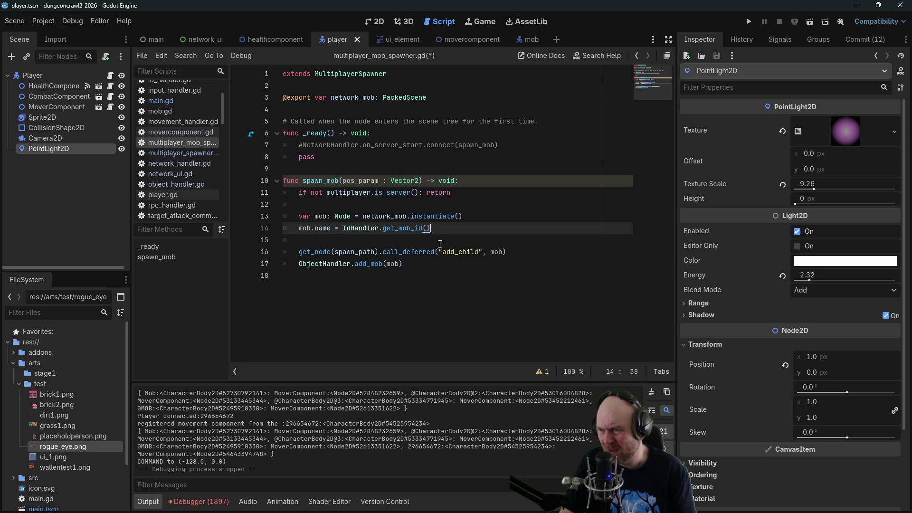
pyautogui.click(356, 243)
pyautogui.click(336, 254)
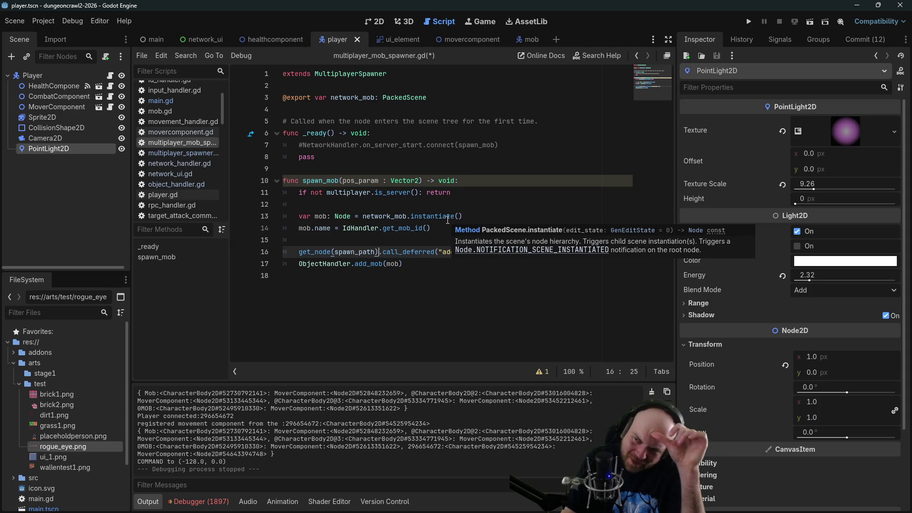
pyautogui.hotkey('ctrl', 'z')
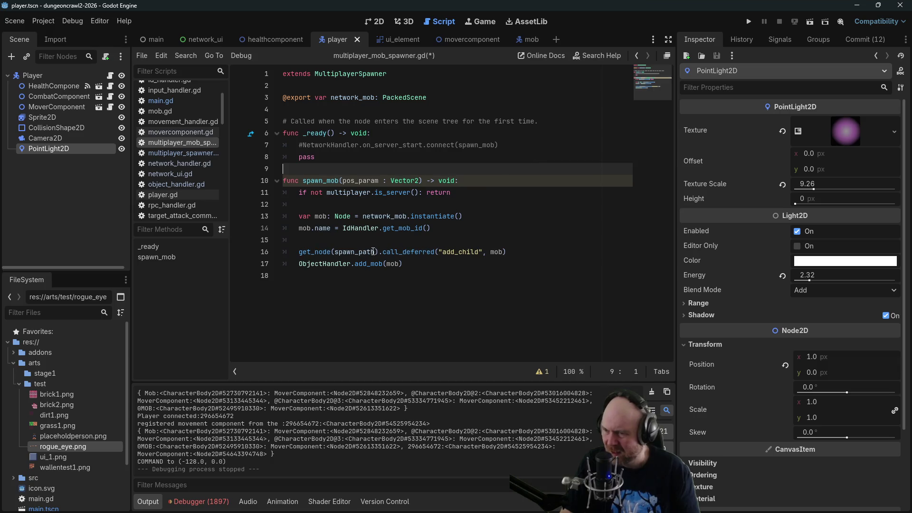
pyautogui.moveTo(350, 253)
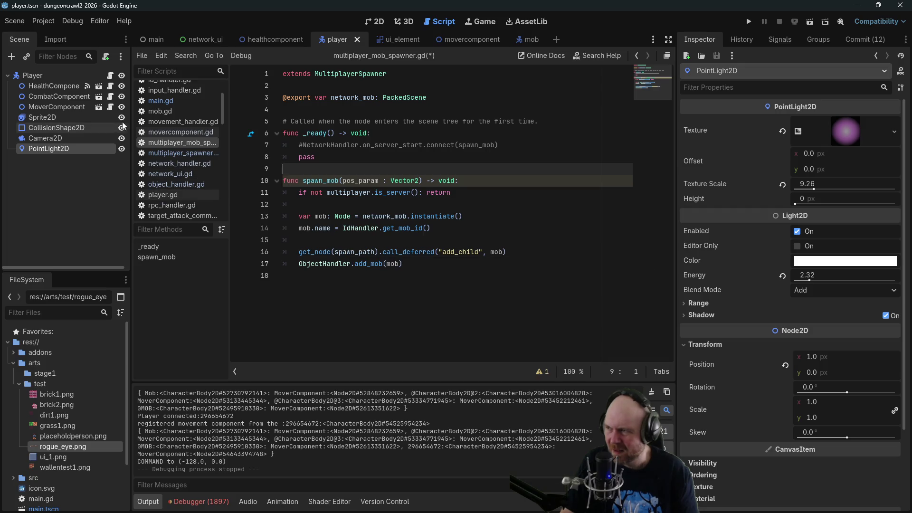
pyautogui.click(151, 39)
pyautogui.click(69, 108)
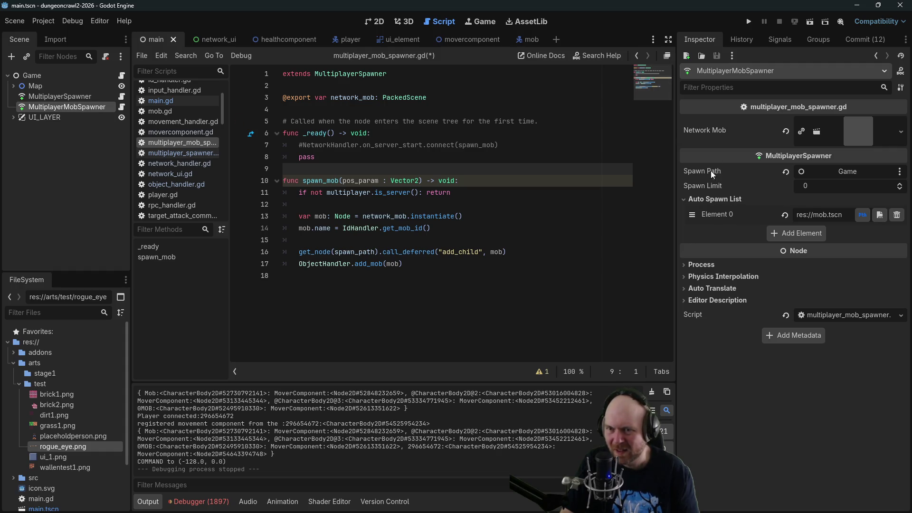
pyautogui.moveTo(708, 172)
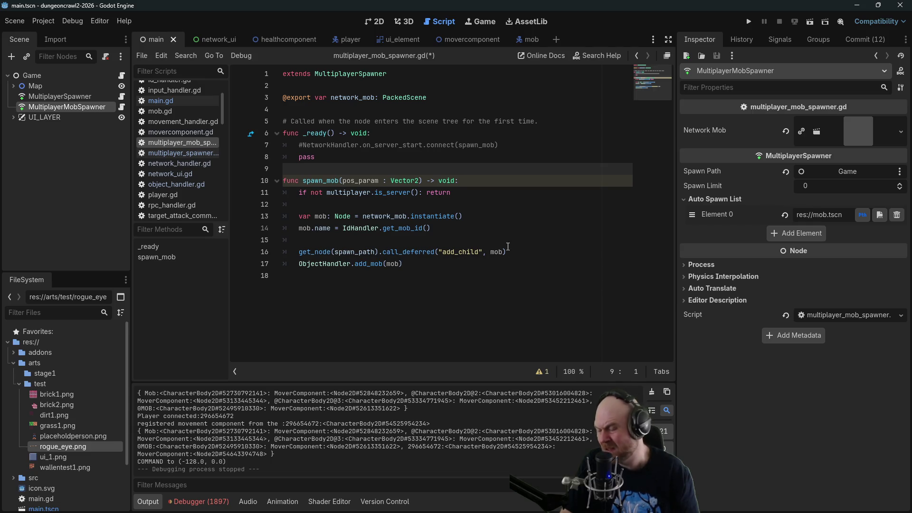
# Add 'mob.position = pos_param' after the add_mob call, save the spawner, and return to main.gd.
pyautogui.click(523, 254)
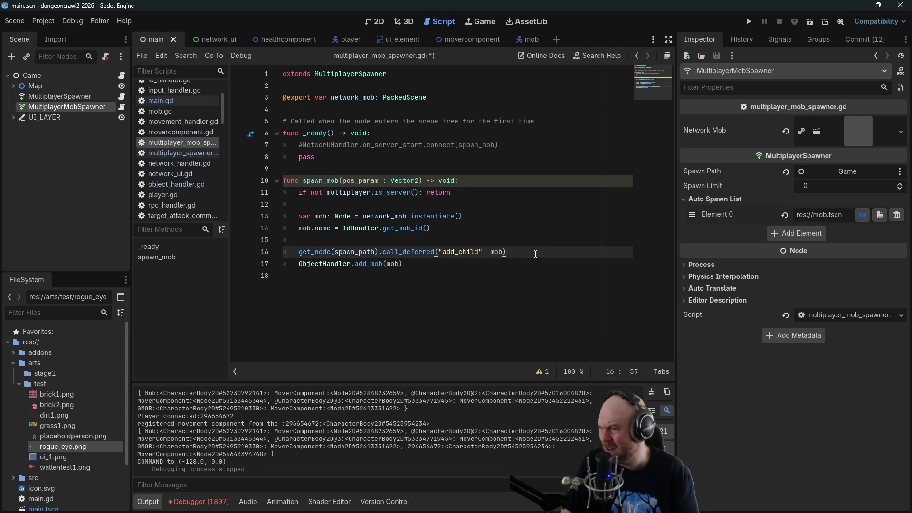
pyautogui.click(550, 267)
pyautogui.press('Return')
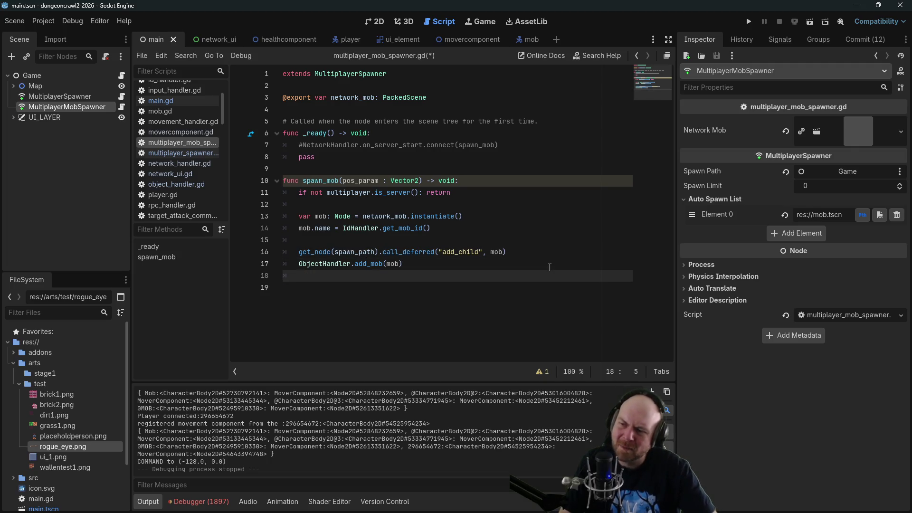
pyautogui.press('Return')
pyautogui.write('mob.position = pos_param')
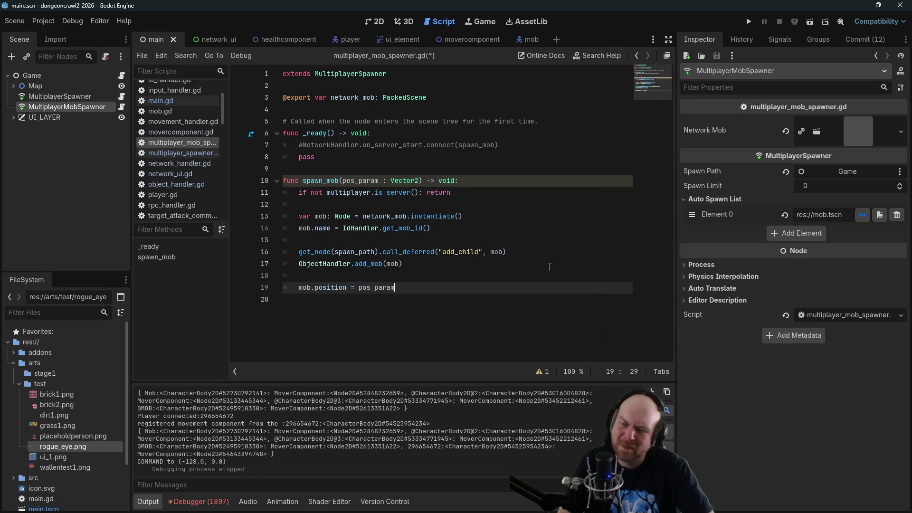
pyautogui.hotkey('ctrl', 's')
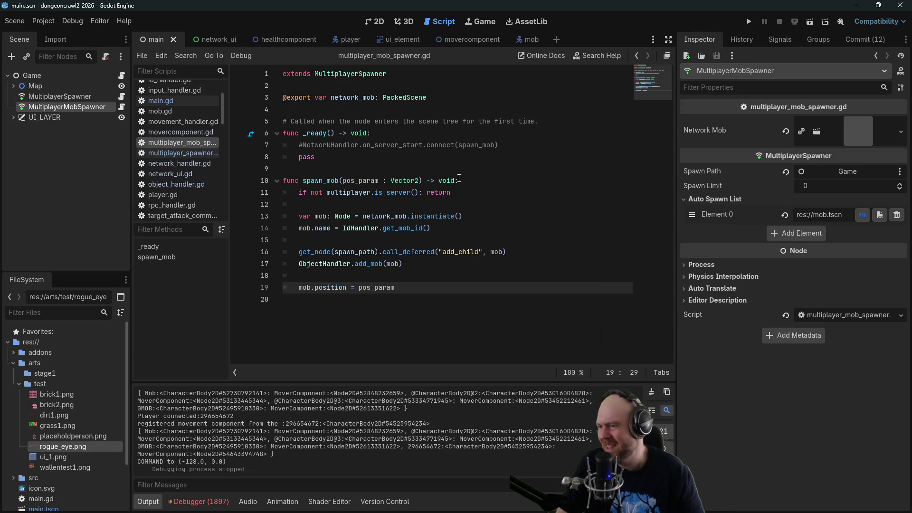
pyautogui.click(171, 103)
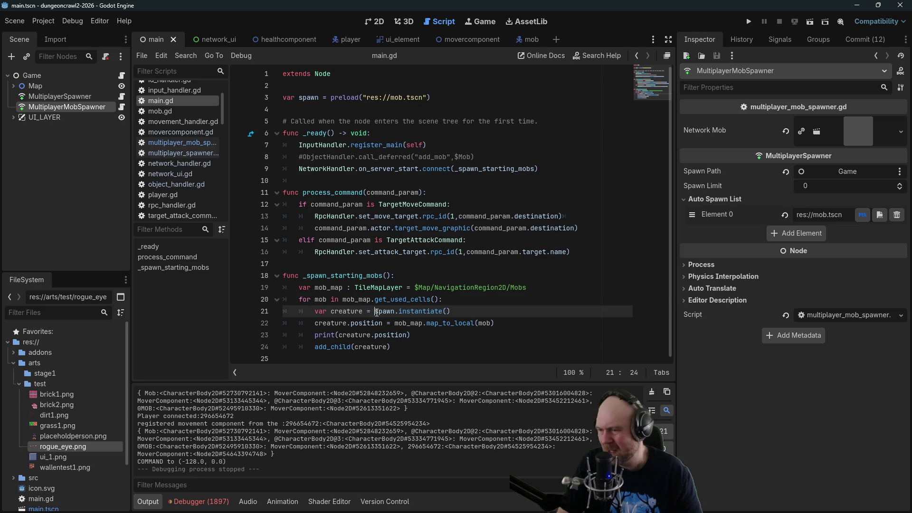
# Delete the creature instantiation and creature.position lines from the _spawn_starting_mobs loop.
pyautogui.click(441, 348)
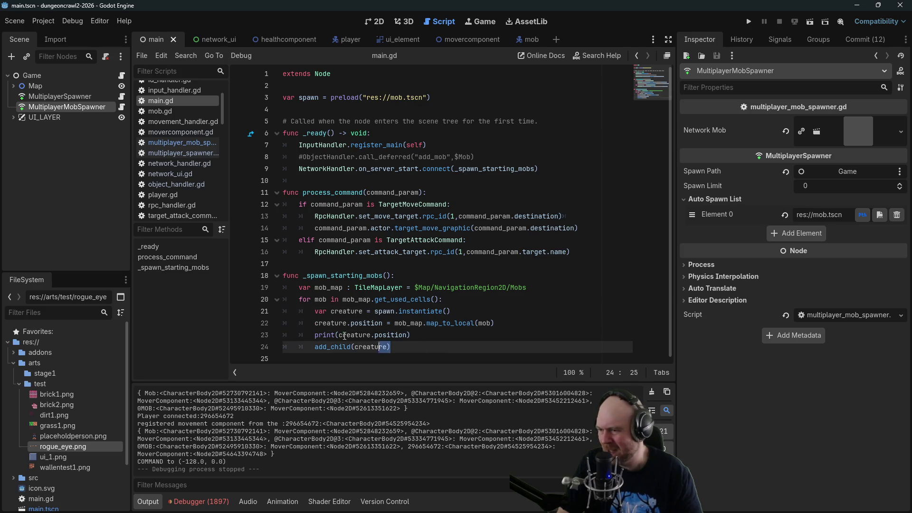
pyautogui.moveTo(359, 338); pyautogui.dragTo(315, 311)
pyautogui.click(442, 336)
pyautogui.moveTo(460, 312); pyautogui.dragTo(261, 314)
pyautogui.press('BackSpace')
pyautogui.press('Delete')
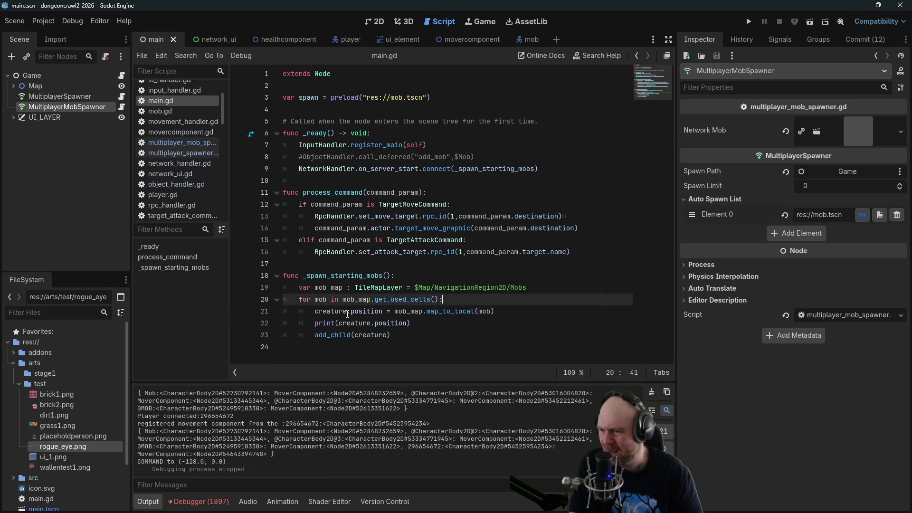
pyautogui.click(315, 312)
pyautogui.click(375, 312)
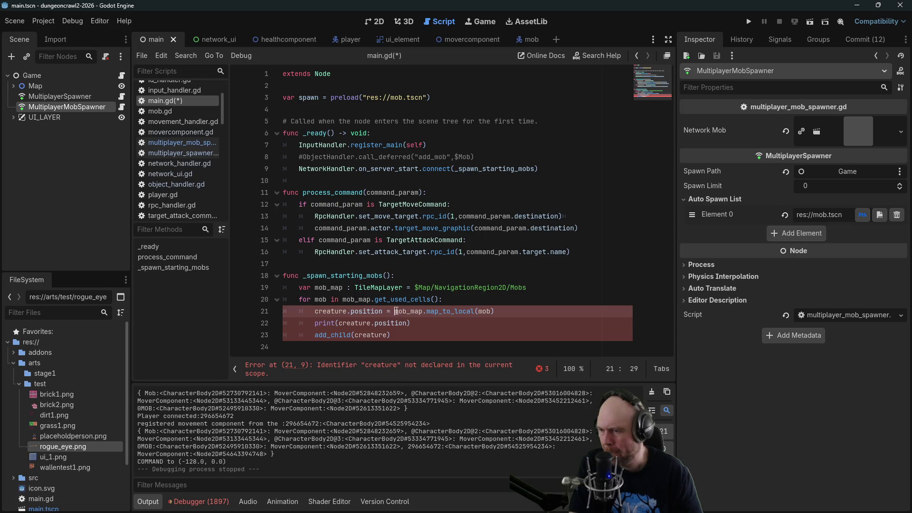
pyautogui.moveTo(393, 313)
pyautogui.mouseDown()
pyautogui.moveTo(300, 312)
pyautogui.moveTo(314, 312)
pyautogui.mouseUp()
pyautogui.press('BackSpace')
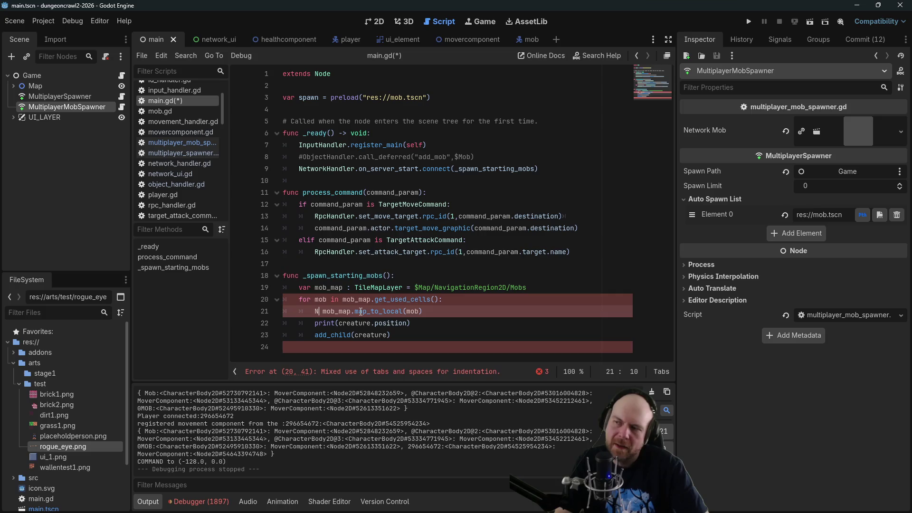
pyautogui.write('M')
pyautogui.press('Escape')
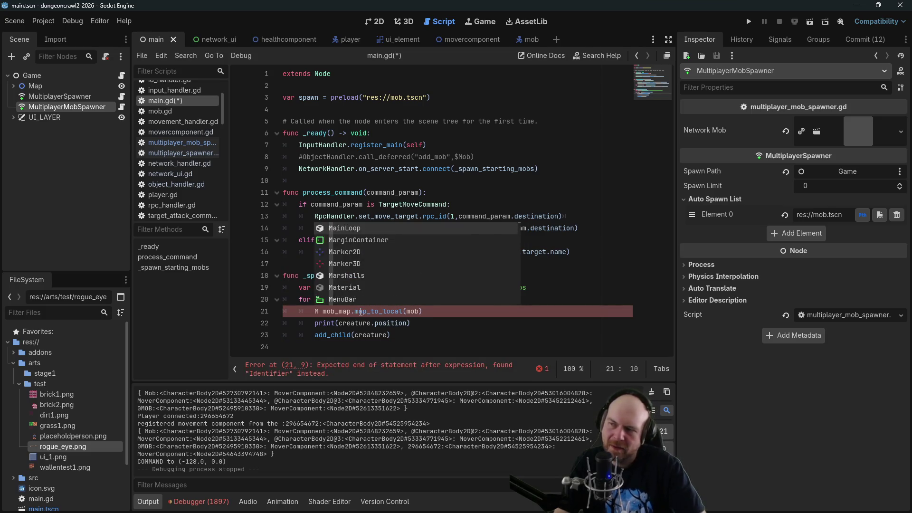
pyautogui.press('BackSpace')
# Call $MultiplayerMobSpawner.spawn_mob(mob_map.map_to_local(mob)) per cell, remove leftover lines, and run.
pyautogui.moveTo(81, 106); pyautogui.dragTo(314, 311)
pyautogui.write('.spawn_mob(')
pyautogui.press('Delete')
pyautogui.press('End')
pyautogui.write(')')
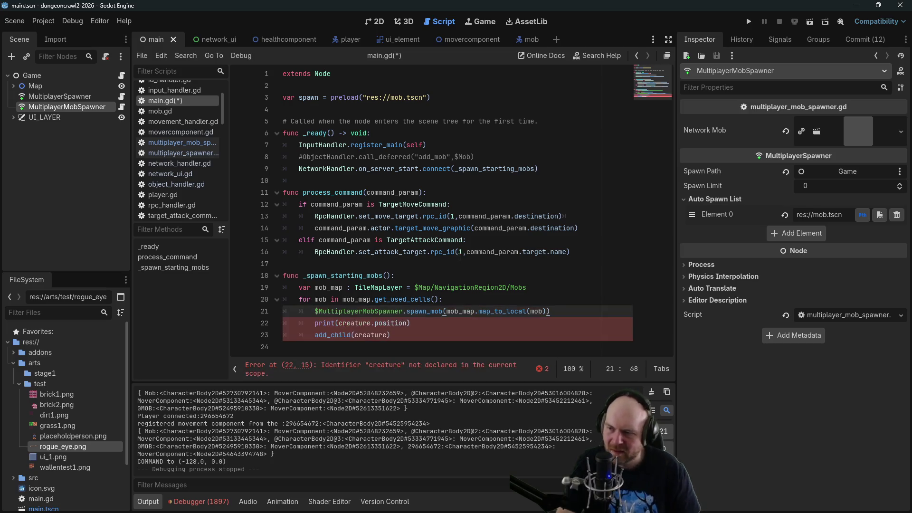
pyautogui.hotkey('shift', 'Down')
pyautogui.hotkey('shift', 'Down')
pyautogui.press('Delete')
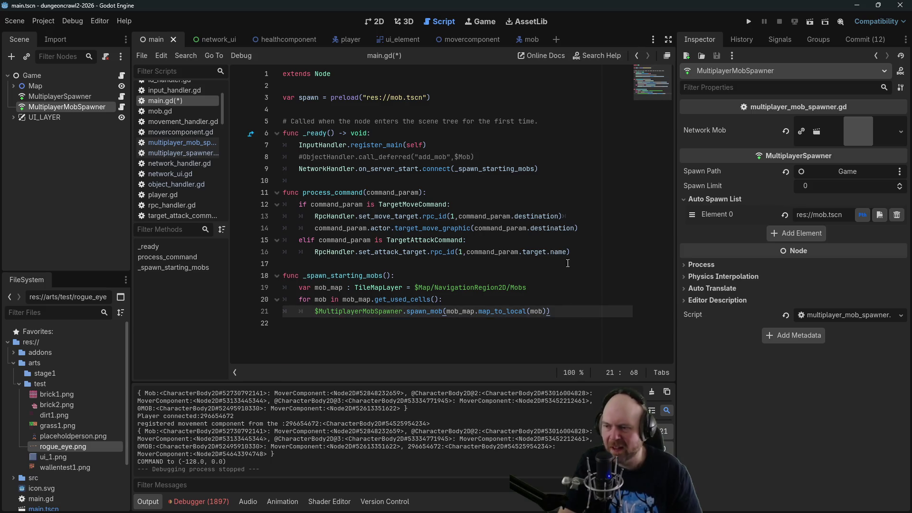
pyautogui.click(749, 22)
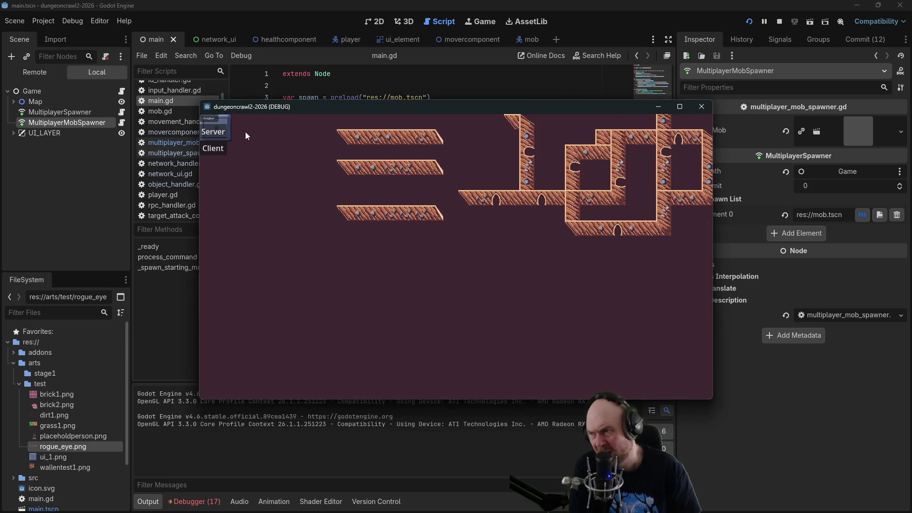
# Host as Server, join as Client, move the player to three spots, then stop the game.
pyautogui.click(214, 132)
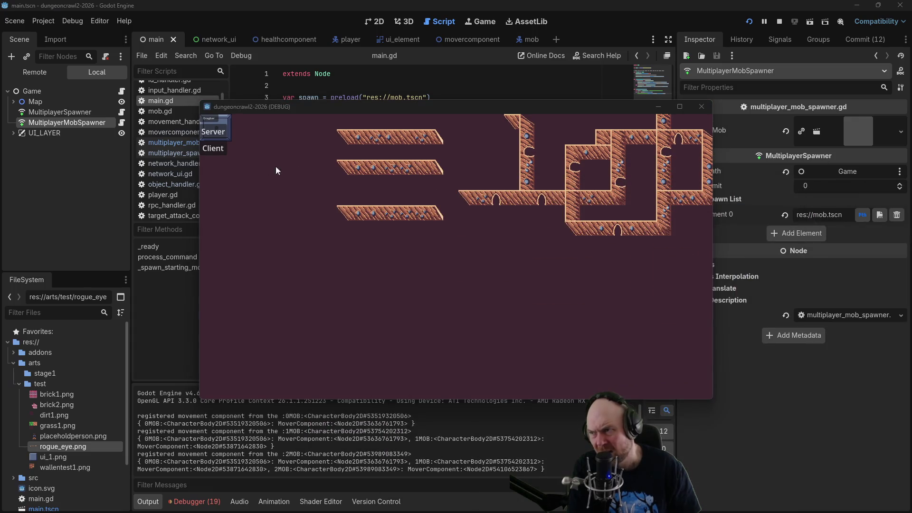
pyautogui.click(213, 148)
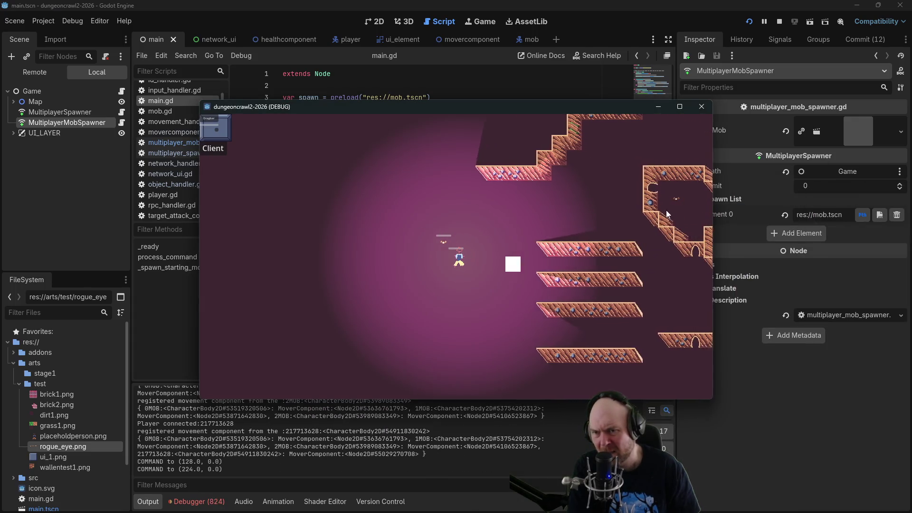
pyautogui.click(552, 190)
pyautogui.click(504, 257)
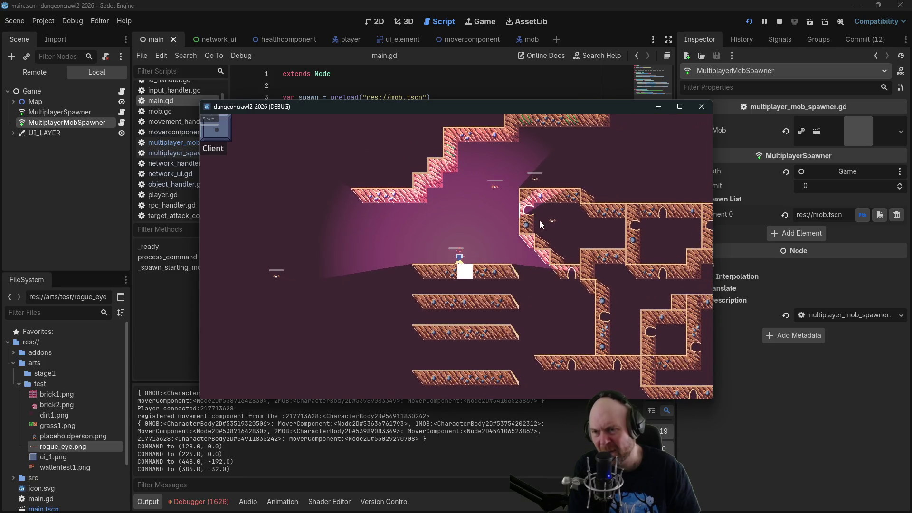
pyautogui.click(425, 227)
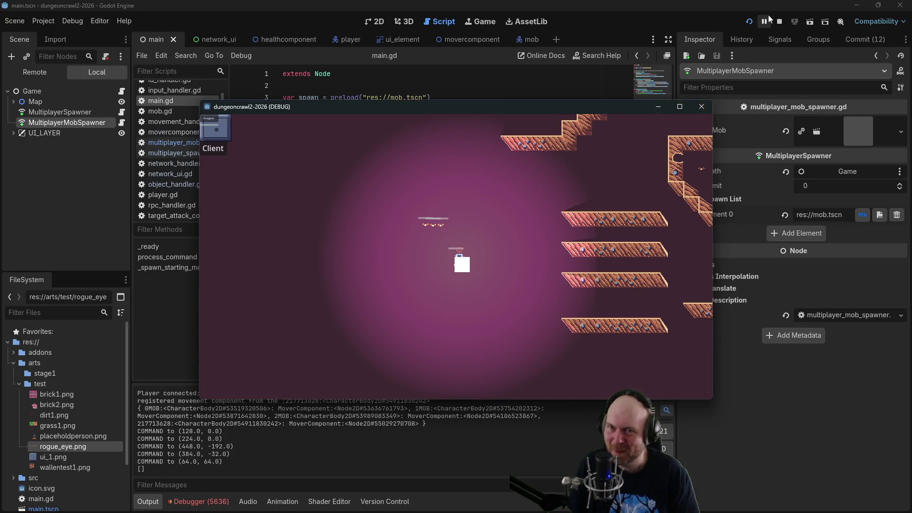
pyautogui.click(780, 21)
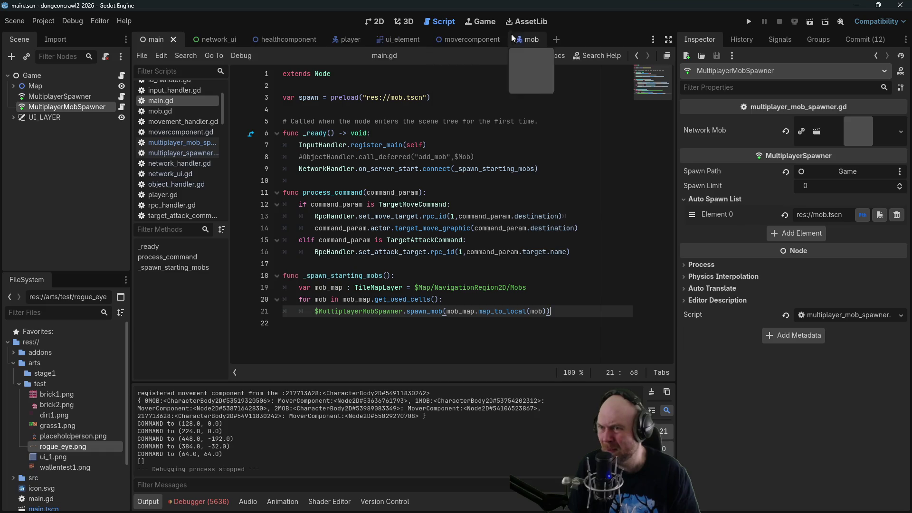
# Open the mob scene's script, then movercomponent.gd from the MoverComponent root node.
pyautogui.click(513, 39)
pyautogui.click(110, 76)
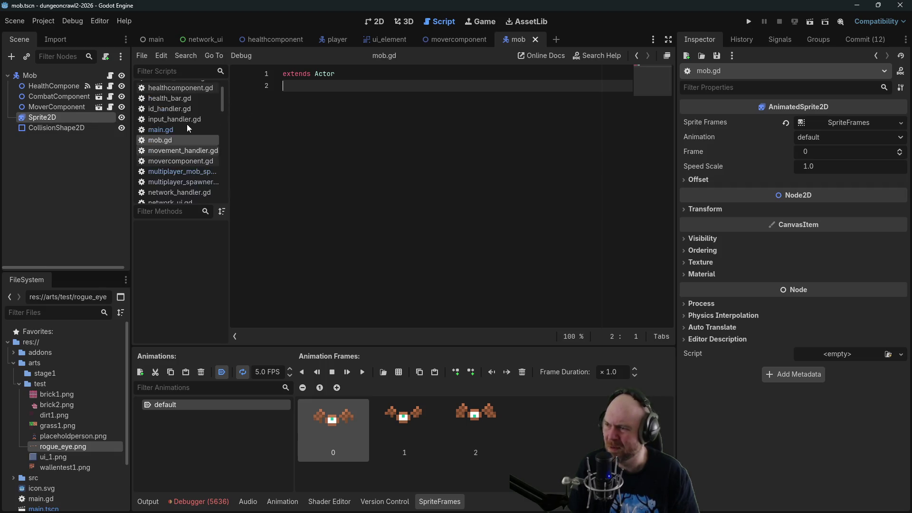
pyautogui.click(447, 39)
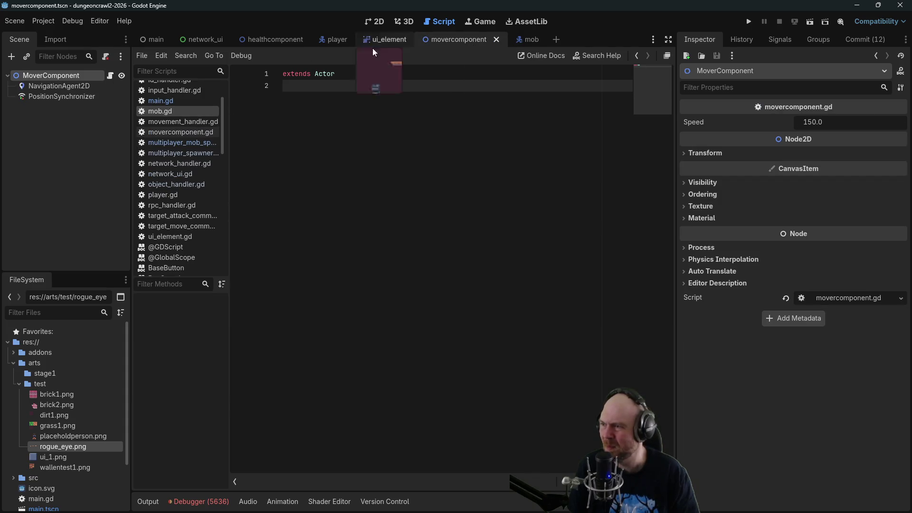
pyautogui.click(44, 78)
pyautogui.click(111, 76)
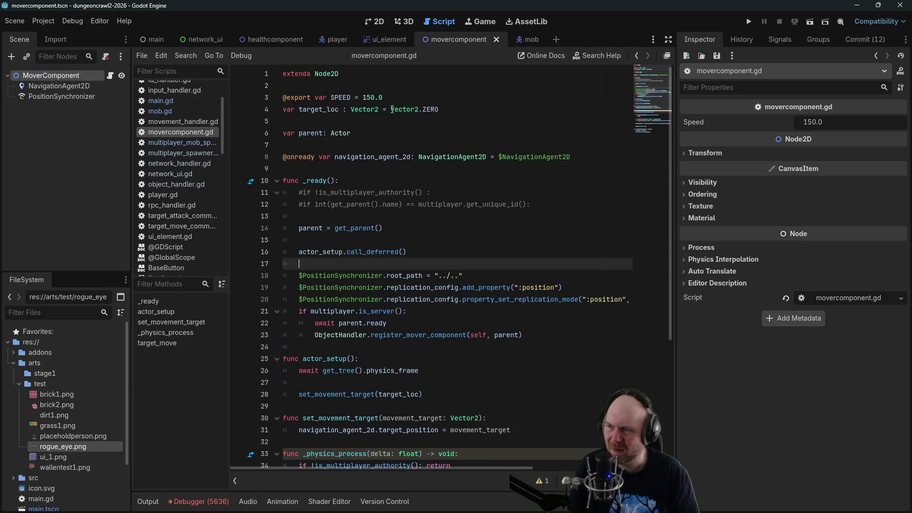
# Inspect target_loc's '= Vector2.ZERO' default on line 4 and select it.
pyautogui.click(404, 110)
pyautogui.moveTo(391, 110); pyautogui.dragTo(439, 109)
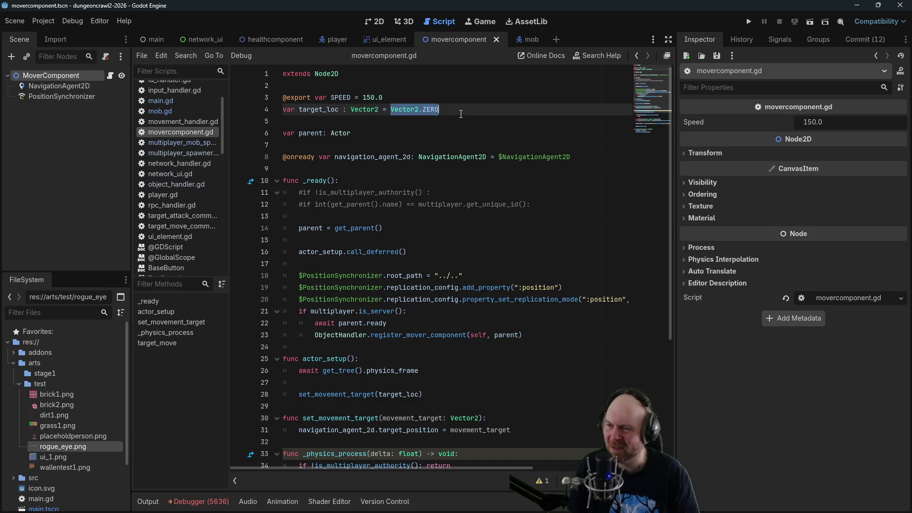
pyautogui.click(462, 113)
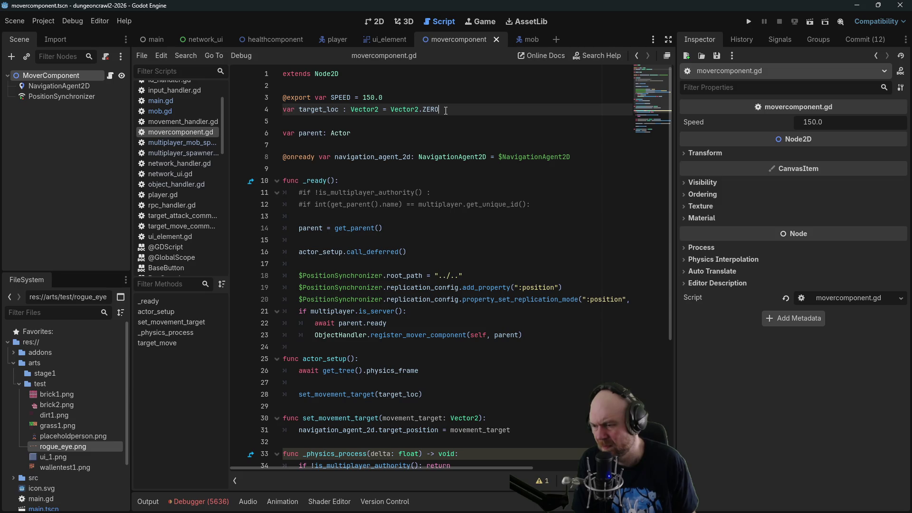
pyautogui.scroll(-2, 510, 166)
pyautogui.scroll(-3, 510, 167)
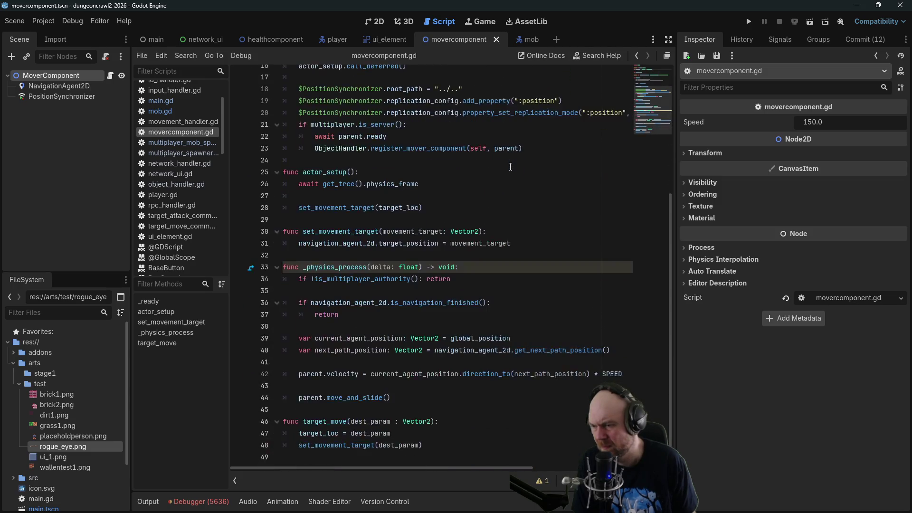
pyautogui.scroll(4, 510, 164)
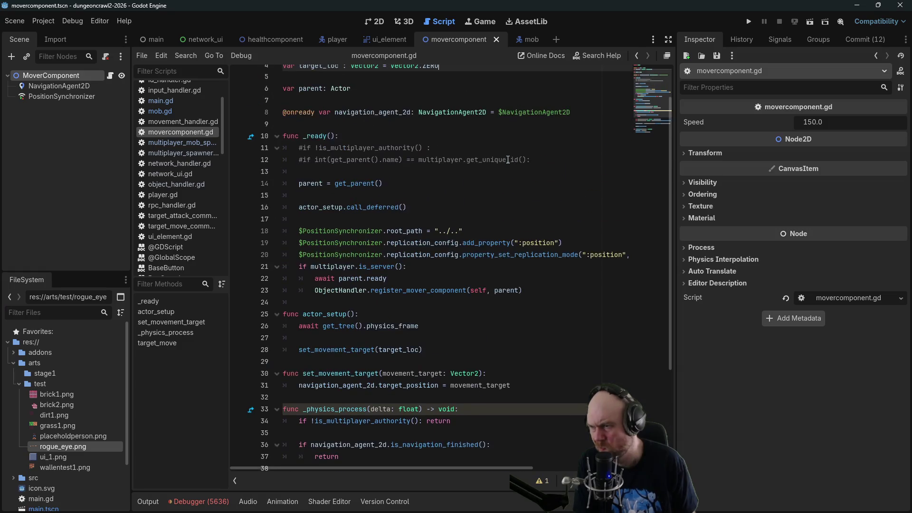
pyautogui.scroll(2, 508, 160)
pyautogui.moveTo(383, 109); pyautogui.dragTo(440, 109)
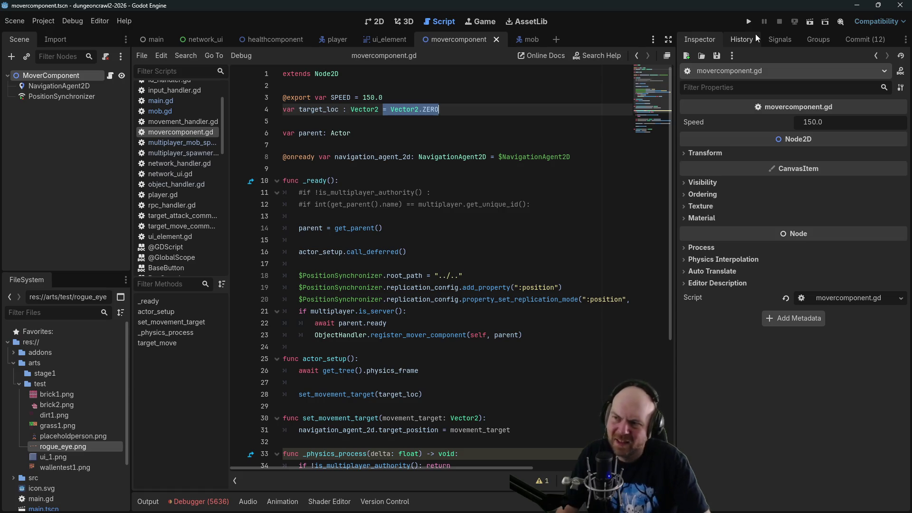
# Remove target_loc's '= Vector2.ZERO' default, run the project, and join as Client.
pyautogui.press('BackSpace')
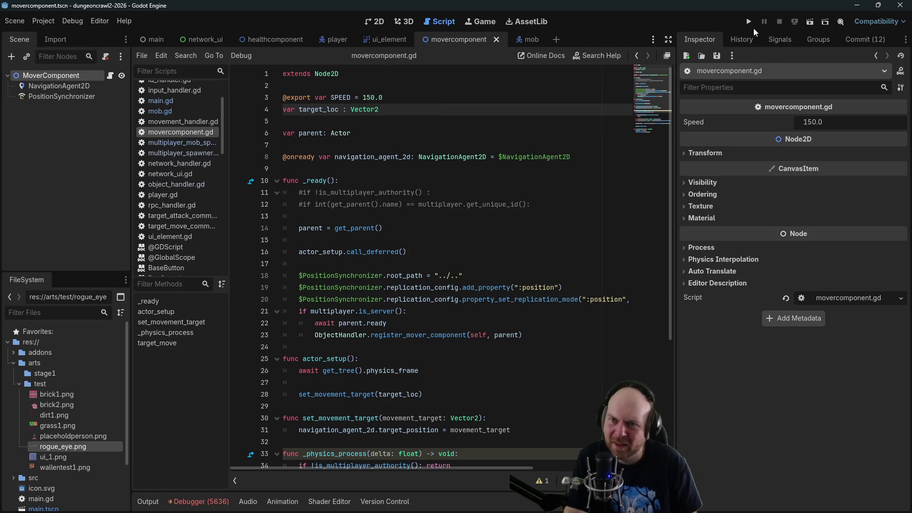
pyautogui.click(748, 21)
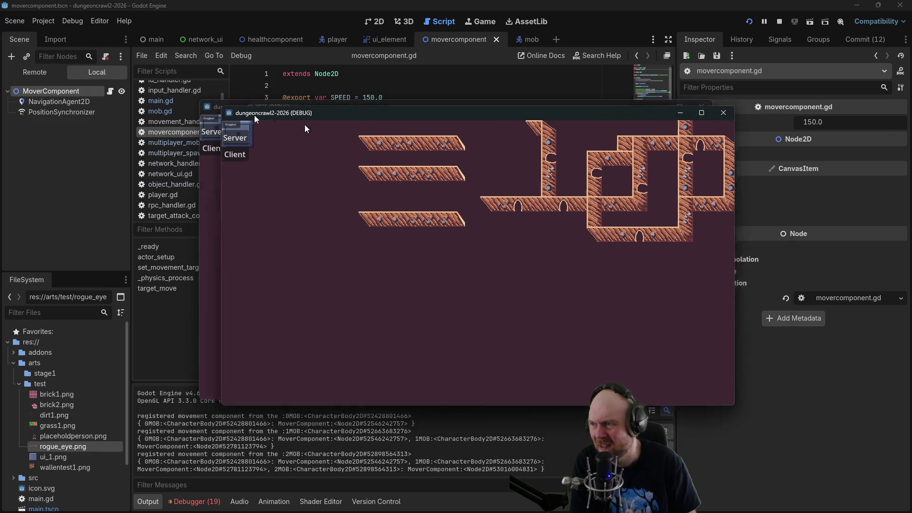
pyautogui.click(195, 153)
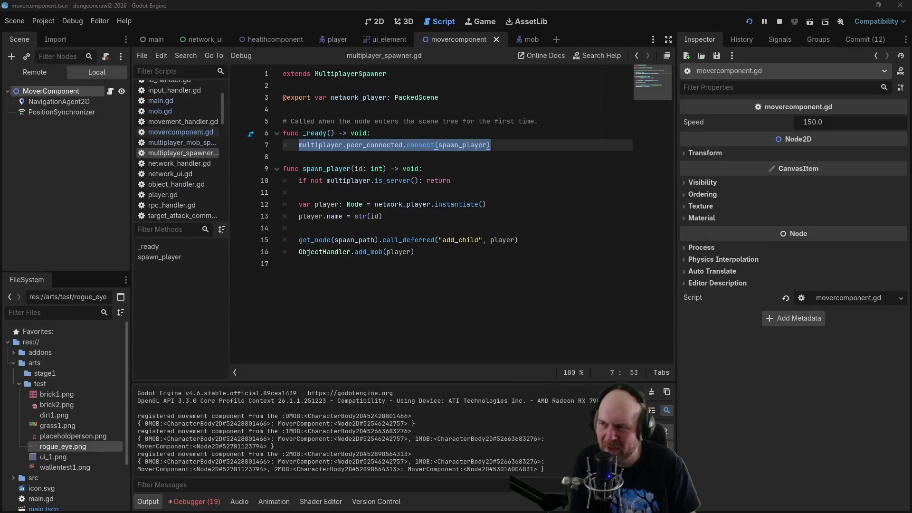
pyautogui.hotkey('alt', 'Tab')
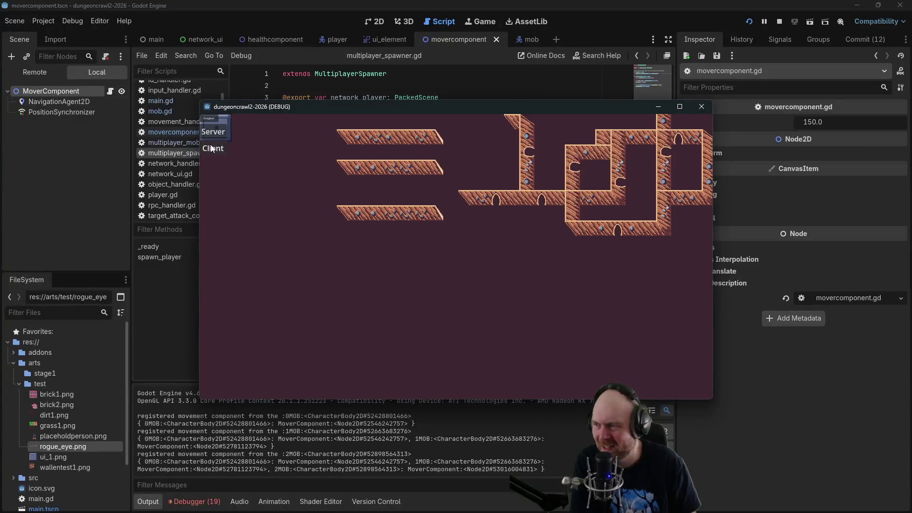
pyautogui.click(212, 148)
# Move the player to seven spots across the level, then close the game and stop debugging.
pyautogui.click(508, 279)
pyautogui.click(535, 282)
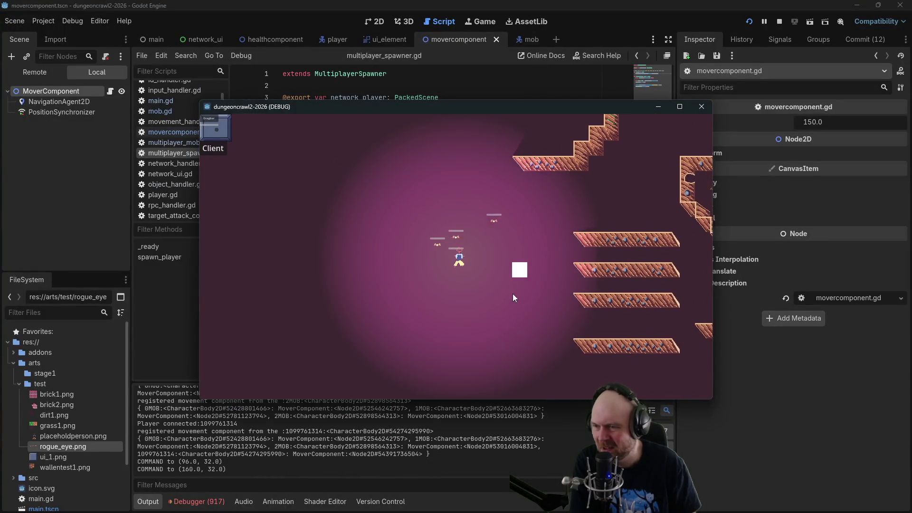
pyautogui.click(422, 296)
pyautogui.click(514, 208)
pyautogui.click(571, 197)
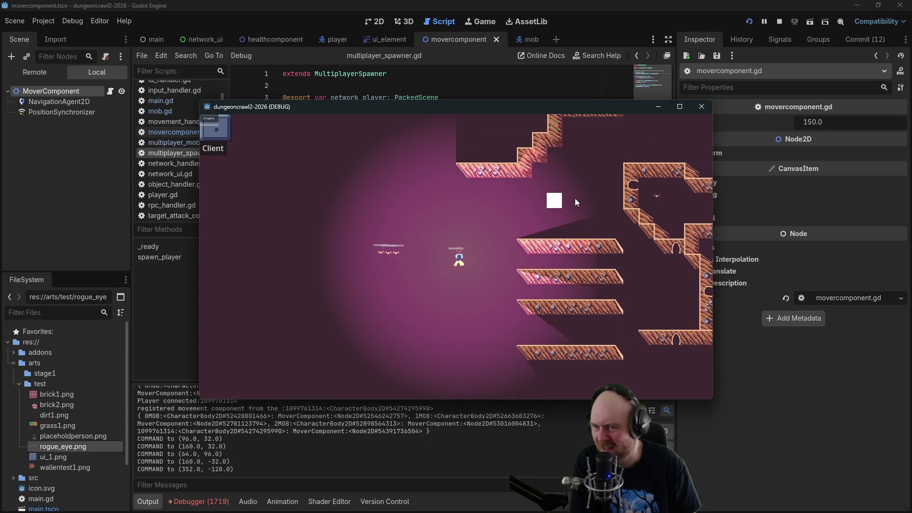
pyautogui.click(589, 199)
pyautogui.click(680, 196)
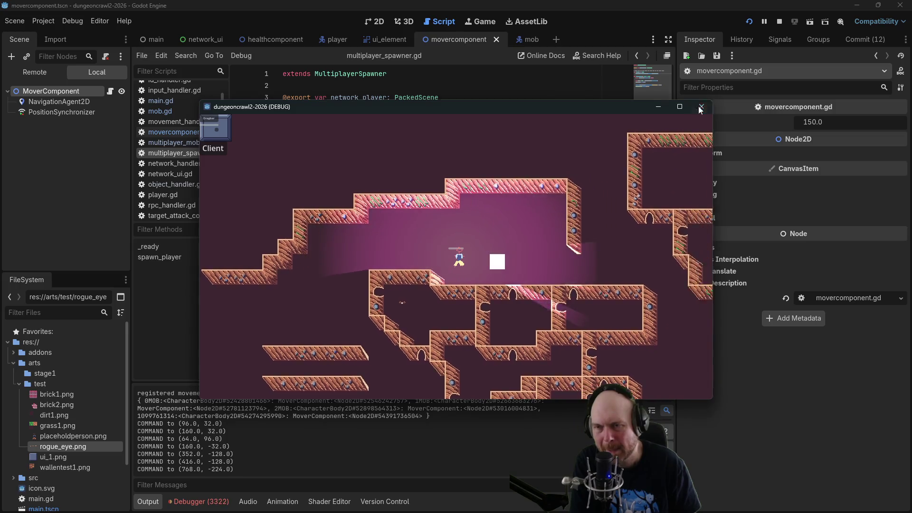
pyautogui.click(702, 108)
pyautogui.click(782, 22)
pyautogui.click(494, 109)
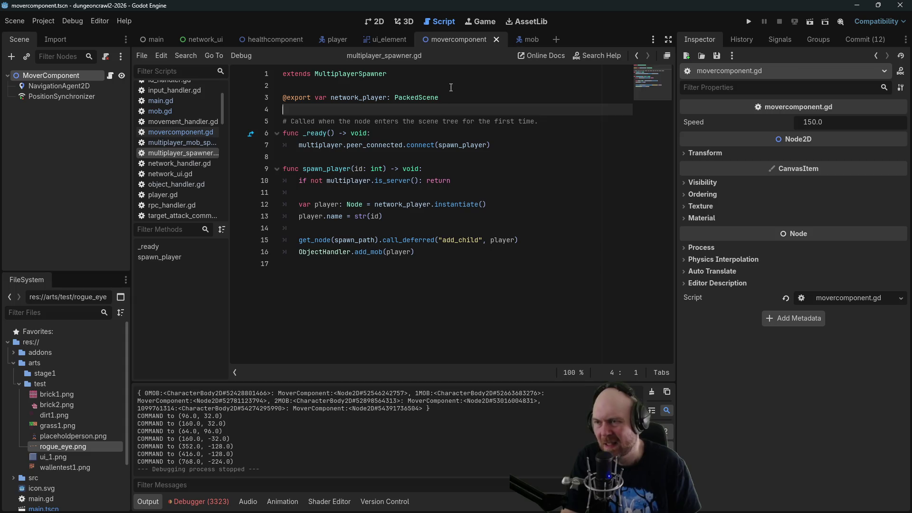
# Restore the '= Vector2.ZERO' default on line 4 of movercomponent.gd.
pyautogui.click(170, 133)
pyautogui.click(441, 126)
pyautogui.hotkey('ctrl', 'z')
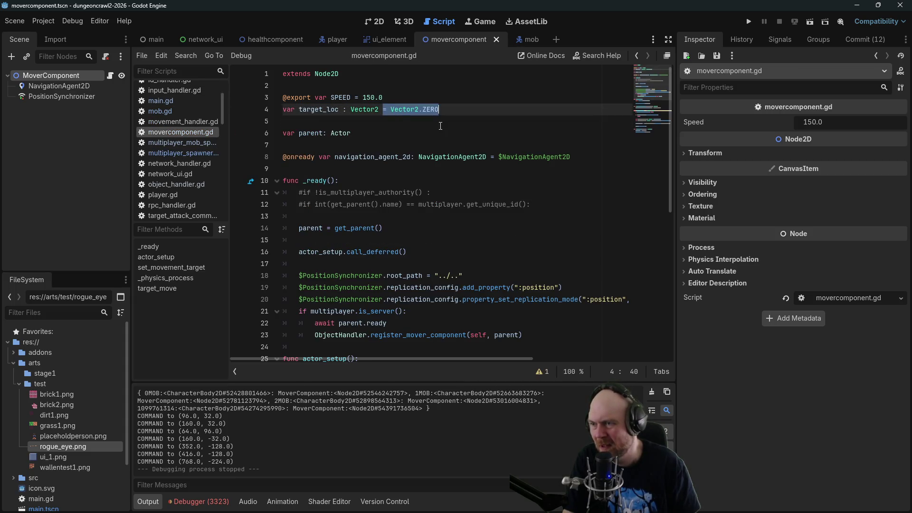
pyautogui.click(475, 122)
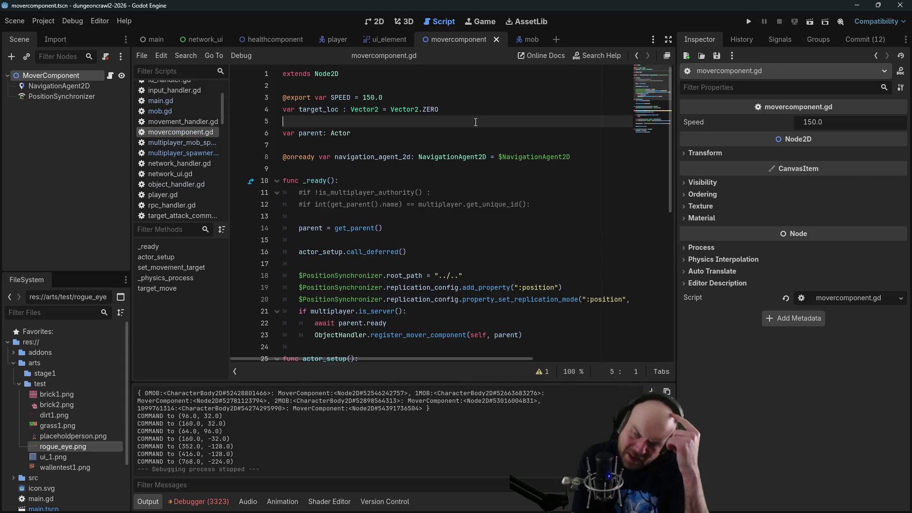
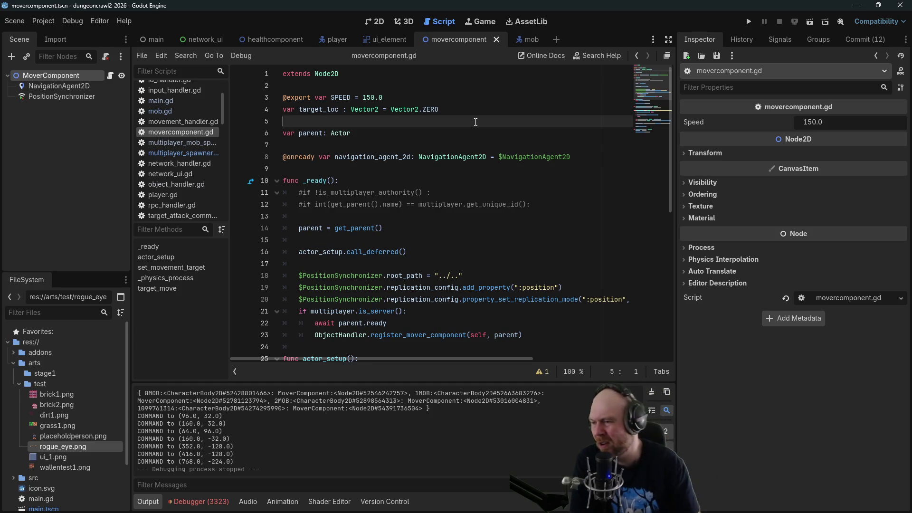
# Add print(parent.position) at the end of _ready in movercomponent.gd, save, and run the game.
pyautogui.scroll(-3, 462, 240)
pyautogui.click(550, 228)
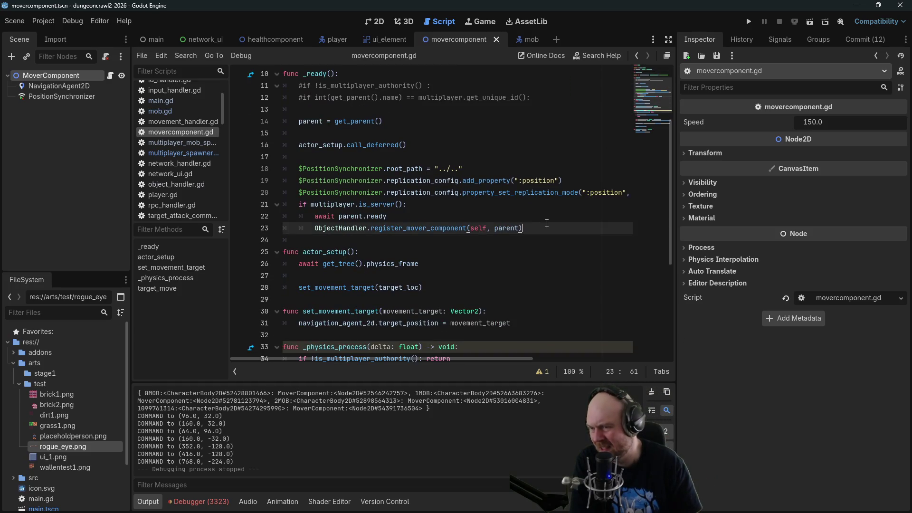
pyautogui.press('Return')
pyautogui.press('Return')
pyautogui.press('BackSpace')
pyautogui.write('print(positio')
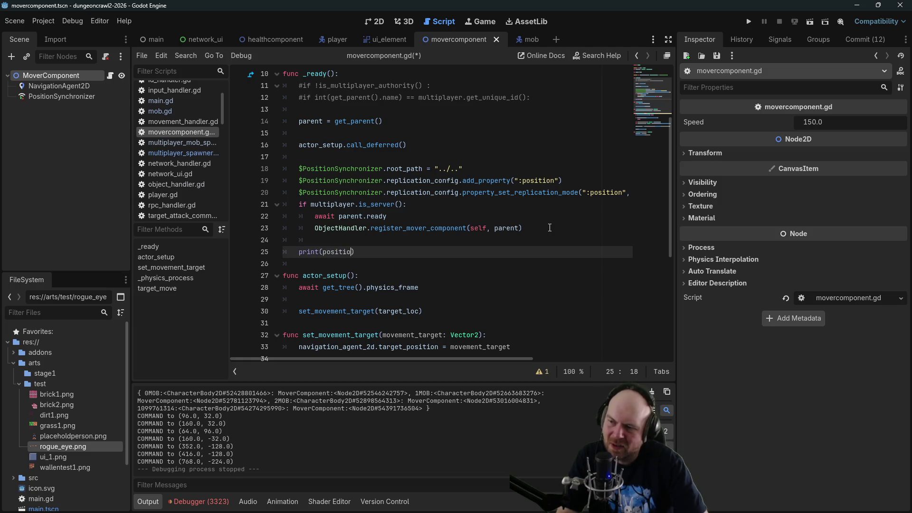
pyautogui.press('BackSpace')
pyautogui.press('BackSpace')
pyautogui.press('BackSpace')
pyautogui.write('n')
pyautogui.hotkey('ctrl', 's')
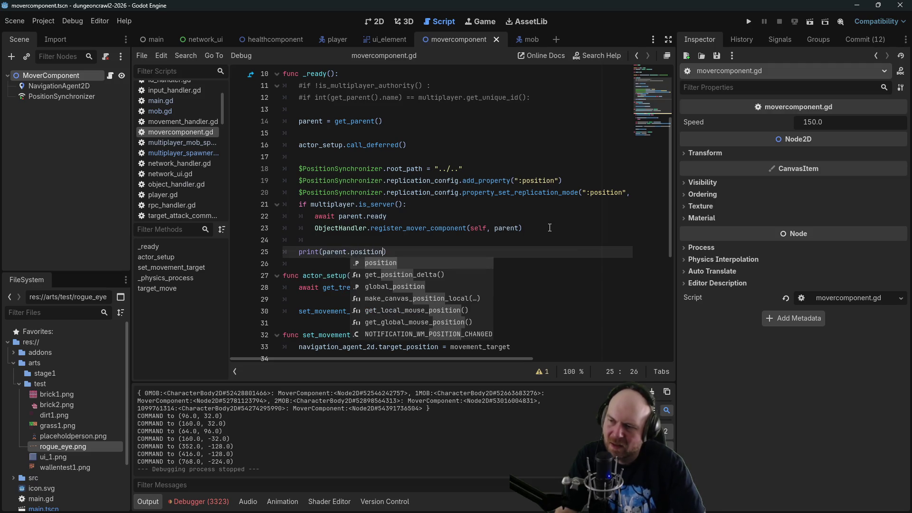
pyautogui.click(550, 228)
pyautogui.press('F5')
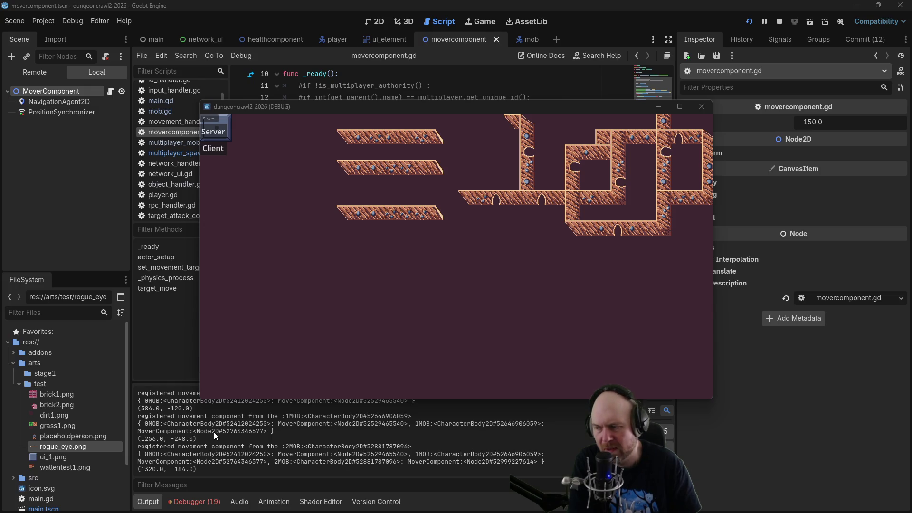
# Join as a client, move the player to (-192, 64), then close the game and stop debugging.
pyautogui.click(210, 150)
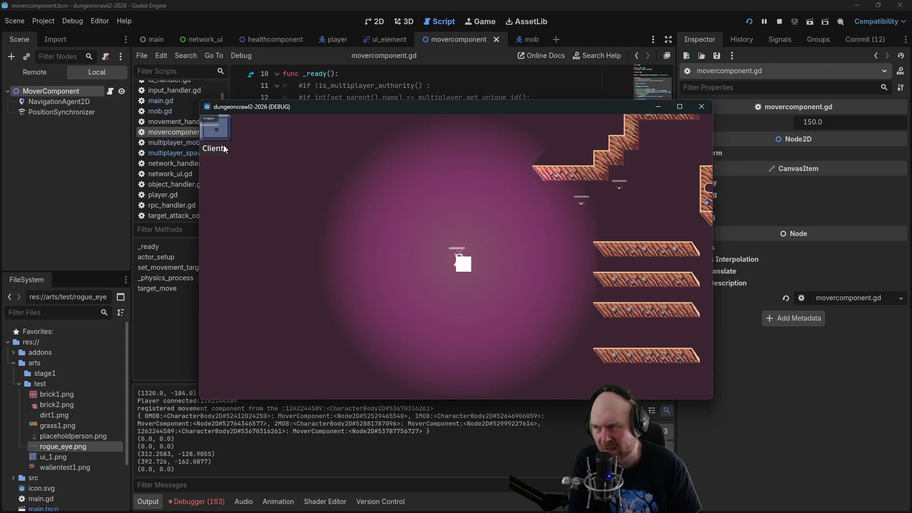
pyautogui.click(372, 295)
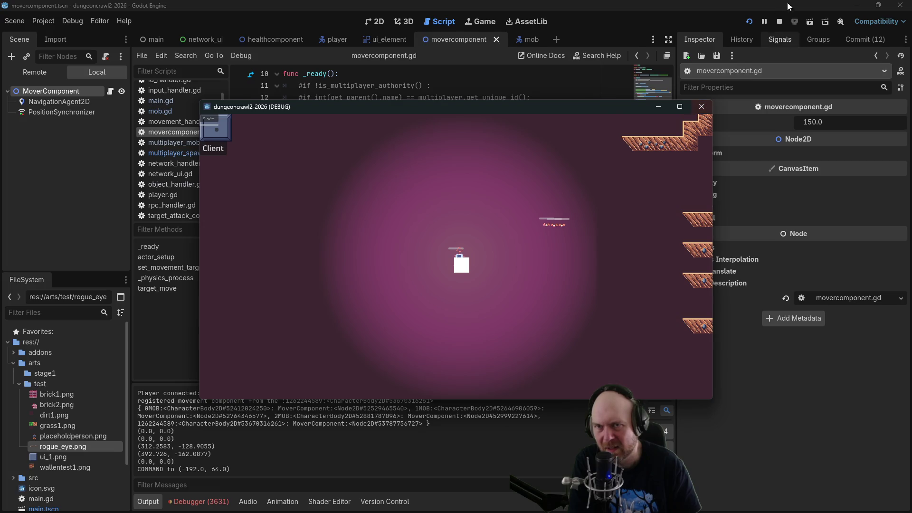
pyautogui.click(780, 23)
pyautogui.click(304, 157)
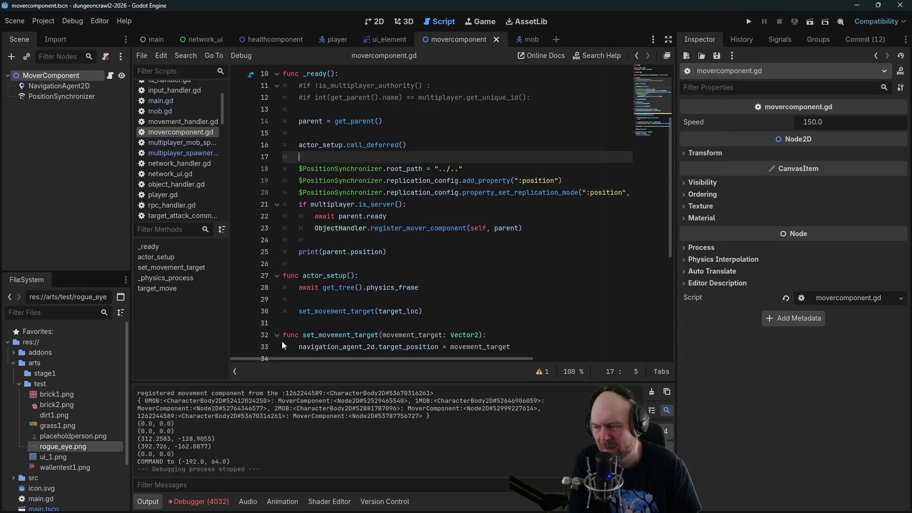
# Search all project files for 'print' with Find in Files.
pyautogui.scroll(2, 164, 419)
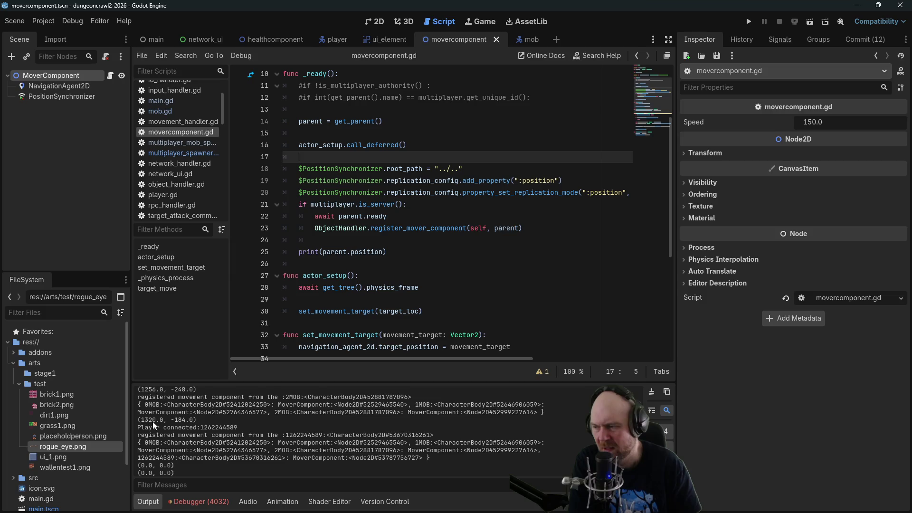
pyautogui.scroll(1, 371, 132)
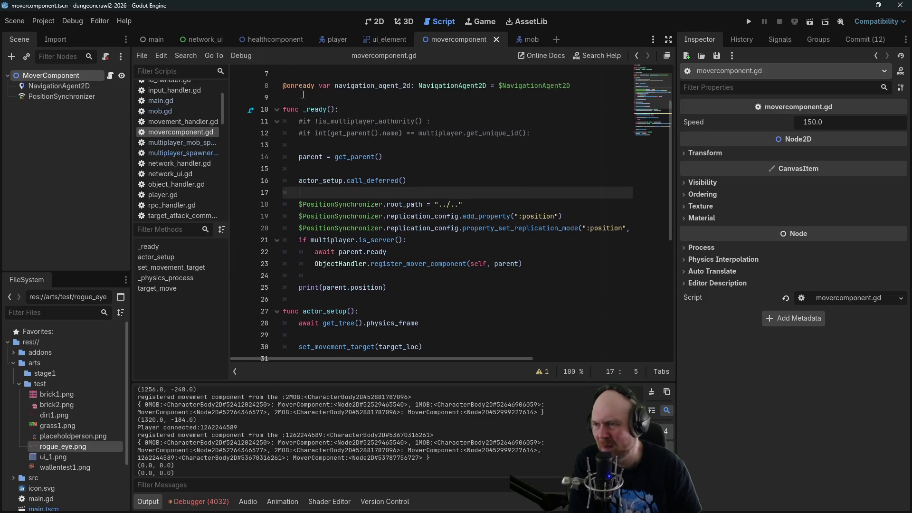
pyautogui.click(43, 21)
pyautogui.hotkey('ctrl', 'shift', 'f')
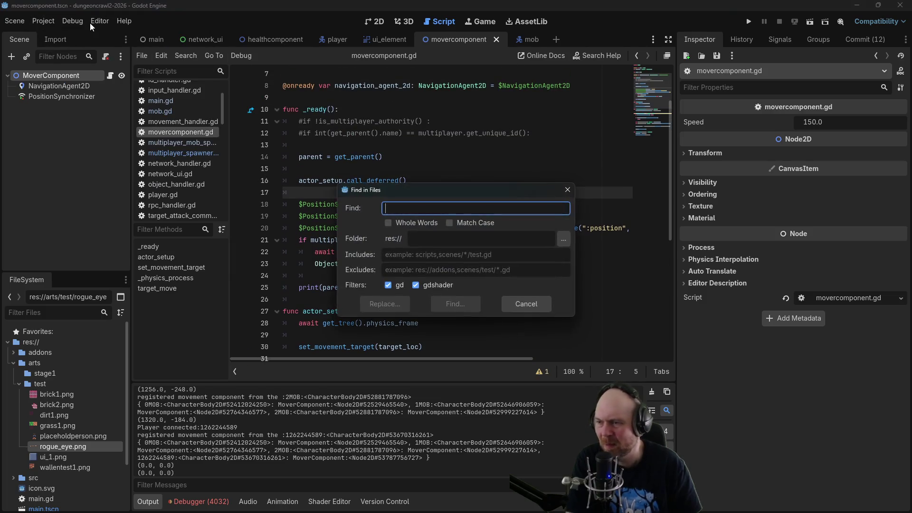
pyautogui.write('print')
pyautogui.press('Return')
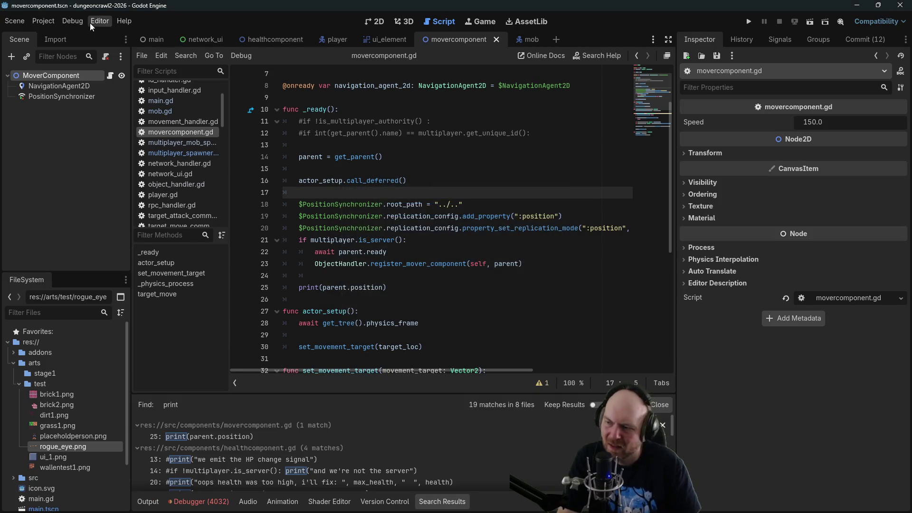
# Label the mover component's position print with 'parent position is: '.
pyautogui.click(247, 438)
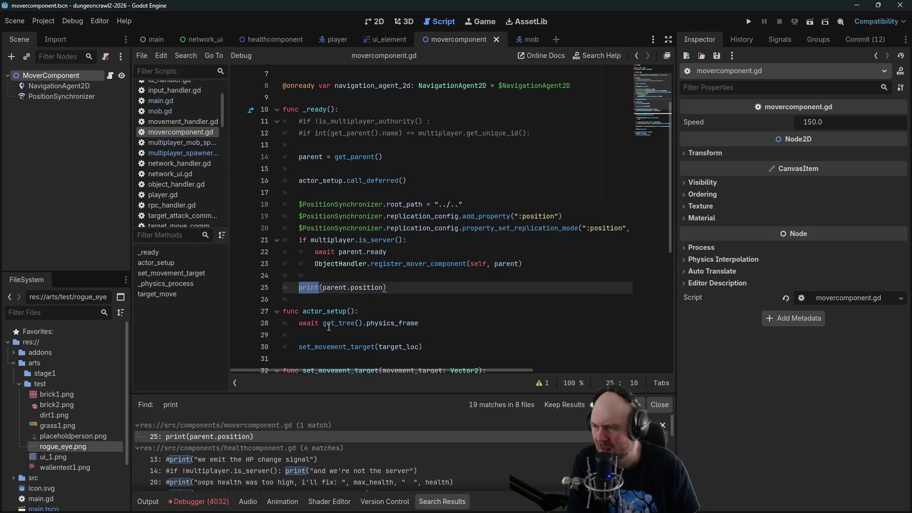
pyautogui.click(323, 289)
pyautogui.write('"parent')
pyautogui.write(' position is: ')
pyautogui.write('",')
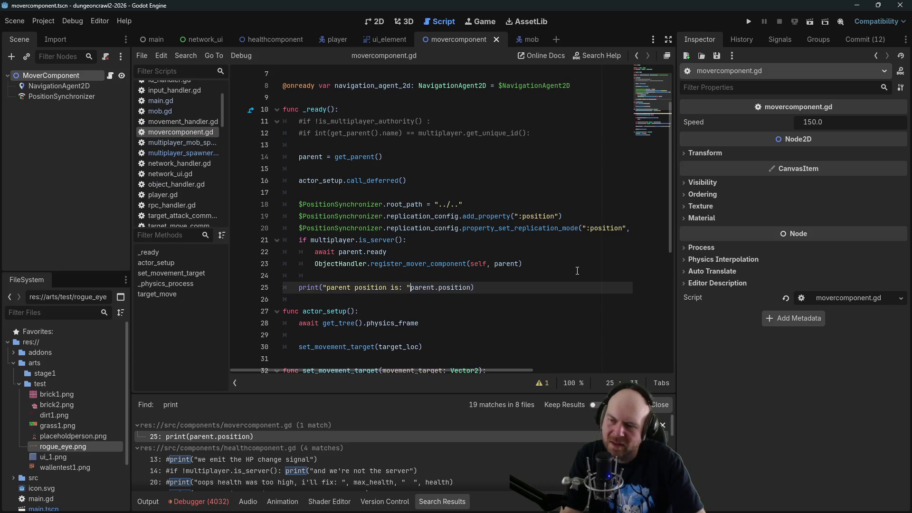
pyautogui.click(316, 458)
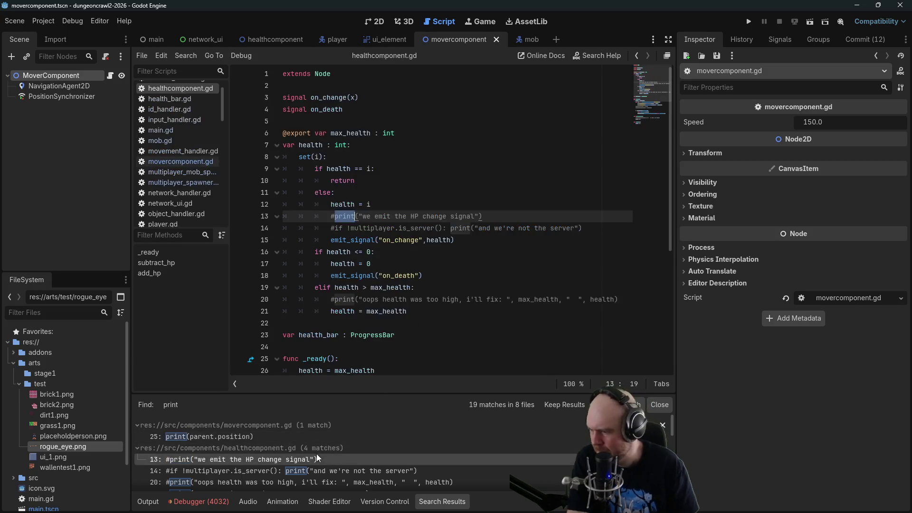
# Delete the commented print lines in healthcomponent.gd's health setter, including the oops-health print.
pyautogui.click(318, 470)
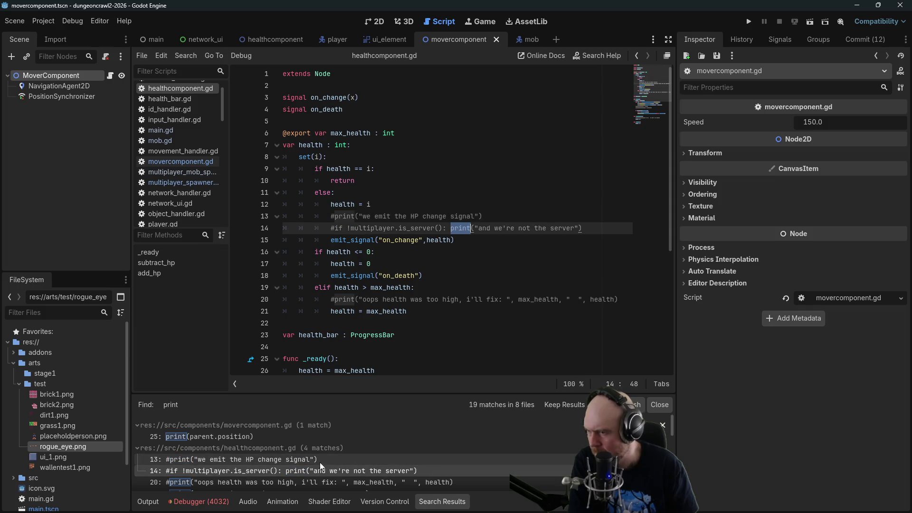
pyautogui.moveTo(514, 218); pyautogui.dragTo(516, 209)
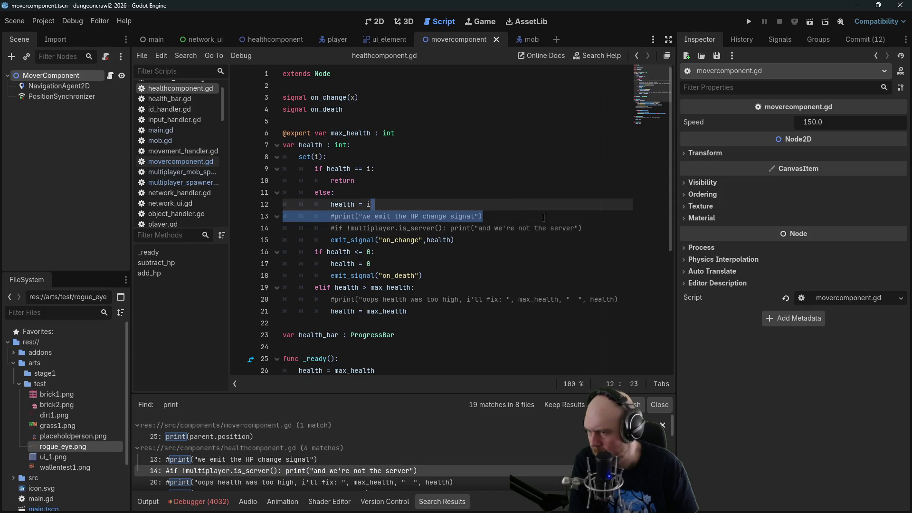
pyautogui.press('BackSpace')
pyautogui.moveTo(588, 218); pyautogui.dragTo(588, 208)
pyautogui.press('BackSpace')
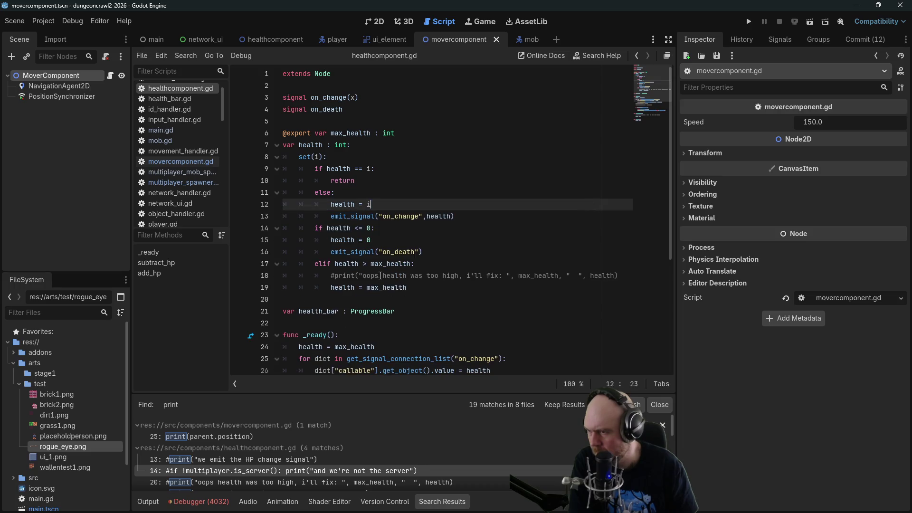
pyautogui.tripleClick(385, 275)
pyautogui.press('BackSpace')
# Delete the commented print line in subtract_hp.
pyautogui.scroll(-1, 379, 292)
pyautogui.scroll(-2, 379, 292)
pyautogui.scroll(-1, 227, 458)
pyautogui.scroll(-1, 229, 460)
pyautogui.click(271, 463)
pyautogui.click(411, 332)
pyautogui.tripleClick(412, 333)
pyautogui.press('BackSpace')
# Delete the commented strike-target print from combatcomponent.gd's strike_target.
pyautogui.scroll(-1, 399, 361)
pyautogui.scroll(-1, 361, 432)
pyautogui.scroll(-2, 332, 452)
pyautogui.click(310, 450)
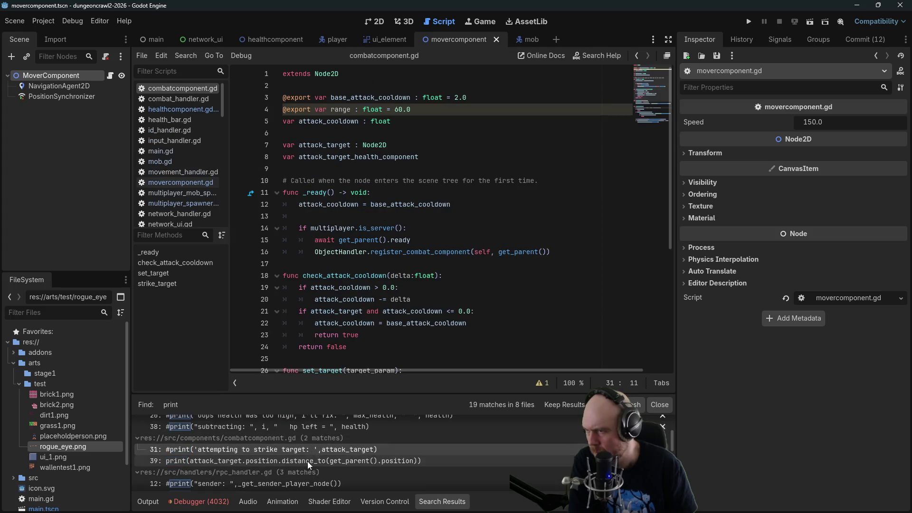
pyautogui.scroll(-4, 407, 269)
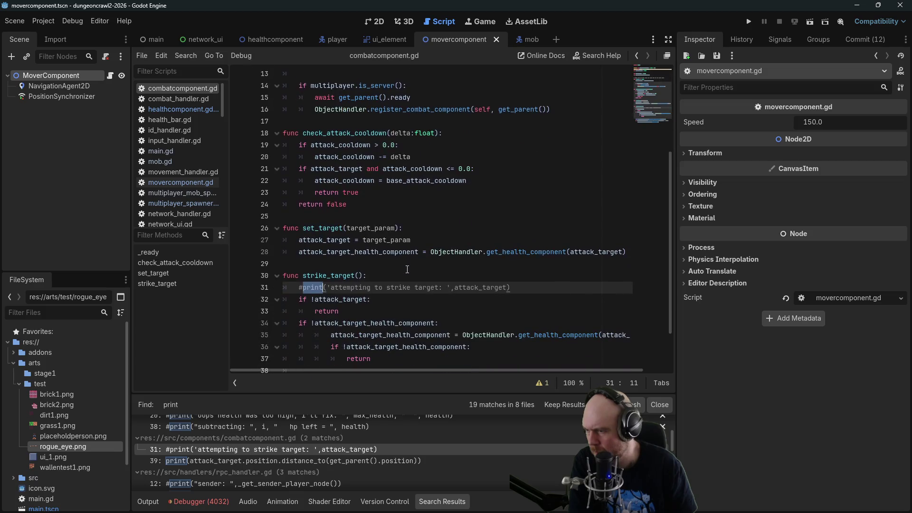
pyautogui.tripleClick(403, 287)
pyautogui.press('BackSpace')
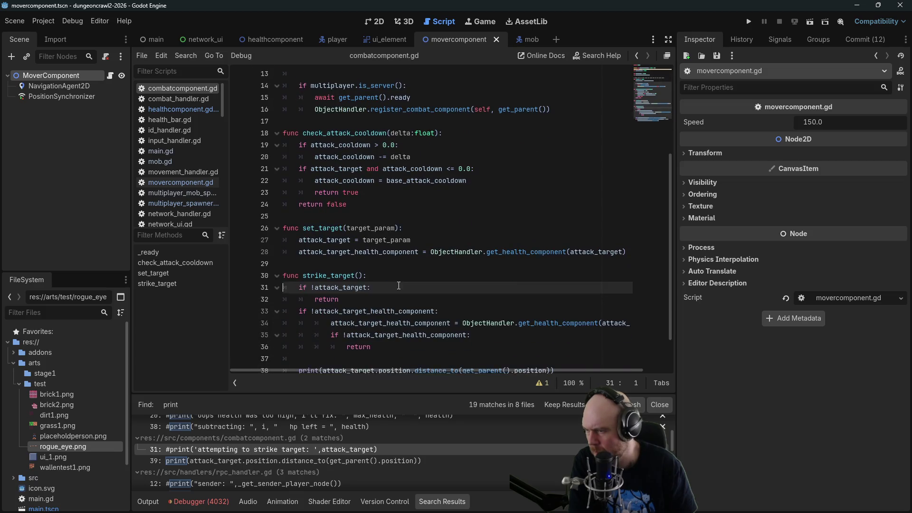
pyautogui.scroll(-1, 399, 286)
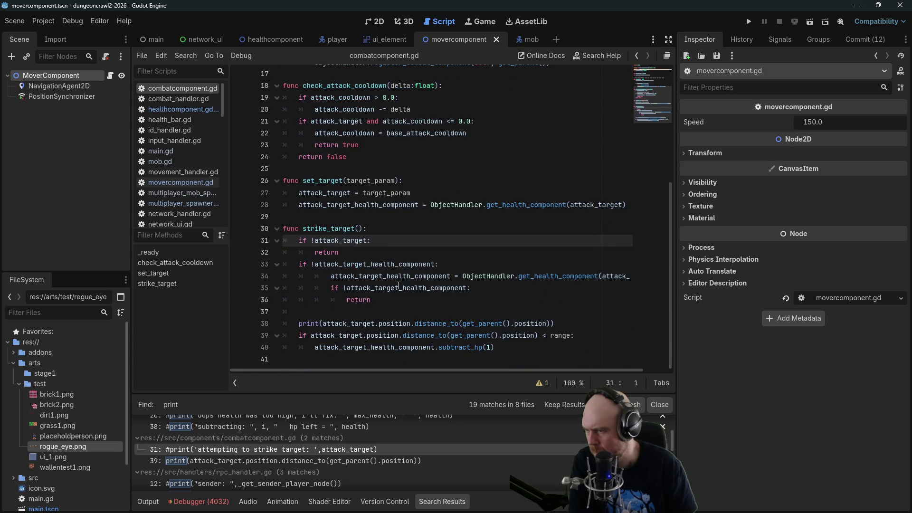
pyautogui.click(397, 323)
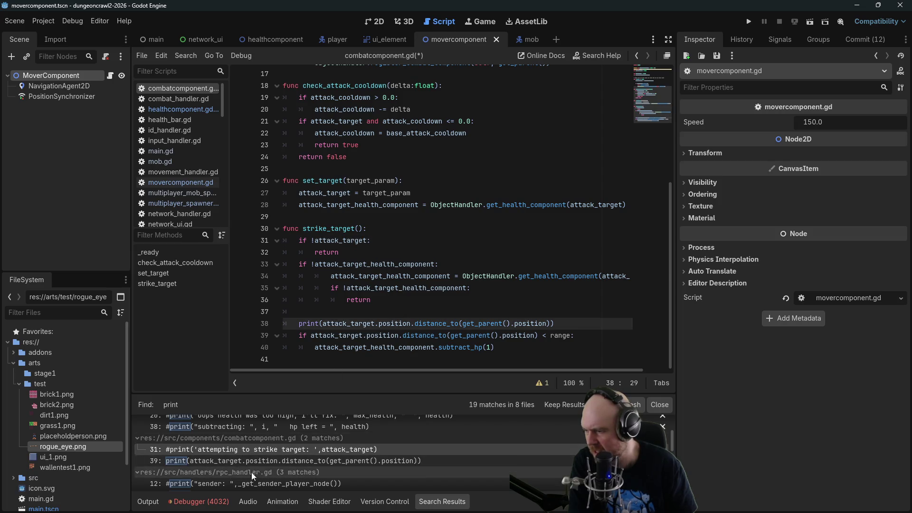
# Open rpc_handler.gd's print matches and review its commented prints.
pyautogui.click(246, 484)
pyautogui.moveTo(528, 229)
pyautogui.mouseDown()
pyautogui.moveTo(294, 217)
pyautogui.moveTo(284, 205)
pyautogui.mouseUp()
pyautogui.scroll(-1, 196, 453)
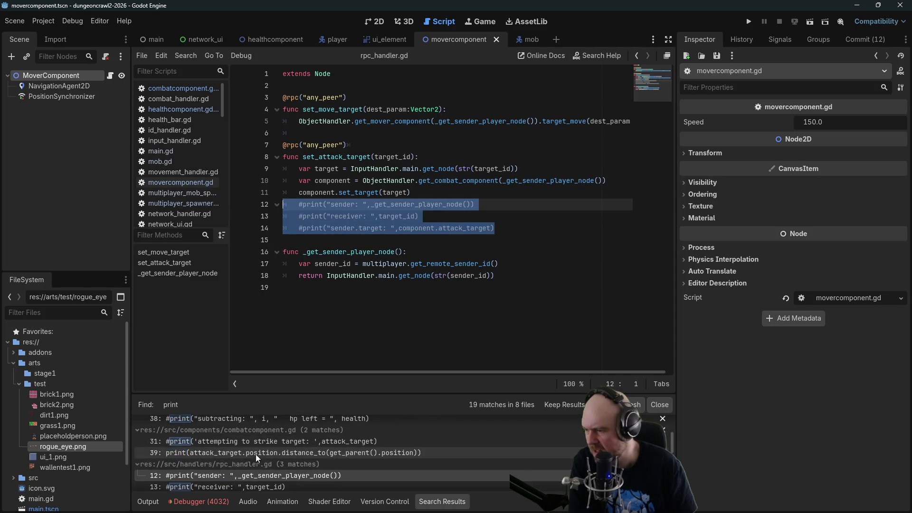
# Delete the registered-combat, registered-movement and mover-list prints from the object handler.
pyautogui.scroll(-4, 254, 455)
pyautogui.click(234, 471)
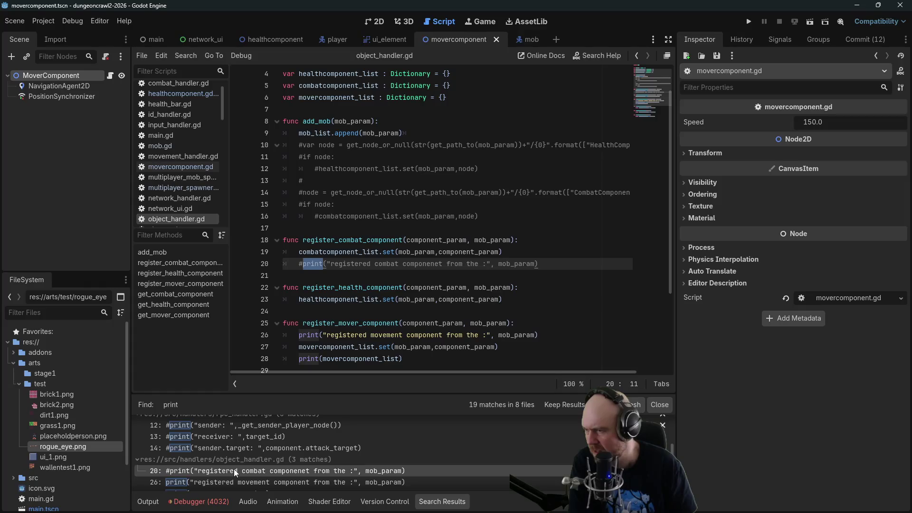
pyautogui.tripleClick(388, 266)
pyautogui.press('BackSpace')
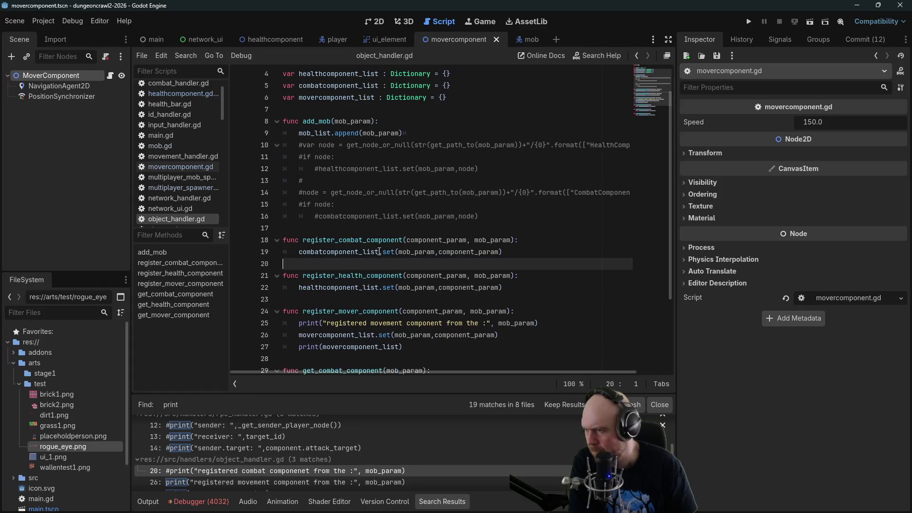
pyautogui.click(244, 483)
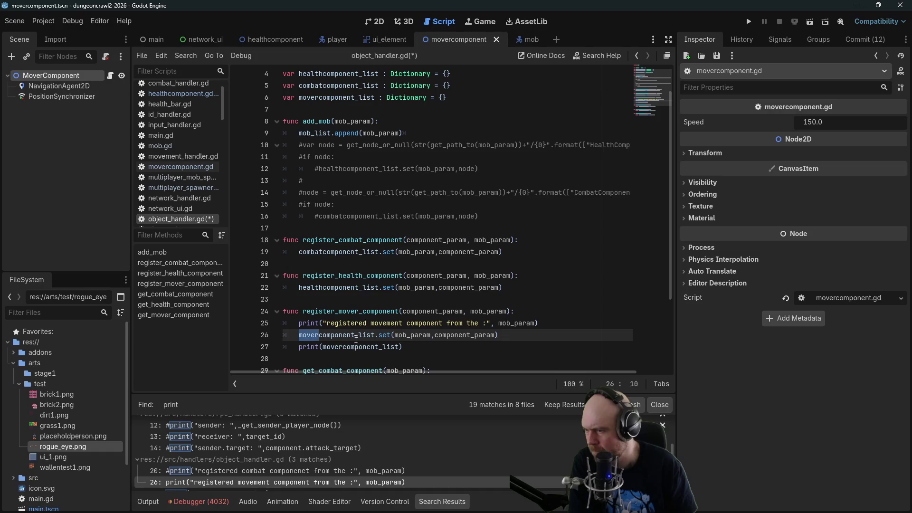
pyautogui.tripleClick(346, 323)
pyautogui.press('BackSpace')
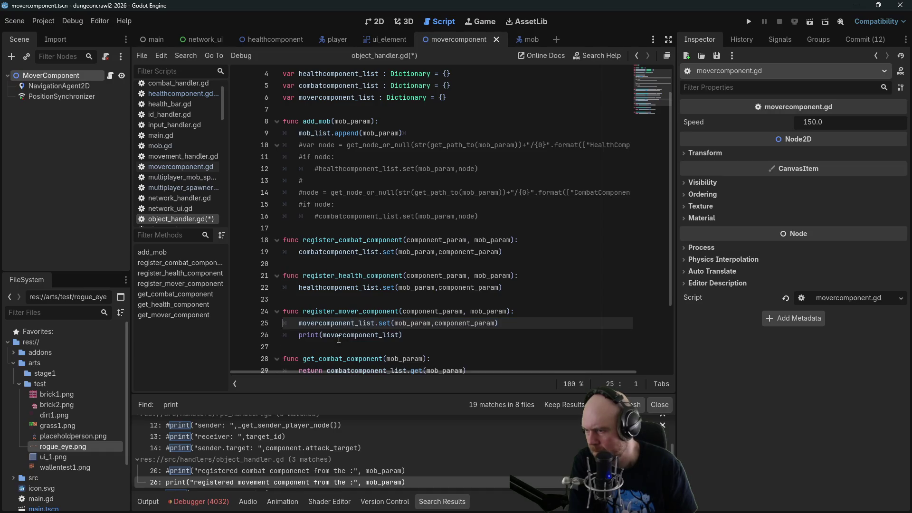
pyautogui.tripleClick(347, 335)
pyautogui.press('BackSpace')
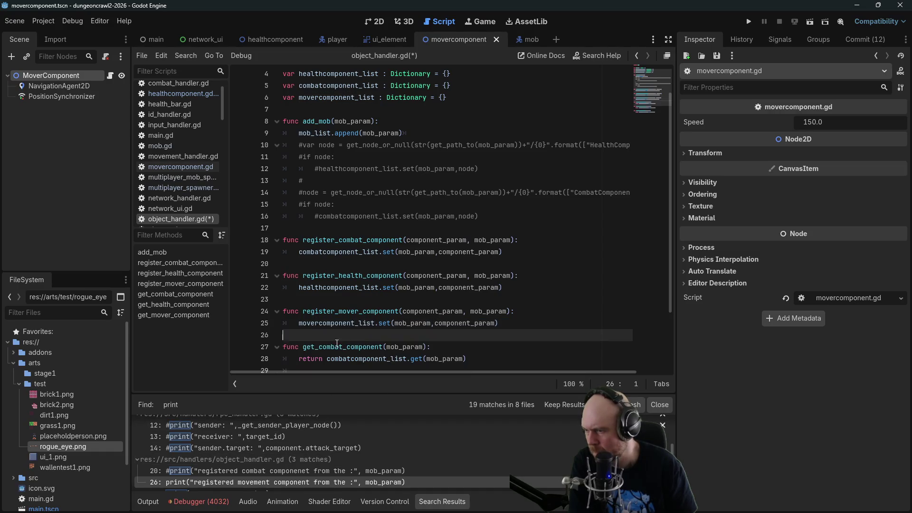
# Comment out the clicked-objects print on line 21 of input_handler.gd.
pyautogui.scroll(-2, 318, 456)
pyautogui.scroll(-2, 333, 285)
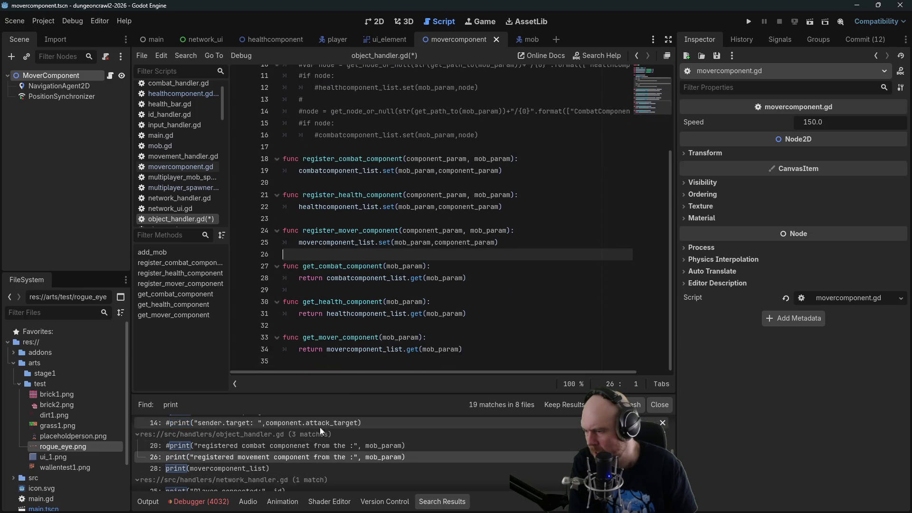
pyautogui.scroll(-2, 289, 448)
pyautogui.click(231, 480)
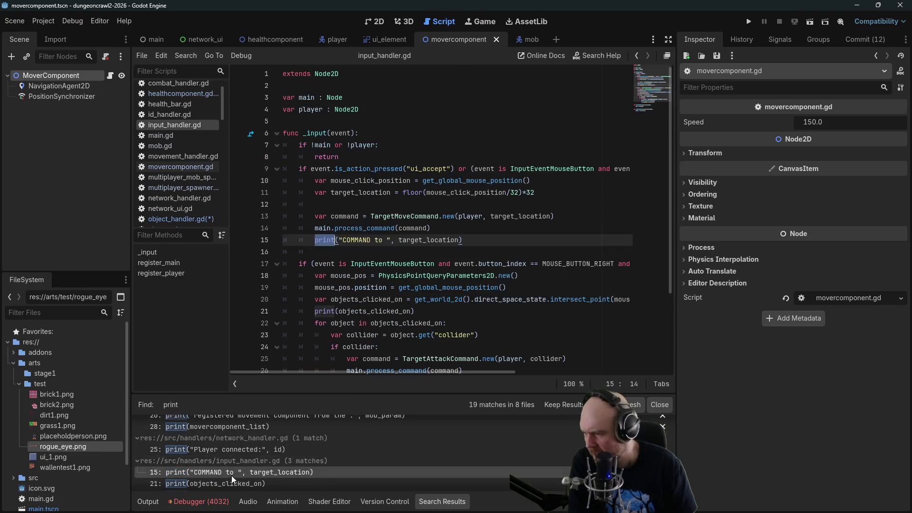
pyautogui.click(360, 311)
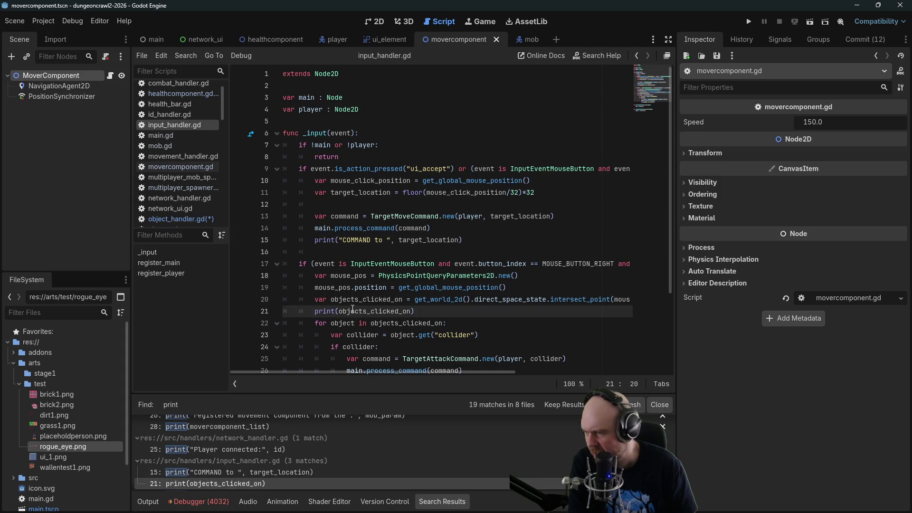
pyautogui.hotkey('ctrl', 'k')
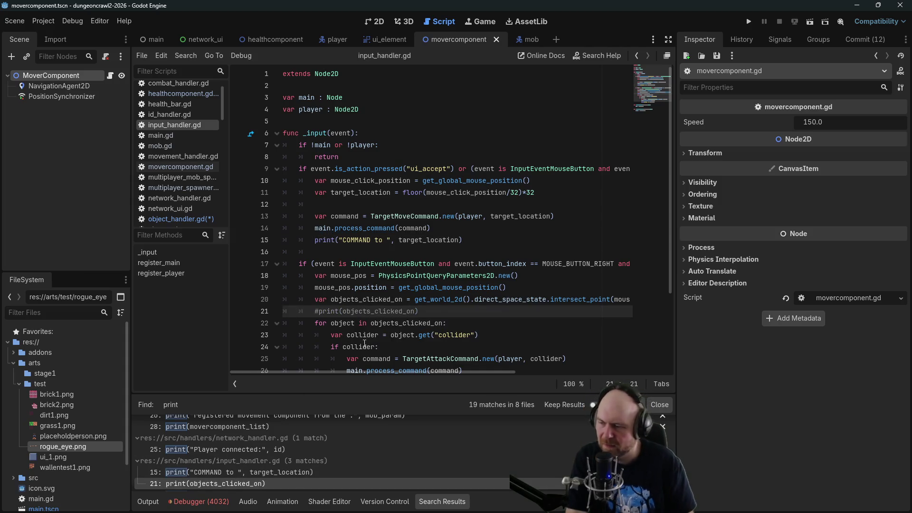
# Delete the commented attack_target and combat-time prints from combat_handler.gd, save, and run the project.
pyautogui.scroll(-1, 301, 444)
pyautogui.click(237, 477)
pyautogui.scroll(-1, 240, 474)
pyautogui.click(243, 474)
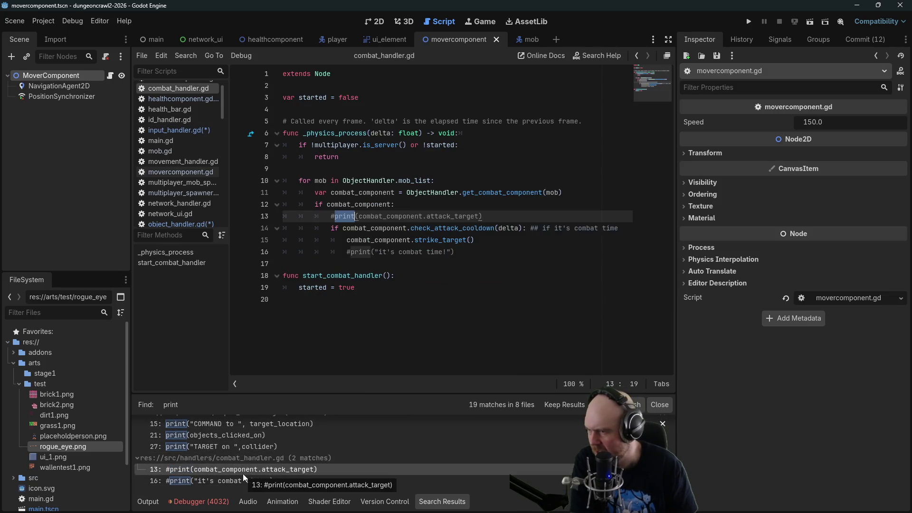
pyautogui.hotkey('ctrl', 'shift', 'k')
pyautogui.click(426, 240)
pyautogui.tripleClick(427, 240)
pyautogui.press('BackSpace')
pyautogui.hotkey('ctrl', 's')
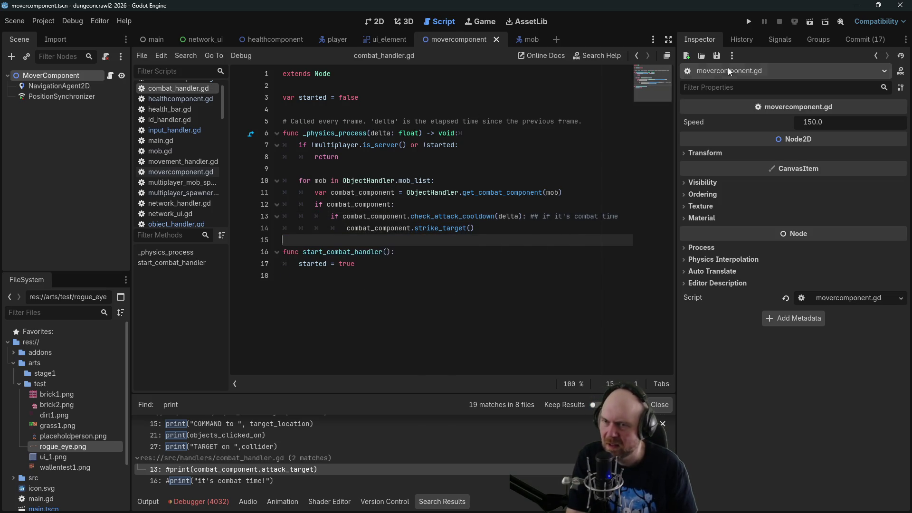
pyautogui.press('F5')
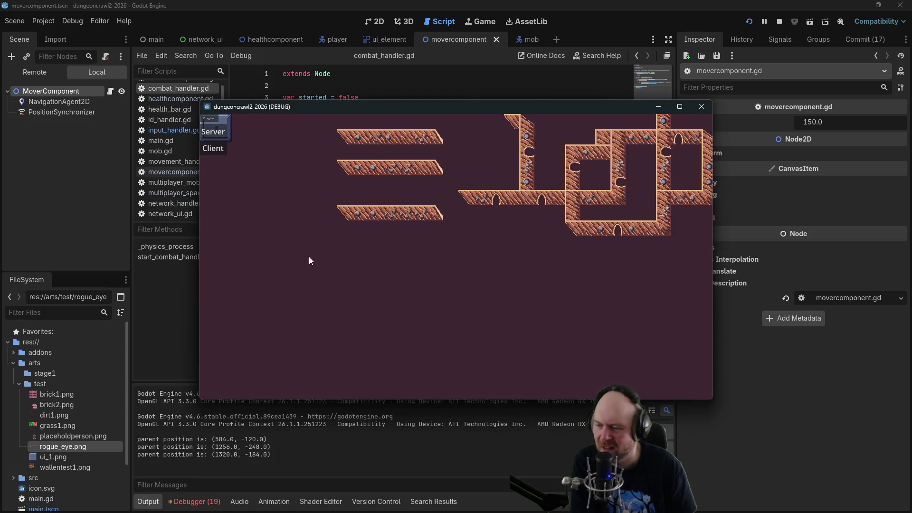
# Join as a client, move the player to several spots ending at (128, 32), then stop.
pyautogui.click(221, 149)
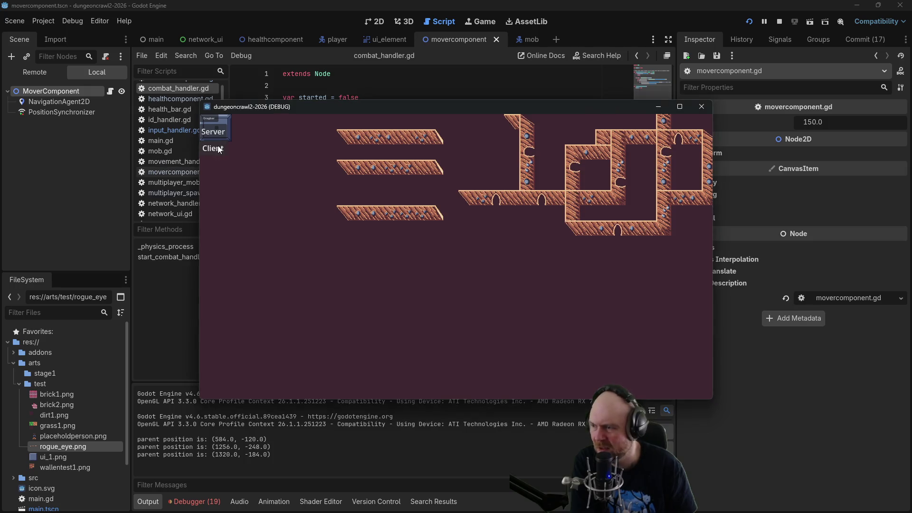
pyautogui.click(384, 298)
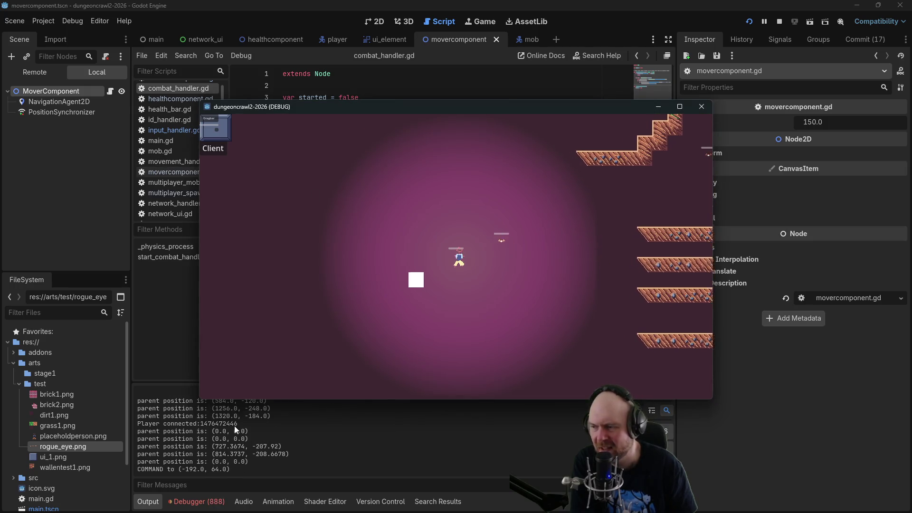
pyautogui.click(517, 291)
pyautogui.click(514, 241)
pyautogui.click(510, 252)
pyautogui.click(504, 261)
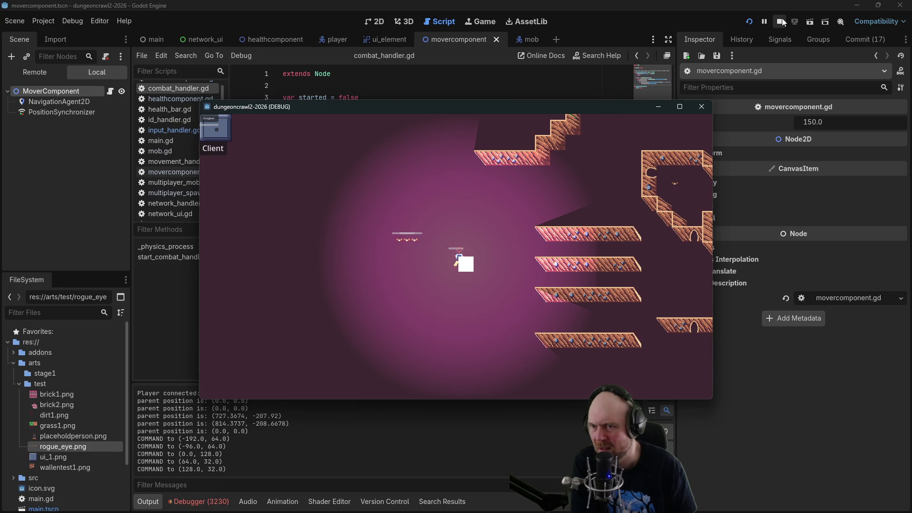
pyautogui.click(780, 21)
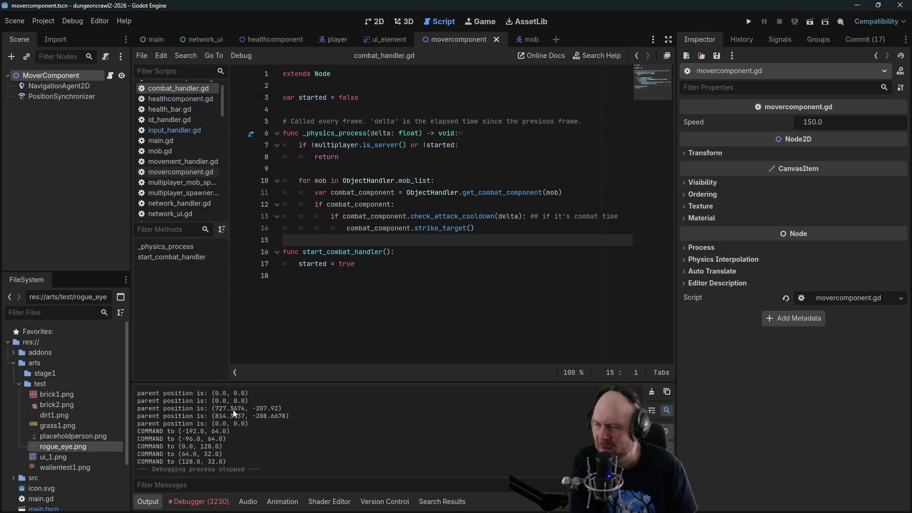
# Switch between the mob and movercomponent scenes and open movercomponent.gd.
pyautogui.click(419, 152)
pyautogui.scroll(1, 180, 104)
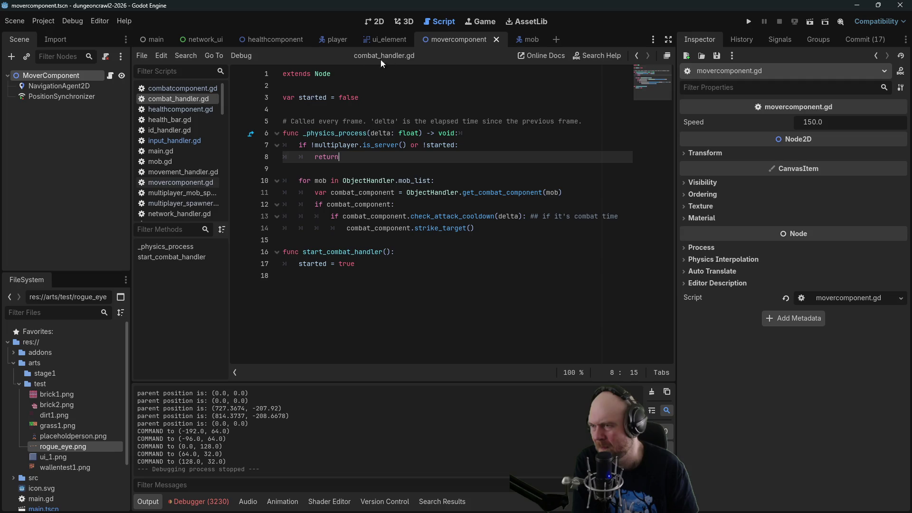
pyautogui.click(520, 41)
pyautogui.click(451, 43)
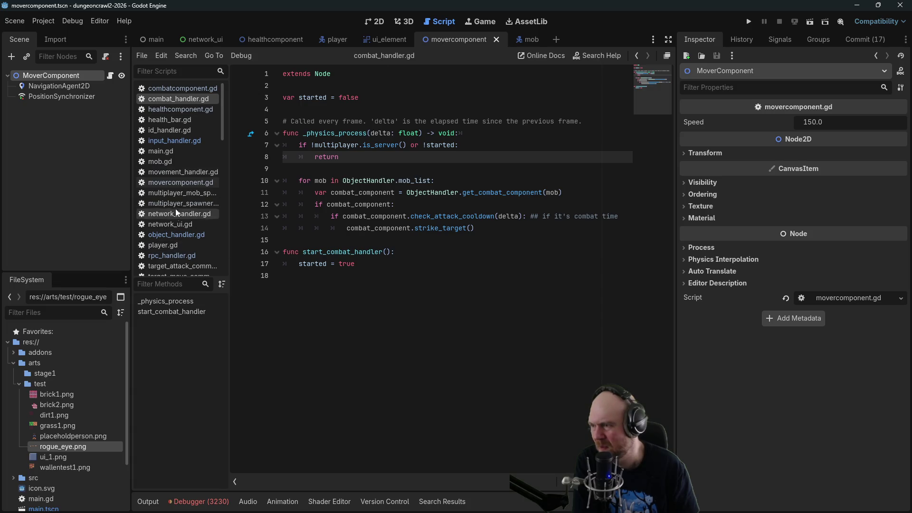
pyautogui.click(181, 184)
# Review movercomponent.gd's code around the authority check and the _ready function.
pyautogui.click(407, 157)
pyautogui.click(407, 142)
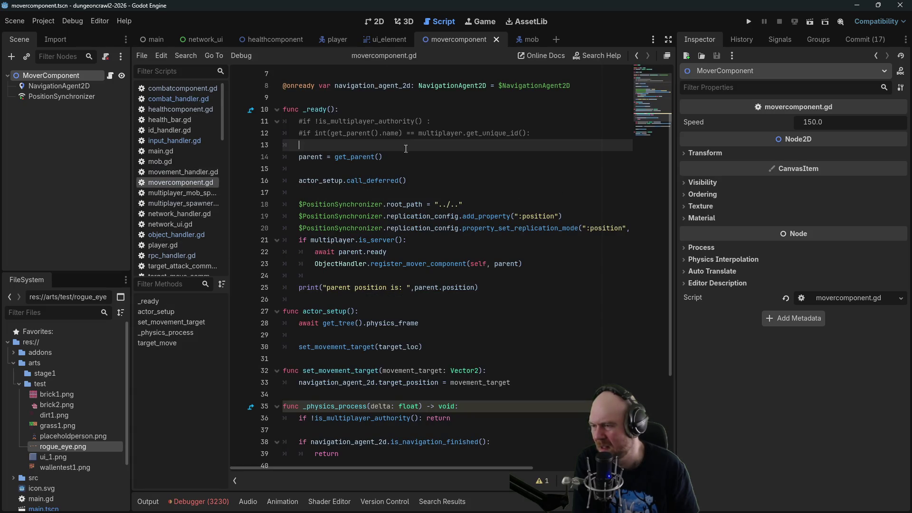
pyautogui.scroll(-4, 367, 320)
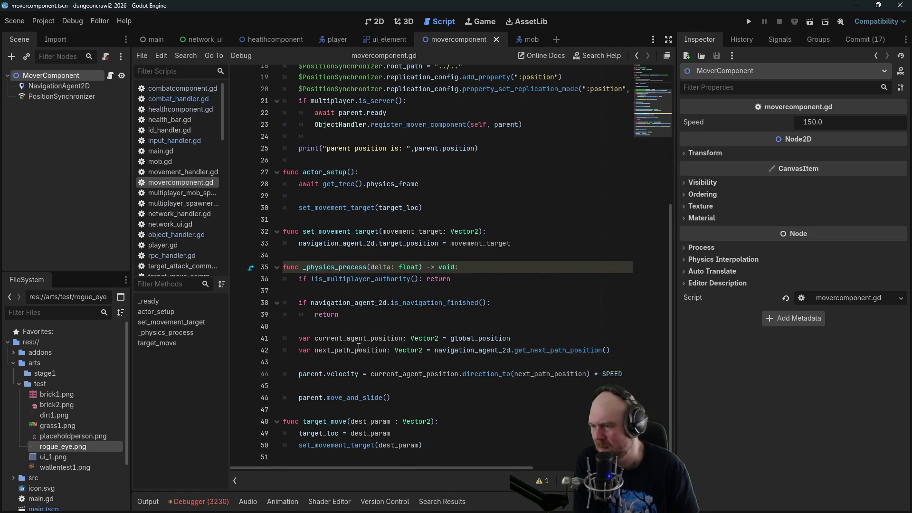
pyautogui.click(346, 284)
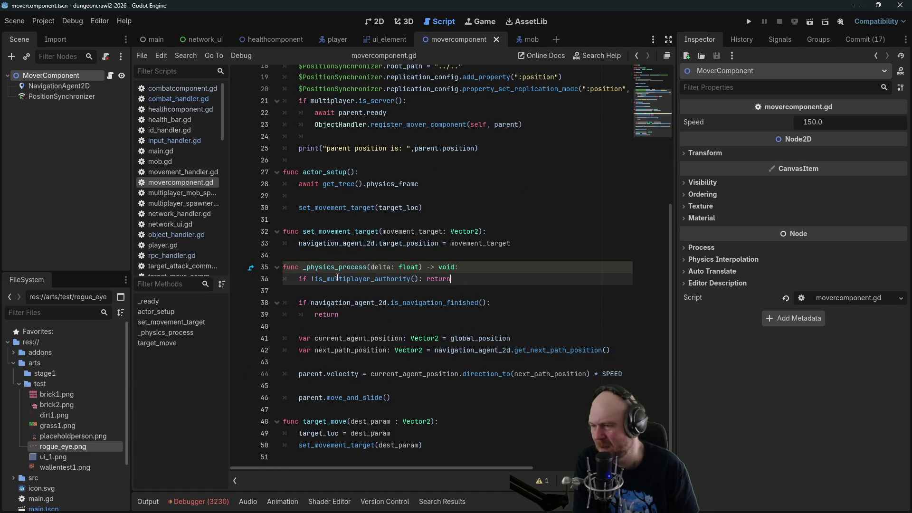
pyautogui.click(467, 276)
pyautogui.scroll(3, 446, 240)
pyautogui.scroll(2, 441, 238)
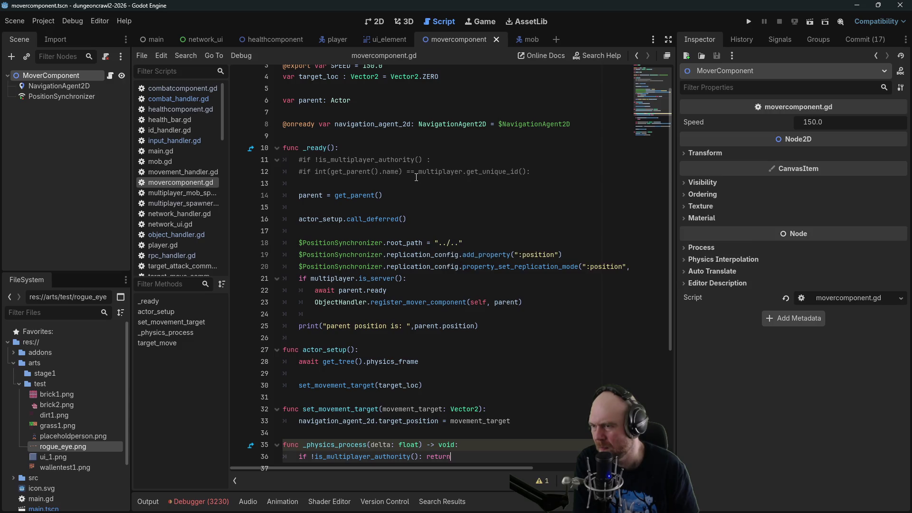
pyautogui.scroll(-1, 416, 190)
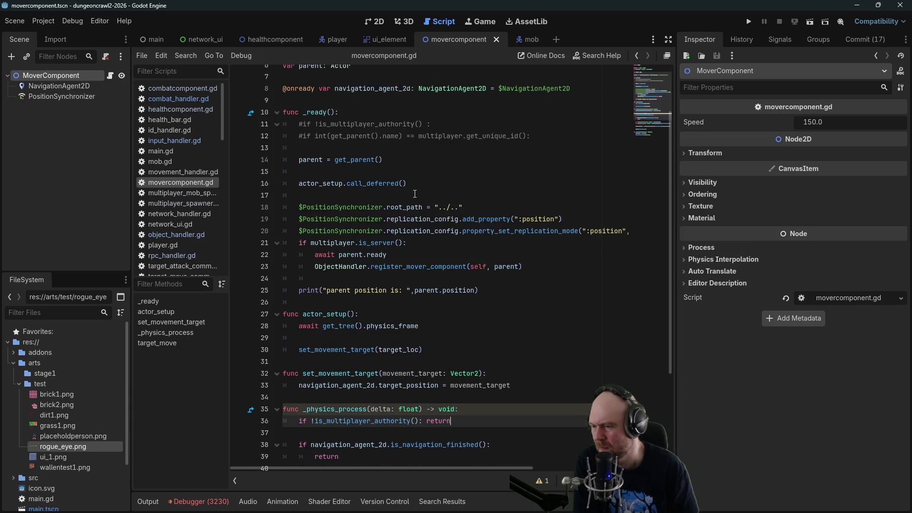
pyautogui.scroll(-4, 417, 203)
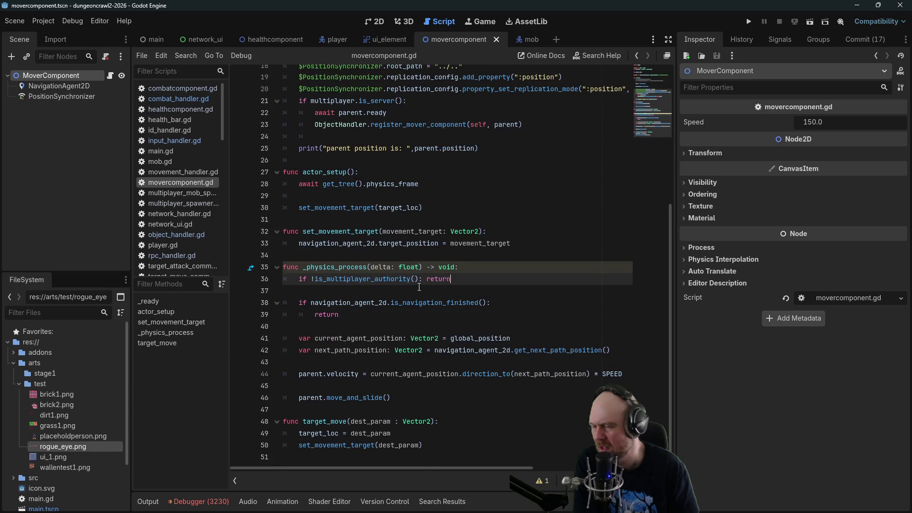
pyautogui.click(418, 315)
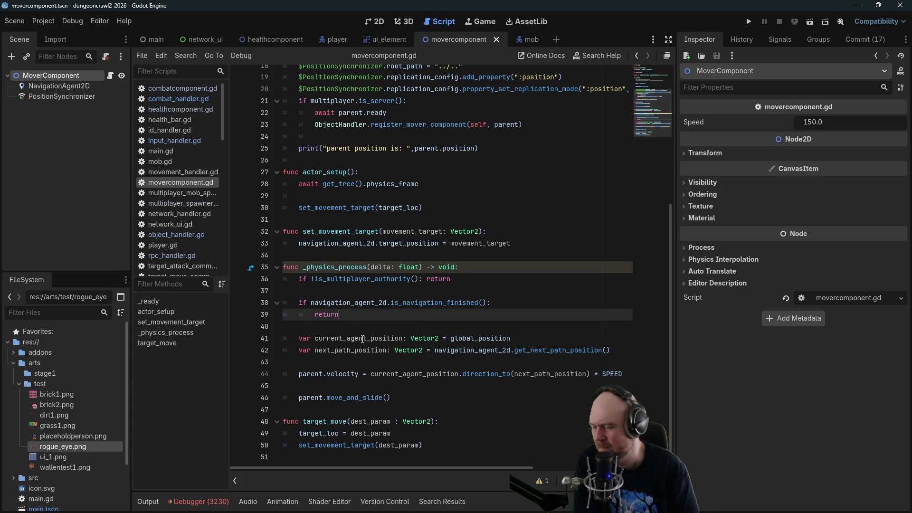
pyautogui.moveTo(667, 323); pyautogui.dragTo(658, 213)
# Add target_loc = parent.position after the print in _ready, save, and run the game.
pyautogui.click(509, 311)
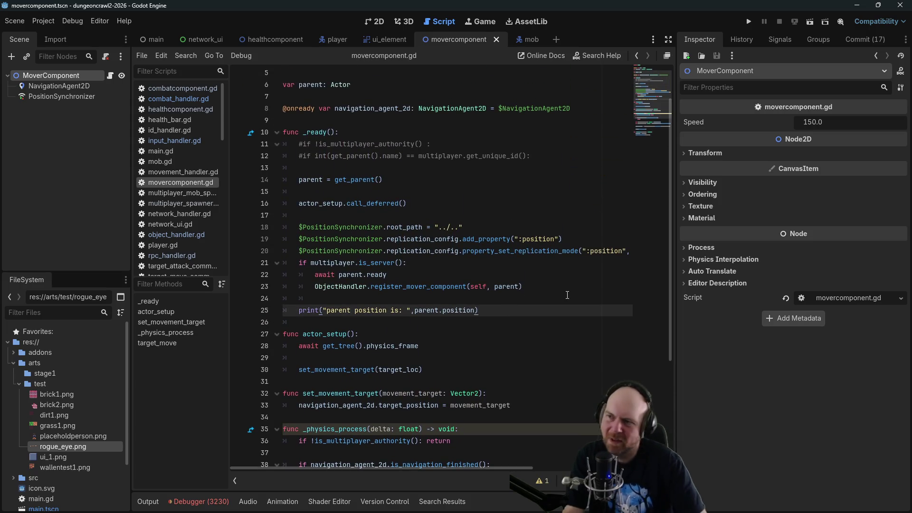
pyautogui.press('Return')
pyautogui.scroll(2, 523, 275)
pyautogui.write('target_loc = ')
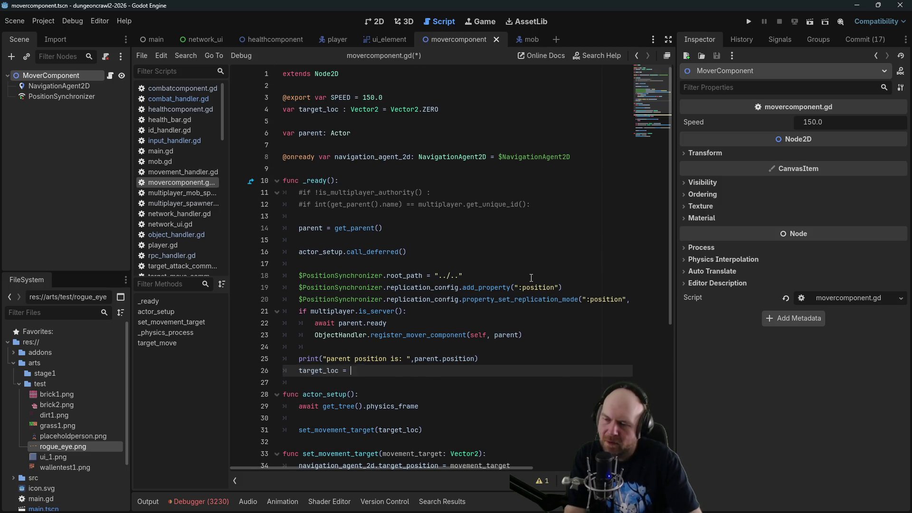
pyautogui.write('parent.position')
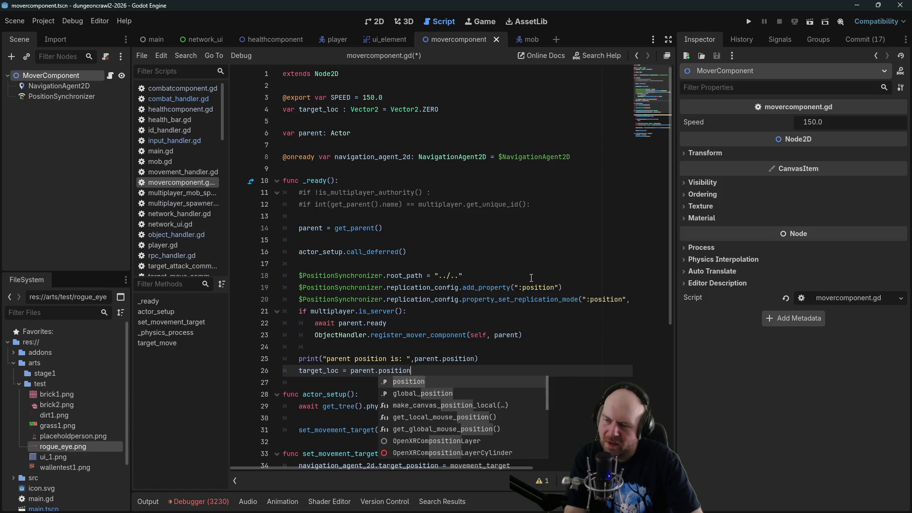
pyautogui.hotkey('ctrl', 's')
pyautogui.click(750, 22)
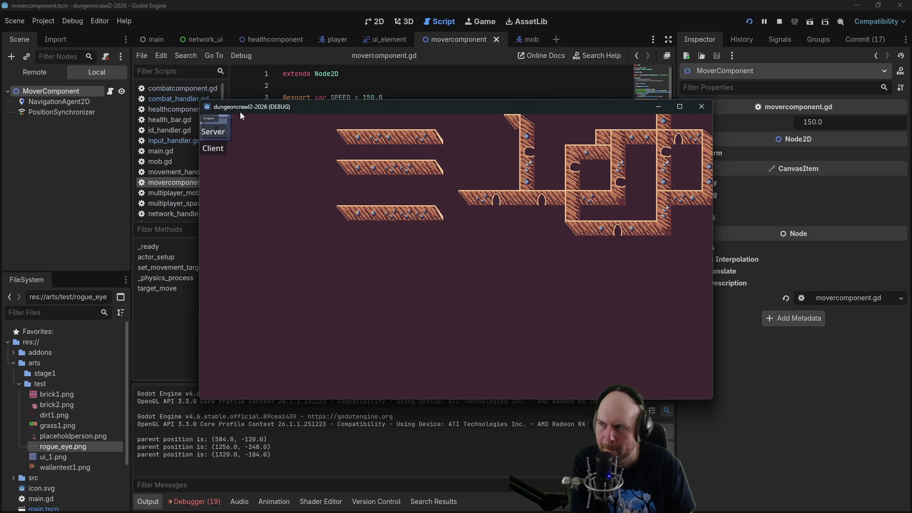
# Join as a client, walk the player along the corridor, attack a mob, then close the game.
pyautogui.click(212, 151)
pyautogui.click(544, 226)
pyautogui.click(581, 252)
pyautogui.click(568, 203)
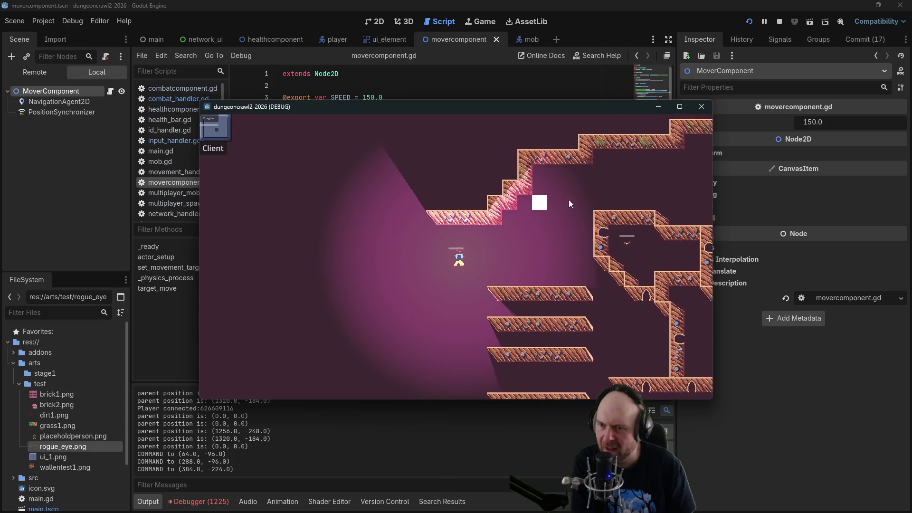
pyautogui.click(598, 199)
pyautogui.click(627, 204)
pyautogui.click(618, 221)
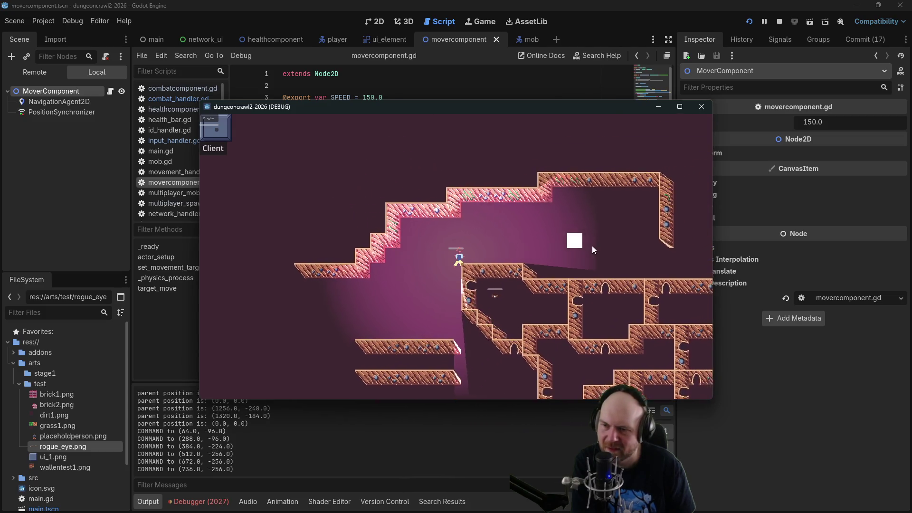
pyautogui.click(668, 262)
pyautogui.click(608, 269)
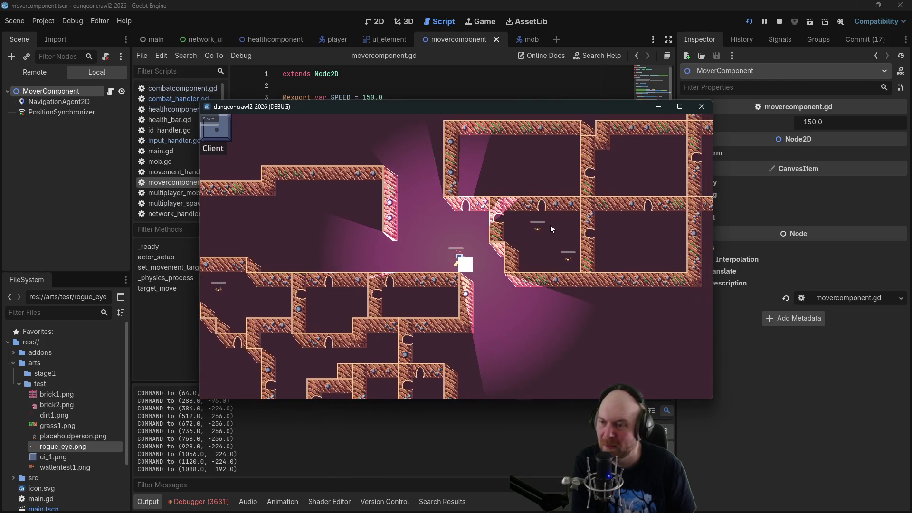
pyautogui.click(536, 230)
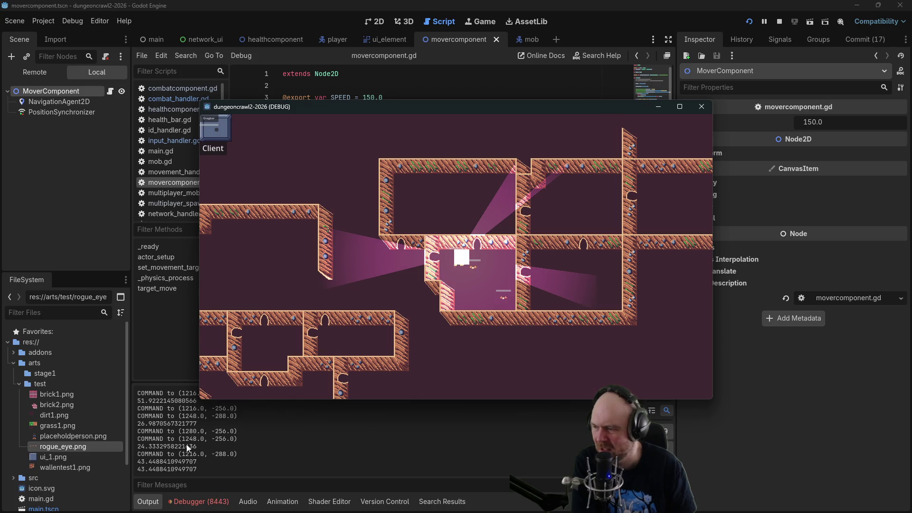
pyautogui.click(465, 269)
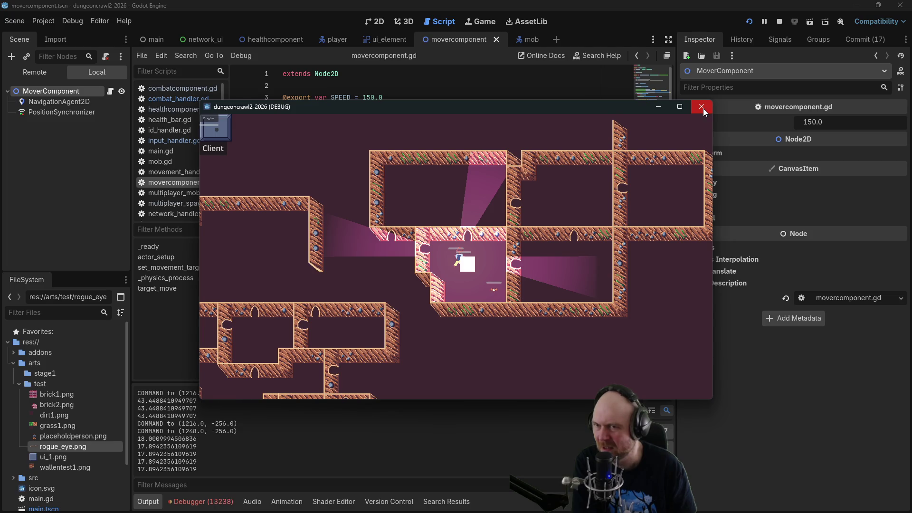
pyautogui.click(703, 108)
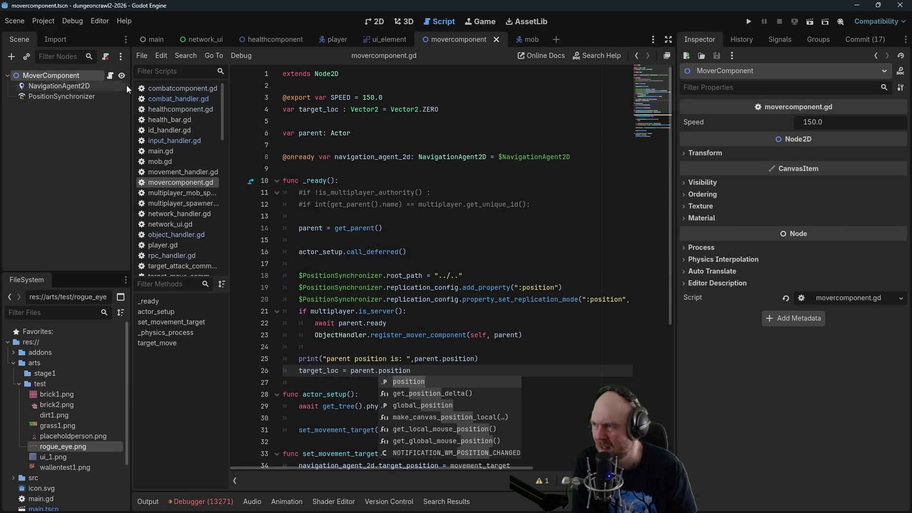
# Switch between the player and mob scenes, showing the player scene in the 2D view.
pyautogui.click(330, 40)
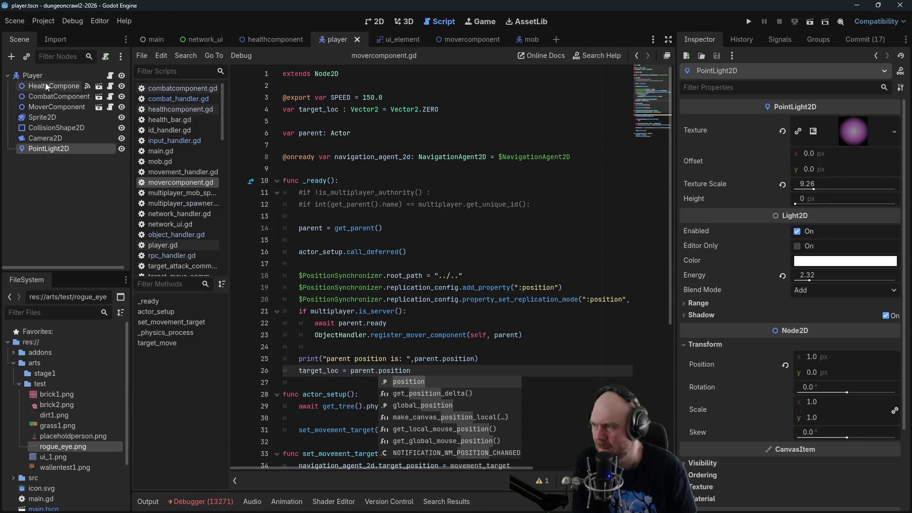
pyautogui.click(370, 21)
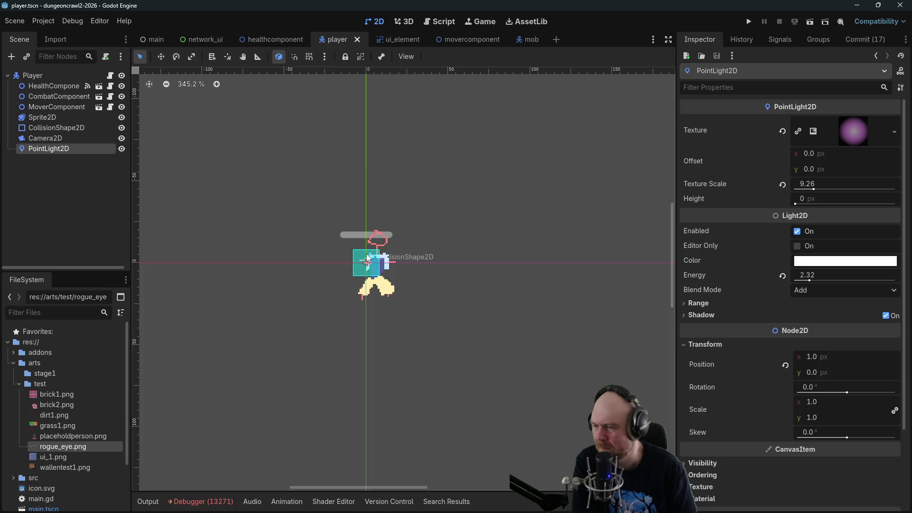
pyautogui.click(522, 39)
pyautogui.scroll(6, 355, 172)
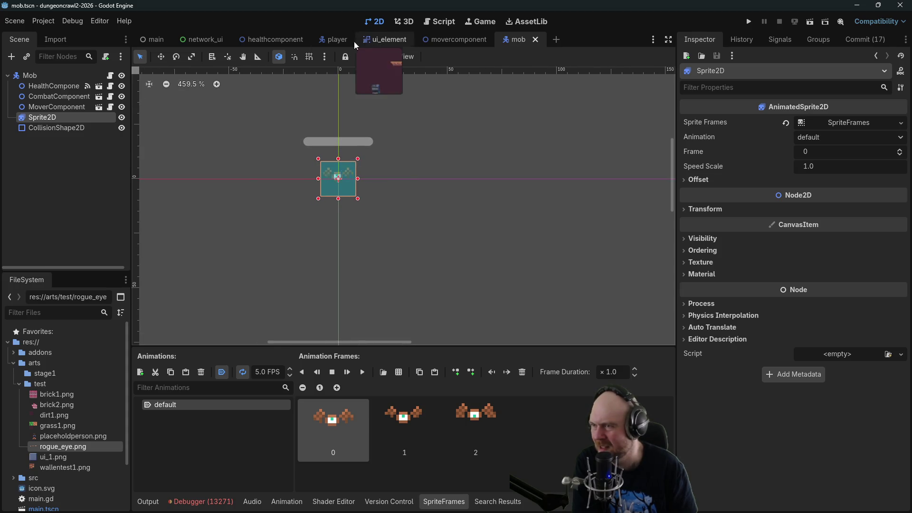
pyautogui.click(329, 40)
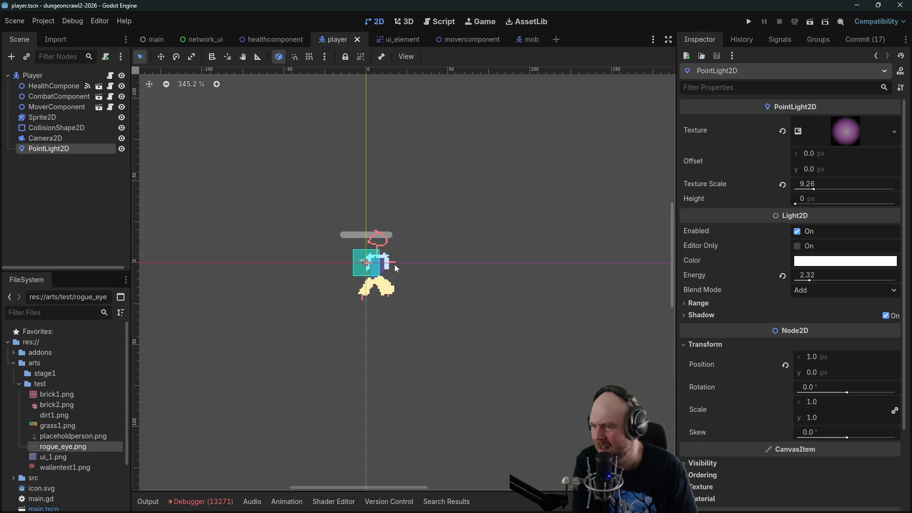
# Inspect the Player node and its Sprite2D animation frames, then run the project.
pyautogui.click(43, 76)
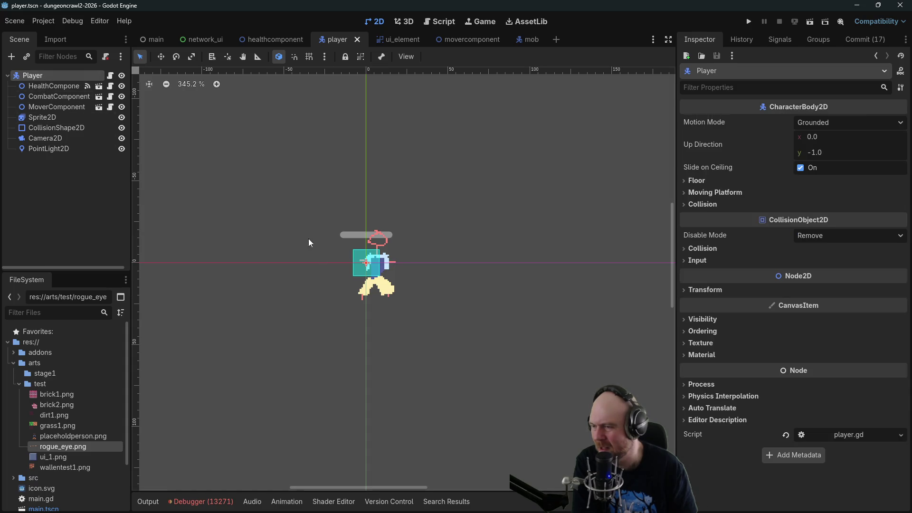
pyautogui.click(385, 289)
pyautogui.click(38, 75)
pyautogui.click(40, 119)
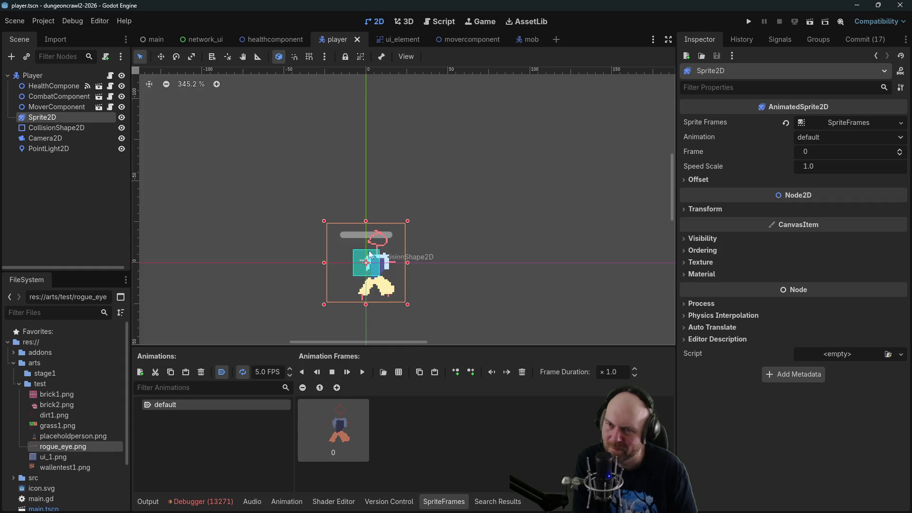
pyautogui.click(749, 22)
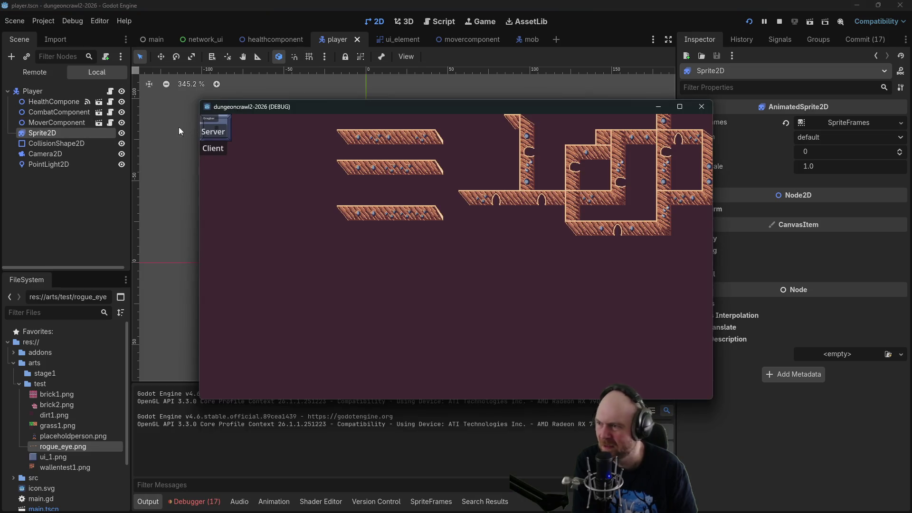
# Host the game as server, join as a client, and walk the character up onto the ledge.
pyautogui.click(212, 130)
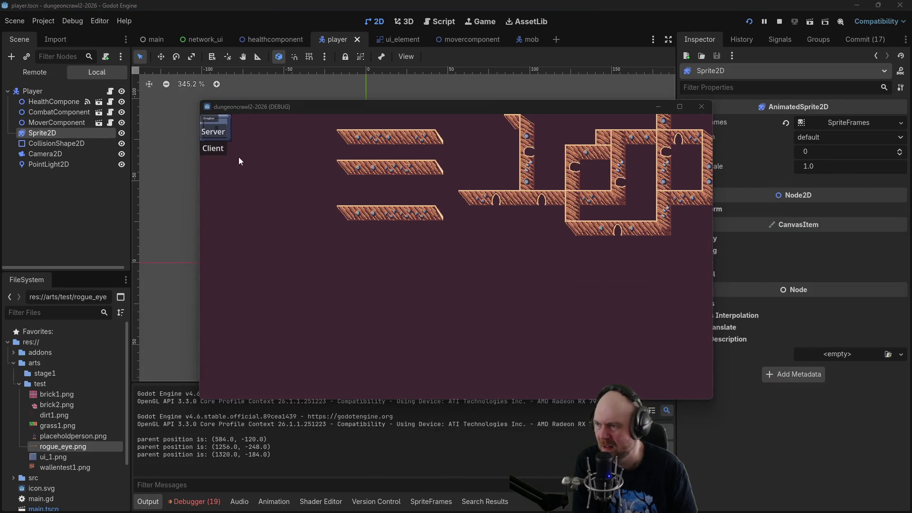
pyautogui.click(213, 148)
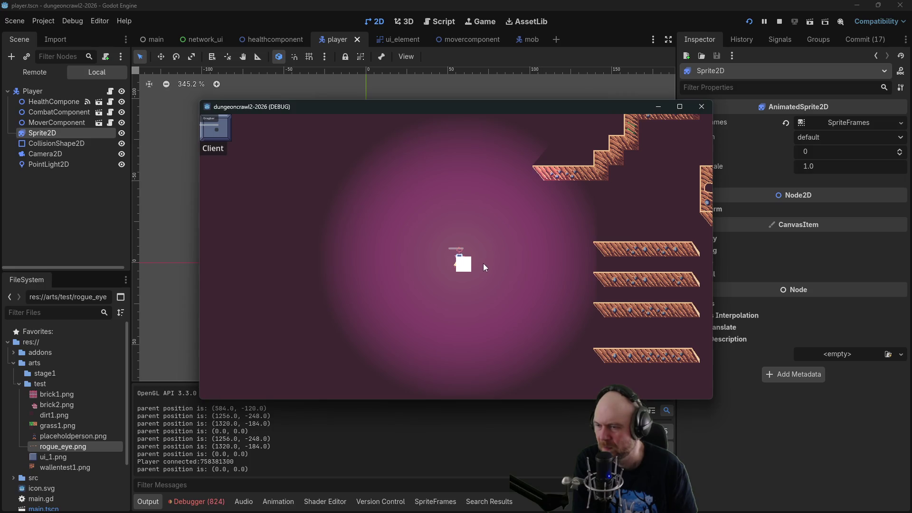
pyautogui.click(483, 264)
pyautogui.click(505, 263)
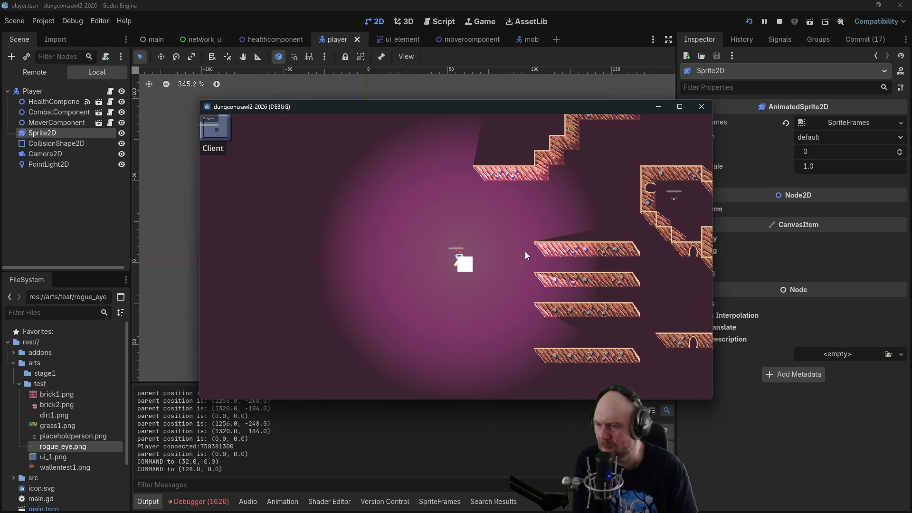
pyautogui.click(519, 257)
pyautogui.click(538, 220)
pyautogui.click(567, 219)
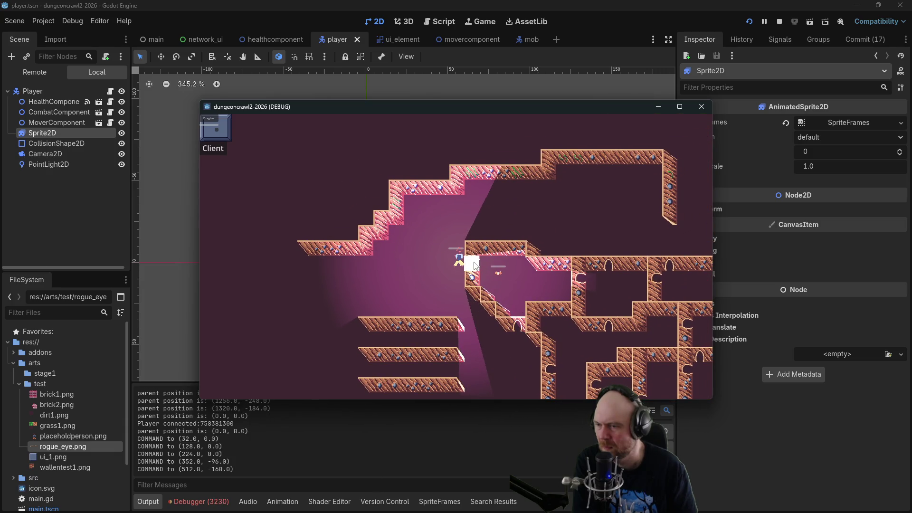
# Step the character back and forth along the ledge to test movement.
pyautogui.click(475, 265)
pyautogui.click(481, 263)
pyautogui.click(466, 260)
pyautogui.click(464, 259)
pyautogui.click(478, 262)
pyautogui.click(456, 265)
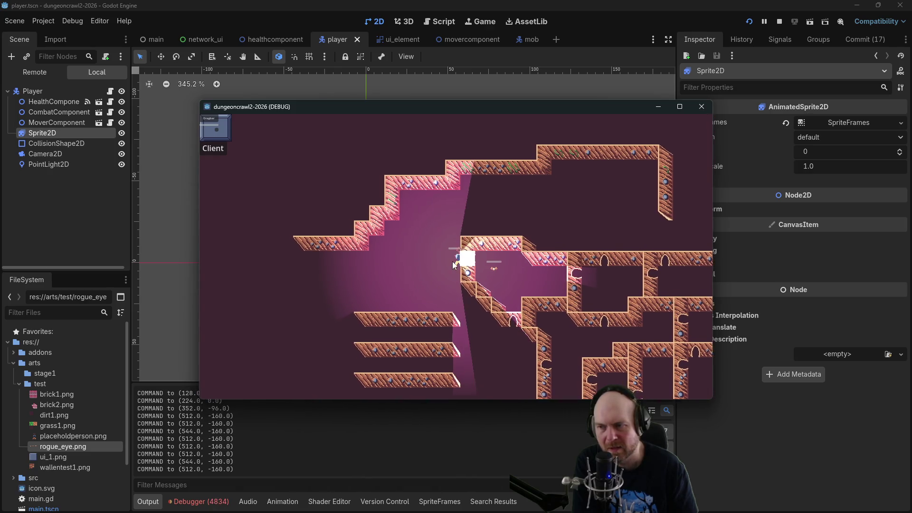
pyautogui.click(477, 263)
pyautogui.click(438, 269)
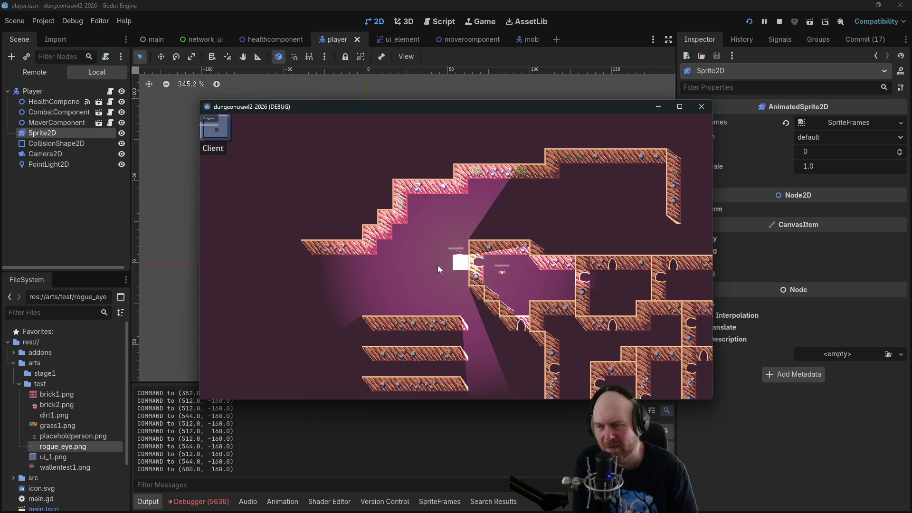
# Walk the character up the stairs and through the corridor toward the mob rooms.
pyautogui.click(438, 259)
pyautogui.click(561, 216)
pyautogui.click(557, 259)
pyautogui.click(563, 270)
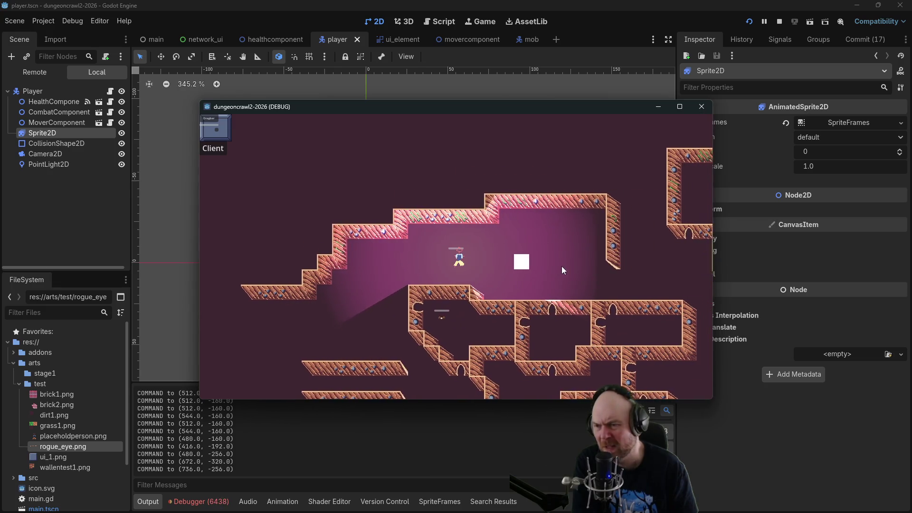
pyautogui.click(518, 274)
pyautogui.click(518, 261)
pyautogui.click(495, 229)
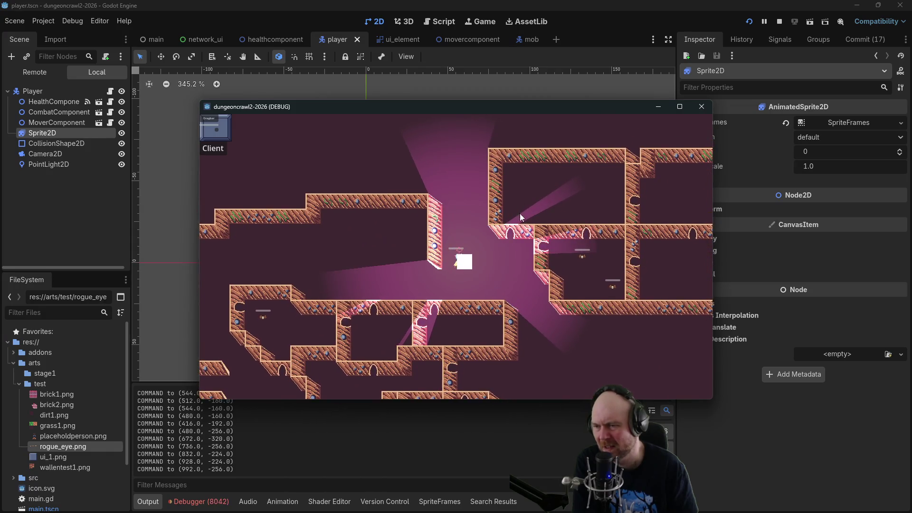
pyautogui.click(519, 212)
pyautogui.click(520, 261)
pyautogui.click(521, 274)
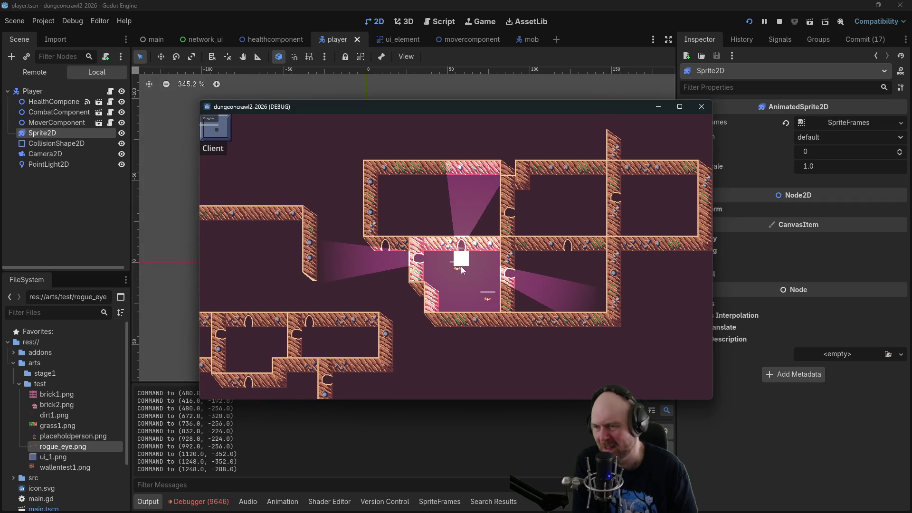
# Target the nearby bats, dragging the Dragbar panel down into the play area.
pyautogui.click(452, 273)
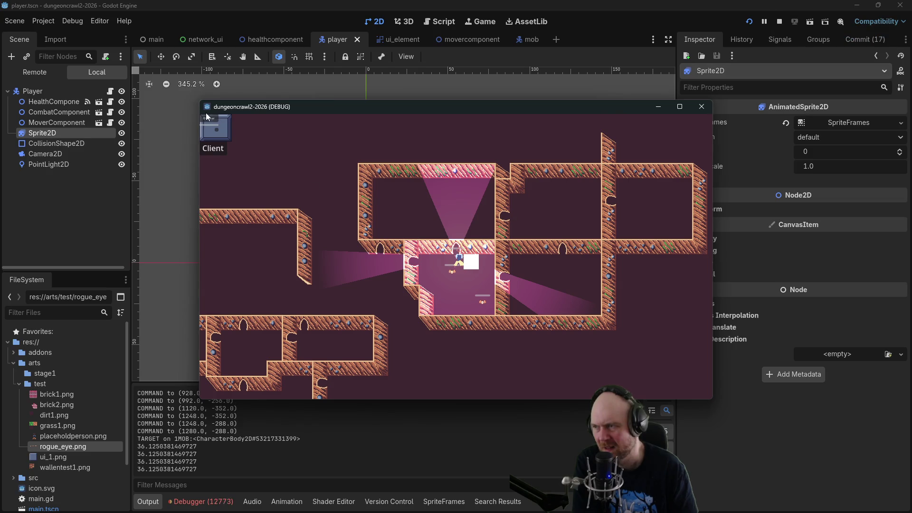
pyautogui.moveTo(209, 118); pyautogui.dragTo(313, 333)
pyautogui.click(545, 268)
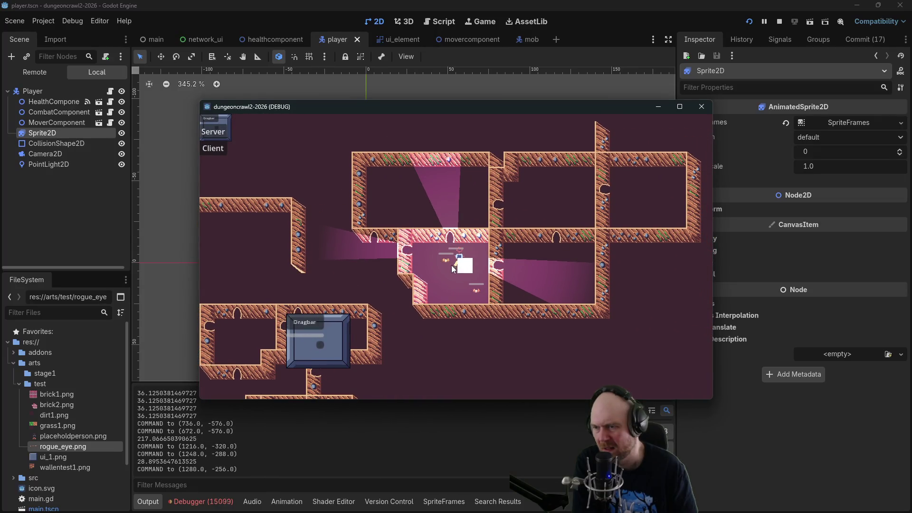
pyautogui.click(447, 260)
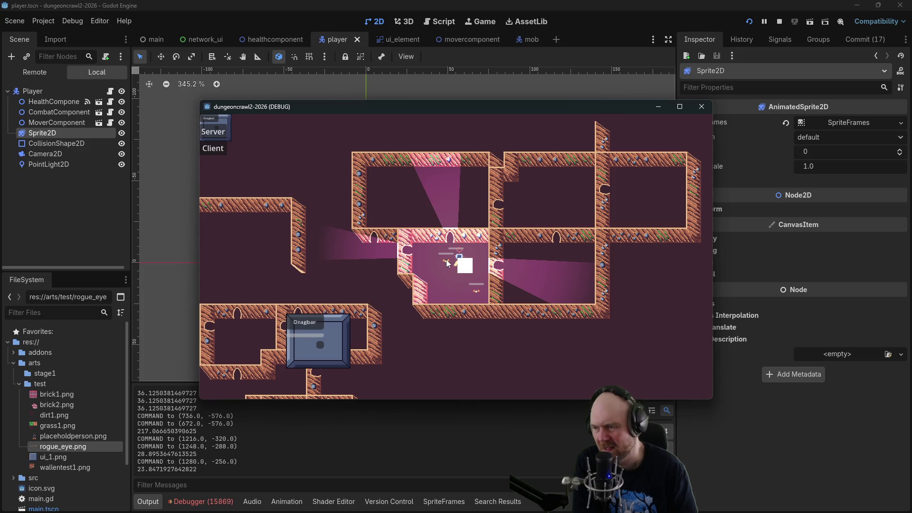
pyautogui.click(446, 259)
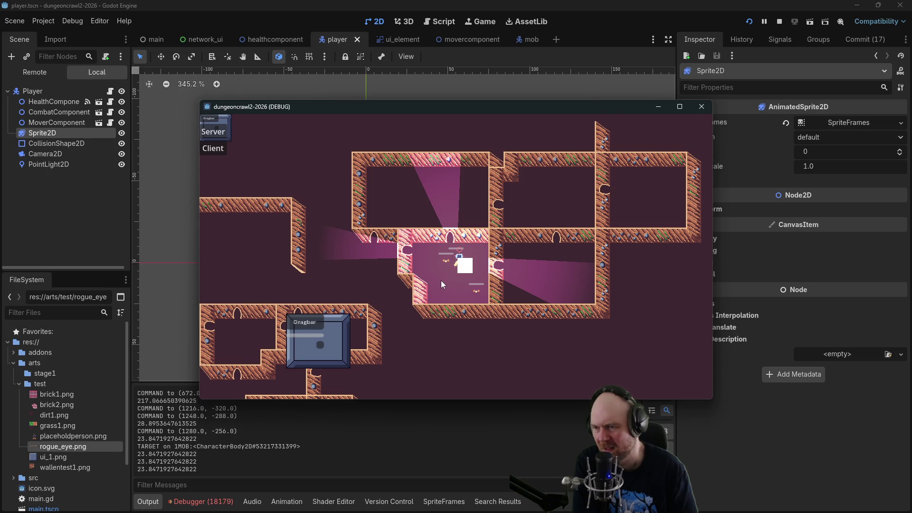
pyautogui.click(450, 270)
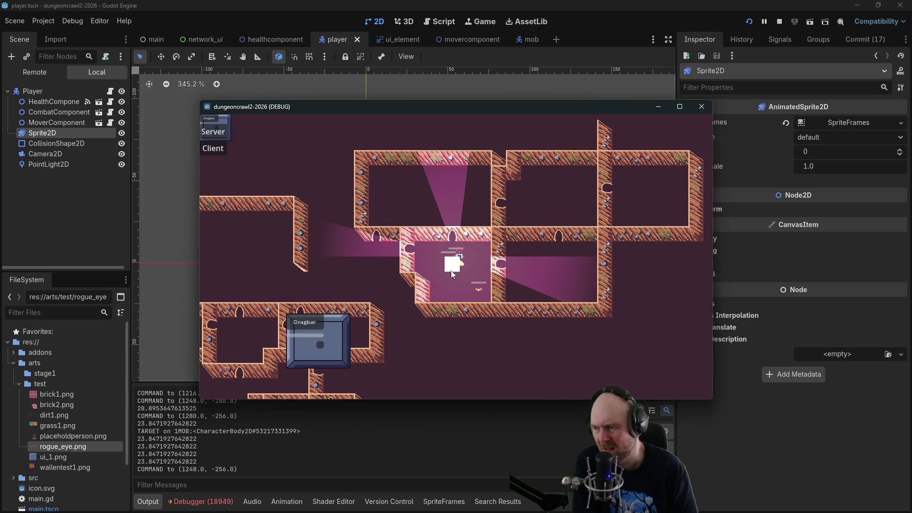
pyautogui.click(478, 277)
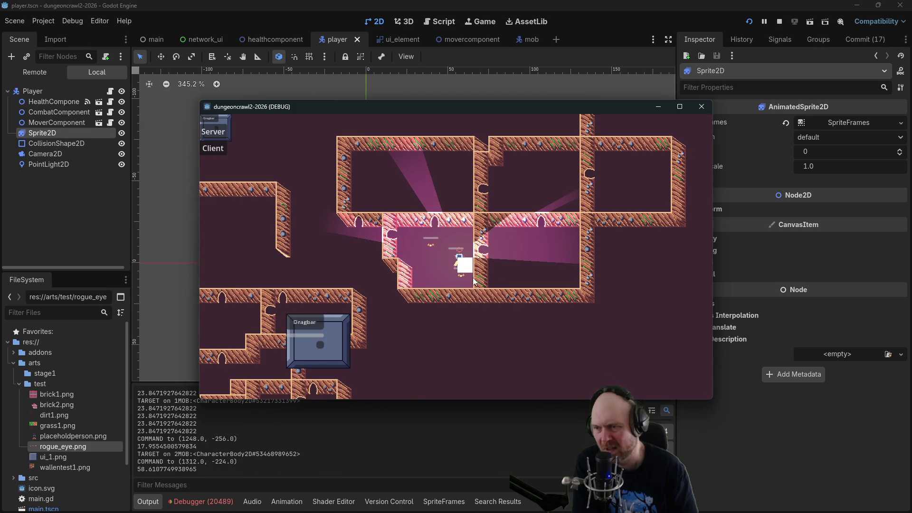
# Walk through the dungeon targeting another mob, then show the live remote scene tree.
pyautogui.click(301, 238)
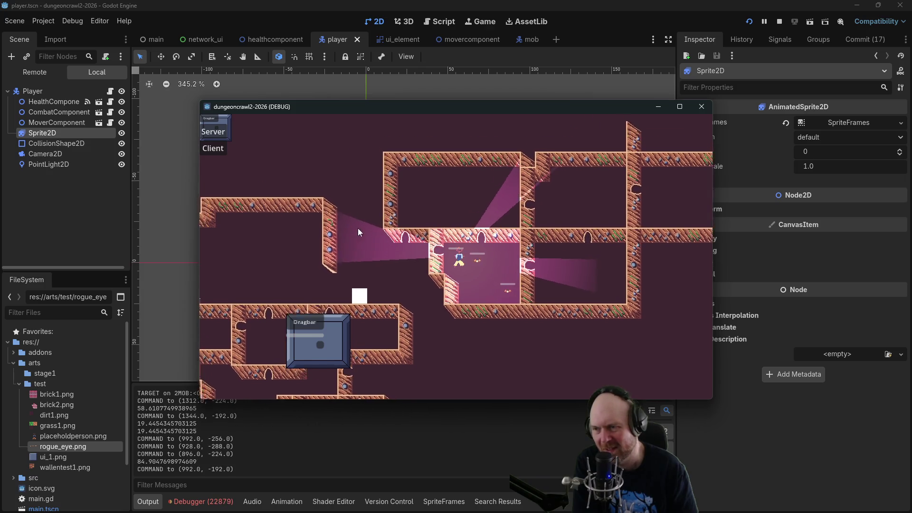
pyautogui.click(336, 275)
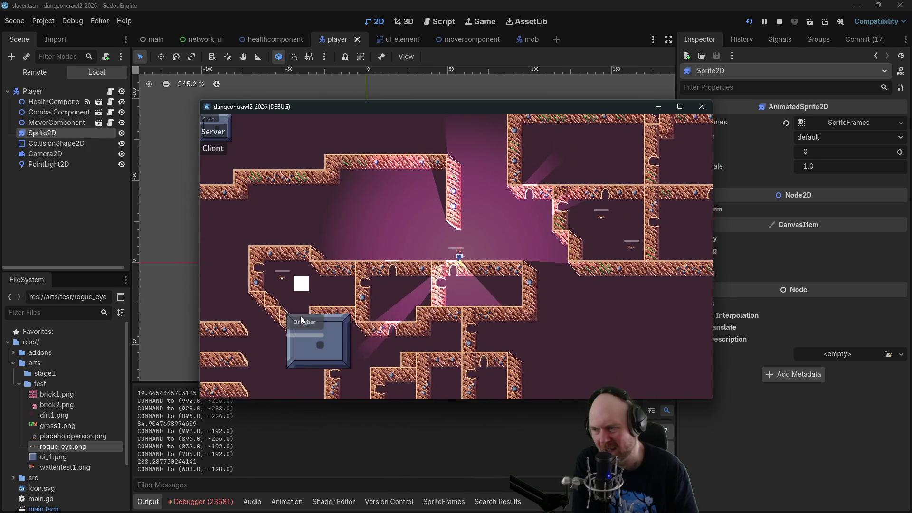
pyautogui.click(301, 315)
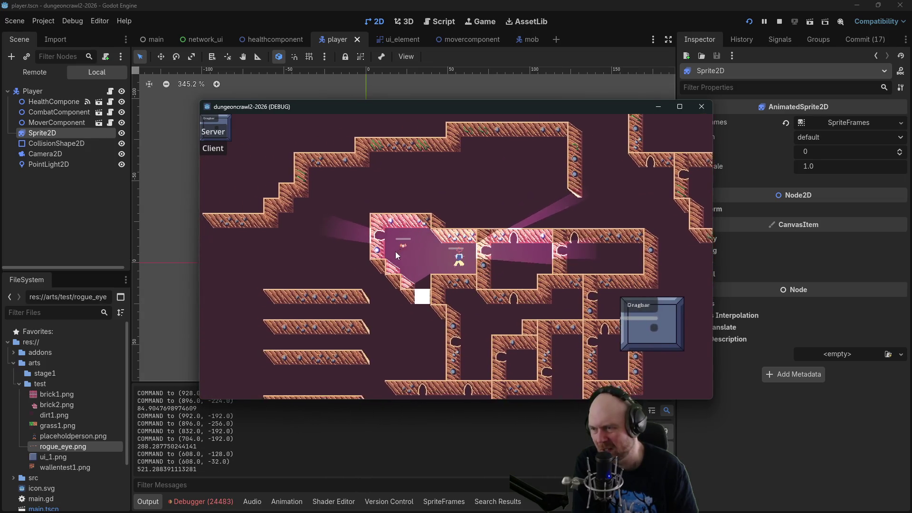
pyautogui.click(450, 242)
pyautogui.click(441, 263)
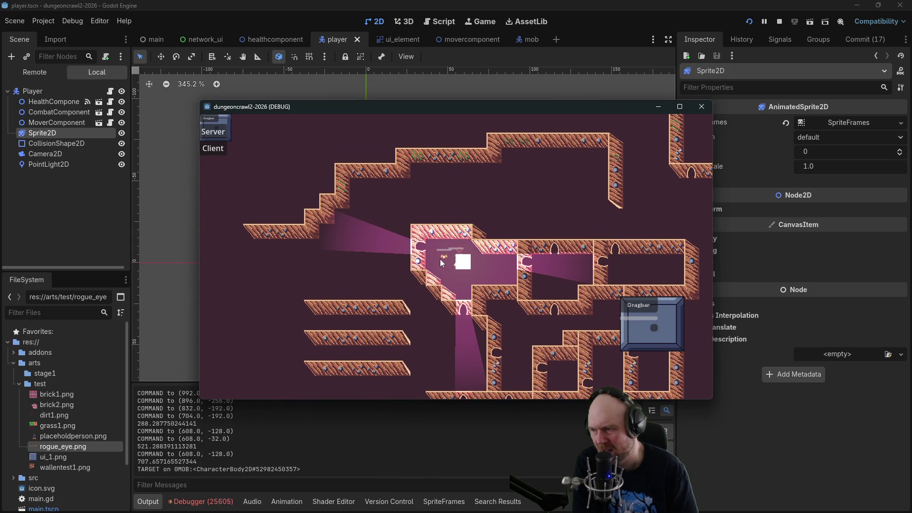
pyautogui.click(424, 295)
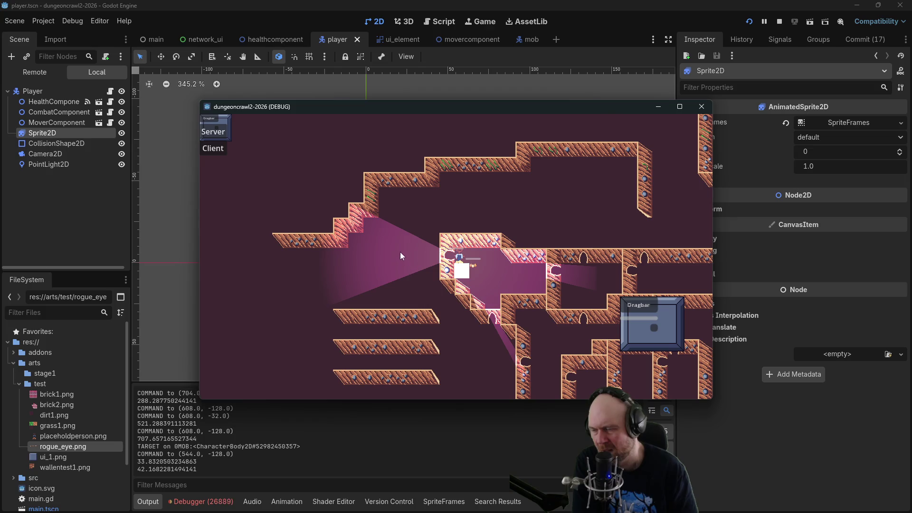
pyautogui.click(481, 263)
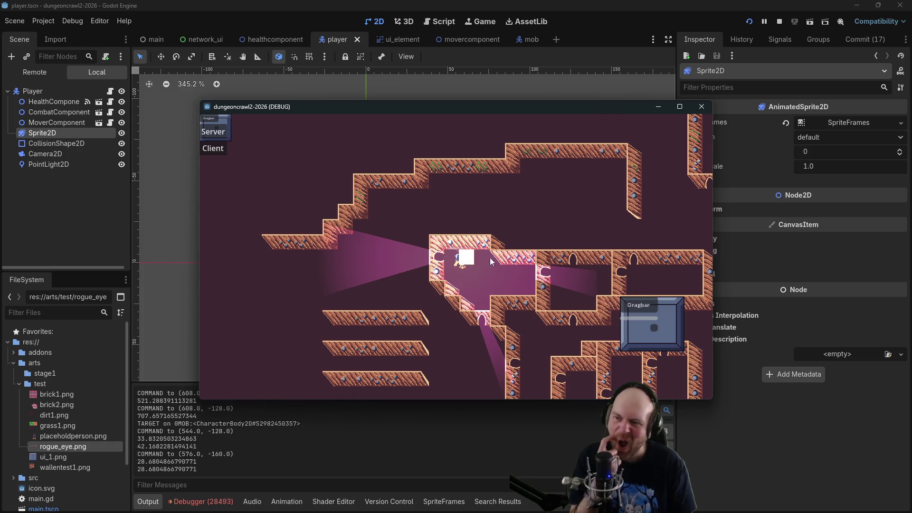
pyautogui.click(474, 270)
pyautogui.click(481, 259)
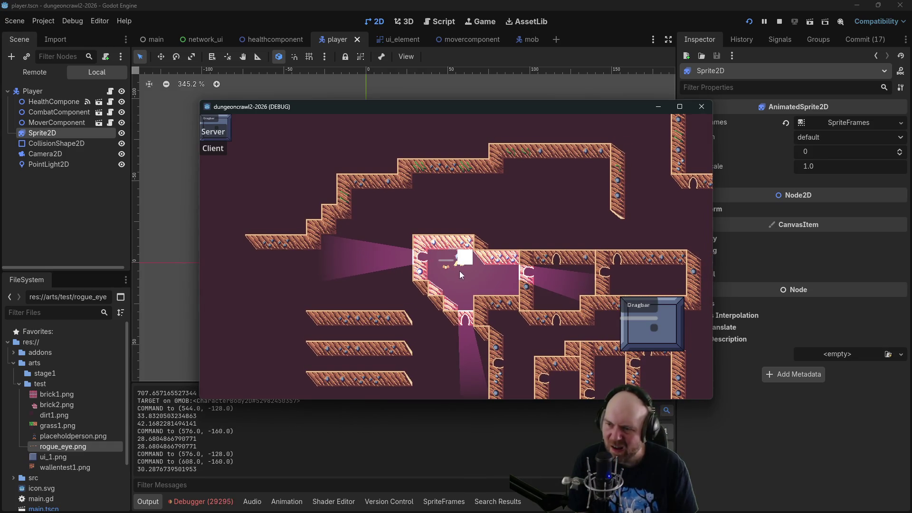
pyautogui.click(474, 257)
pyautogui.click(475, 255)
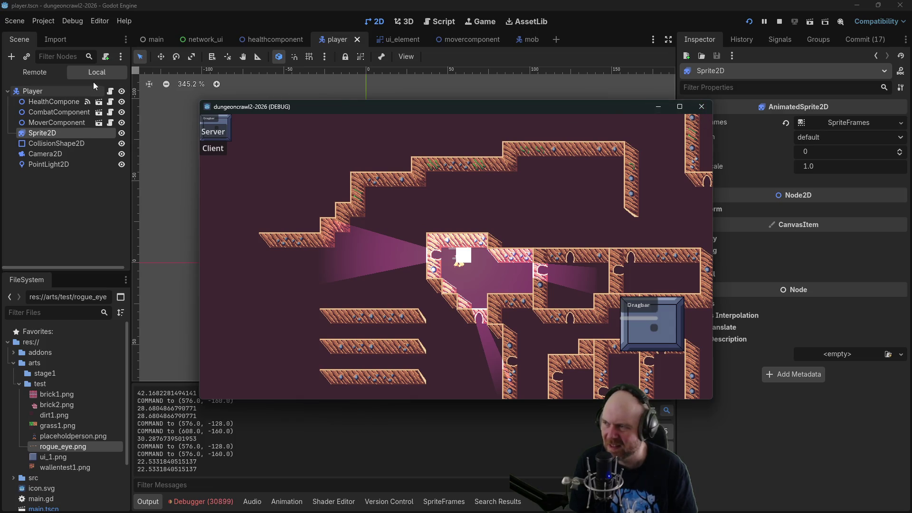
pyautogui.click(36, 68)
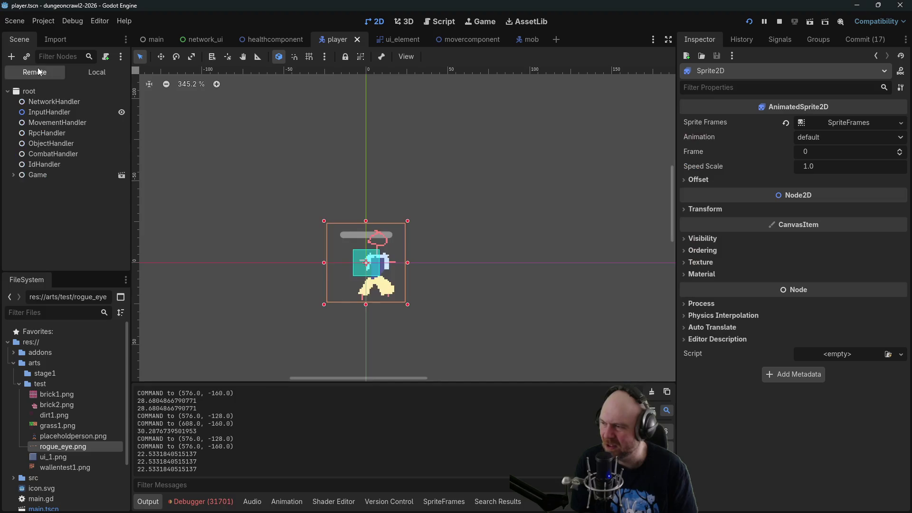
# Open the Debugger and review Session 3's error list.
pyautogui.click(201, 502)
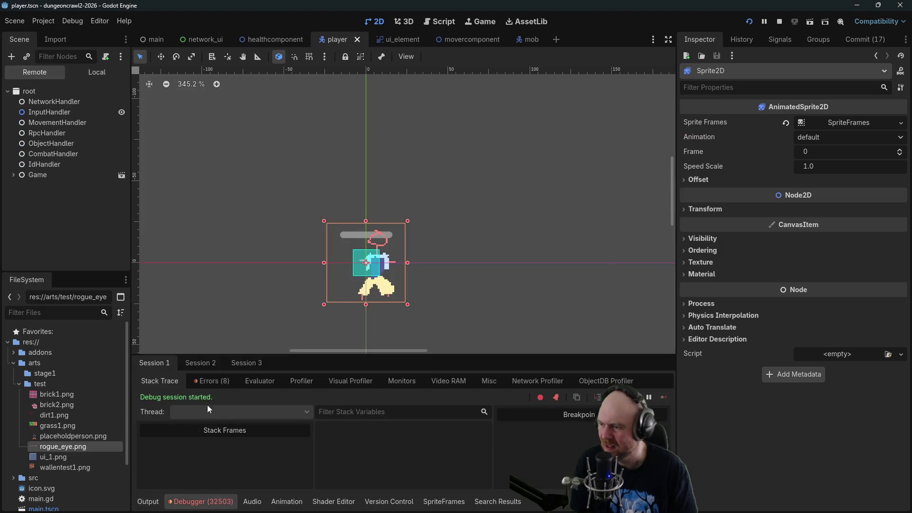
pyautogui.click(200, 367)
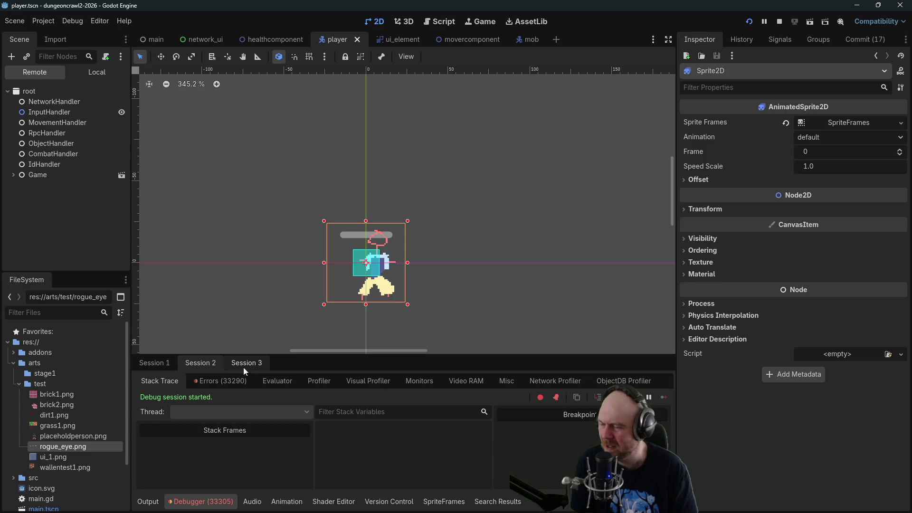
pyautogui.click(233, 367)
pyautogui.click(211, 380)
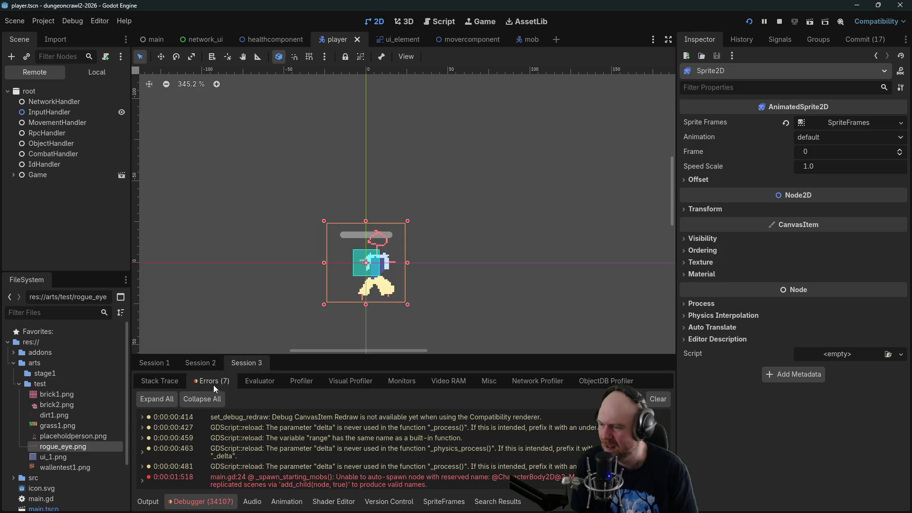
pyautogui.scroll(-2, 238, 419)
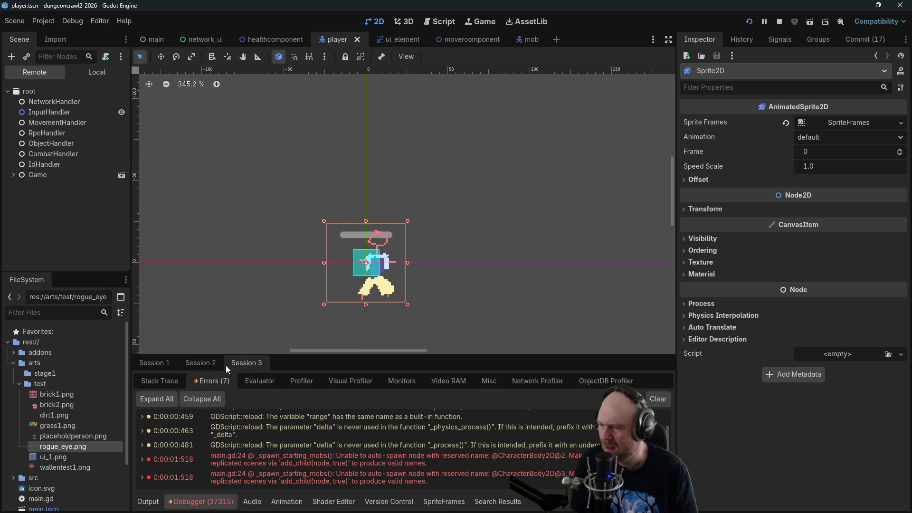
# Show Session 2's errors, flooded with 'HealthComponent:health' not found messages.
pyautogui.click(193, 364)
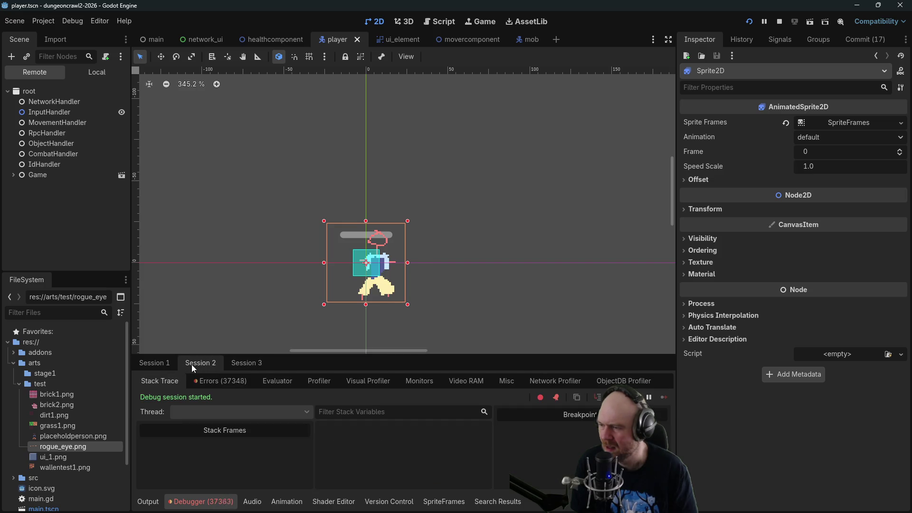
pyautogui.click(220, 380)
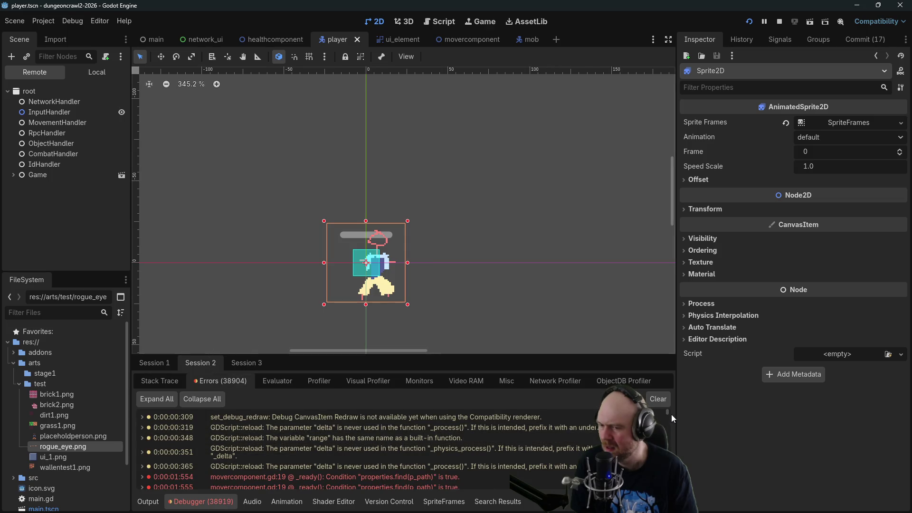
pyautogui.moveTo(668, 412); pyautogui.dragTo(668, 487)
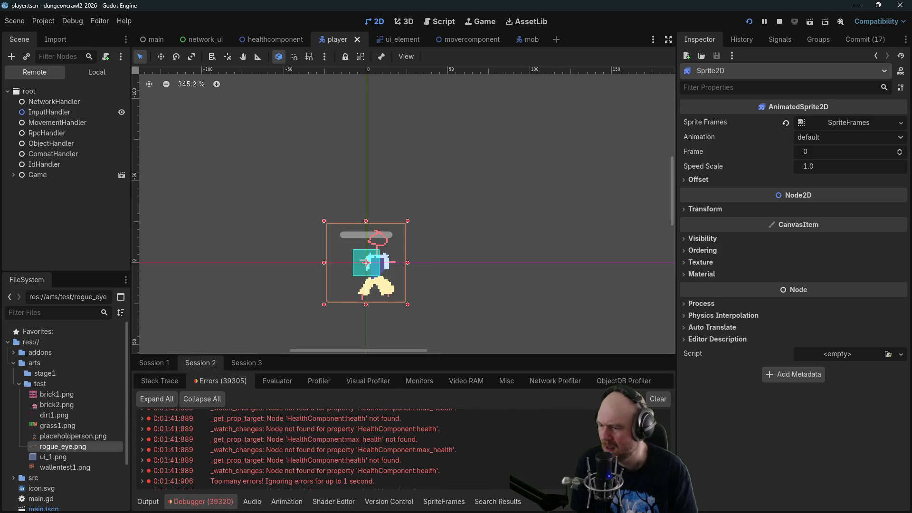
pyautogui.moveTo(435, 477)
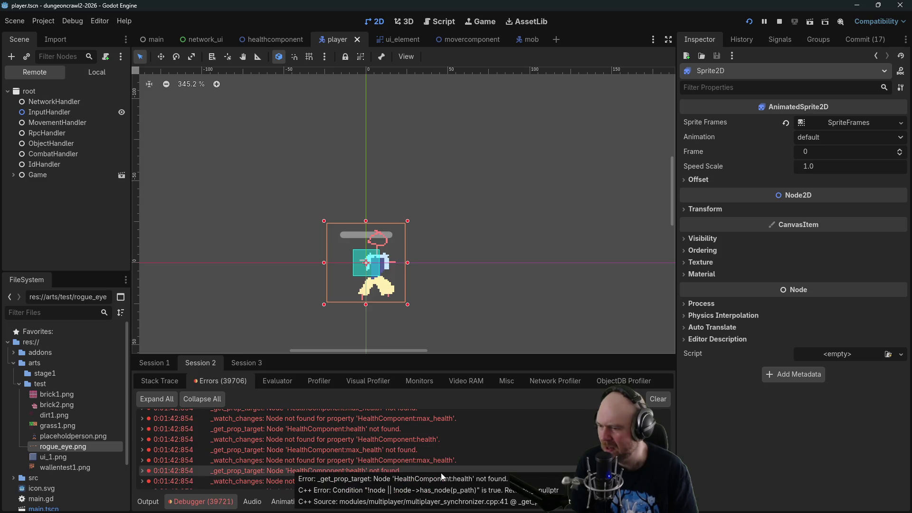
# Stop the game and add HealthComponent:max_health to HealthSynchronizer's replication list.
pyautogui.click(779, 21)
pyautogui.click(476, 40)
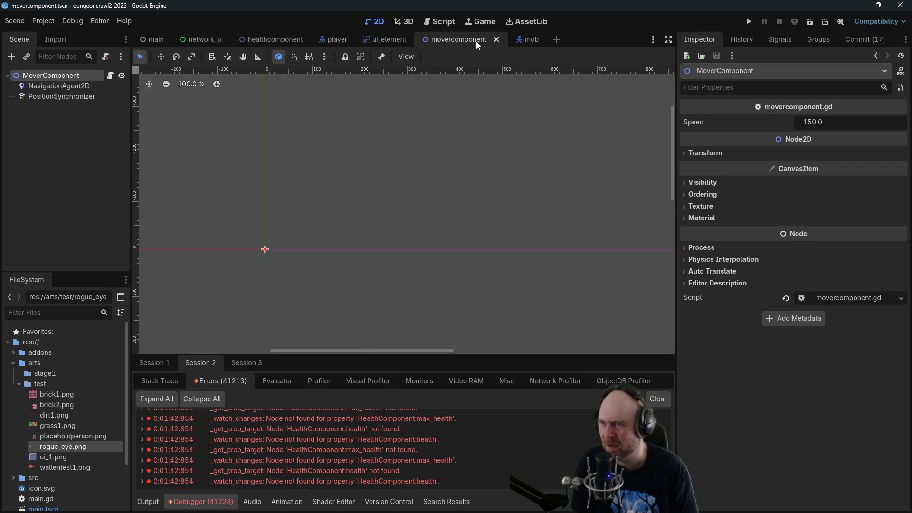
pyautogui.click(267, 40)
pyautogui.click(35, 98)
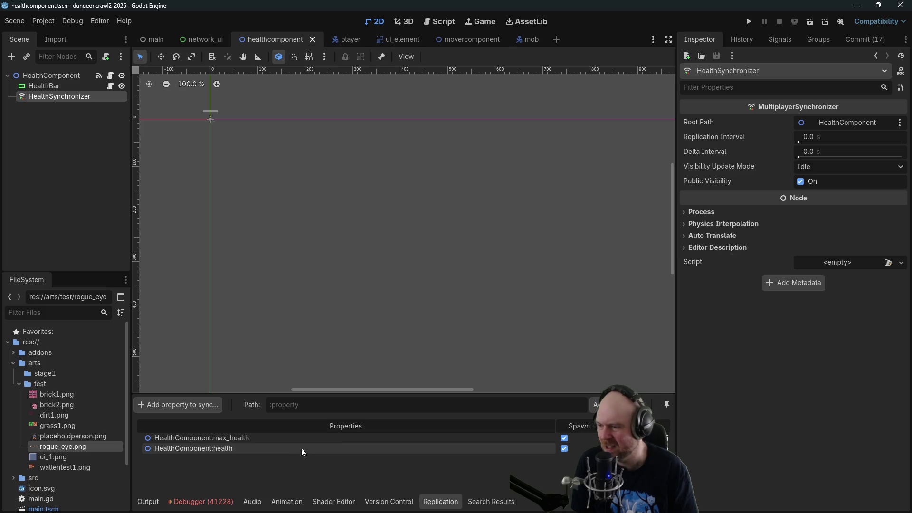
pyautogui.click(200, 407)
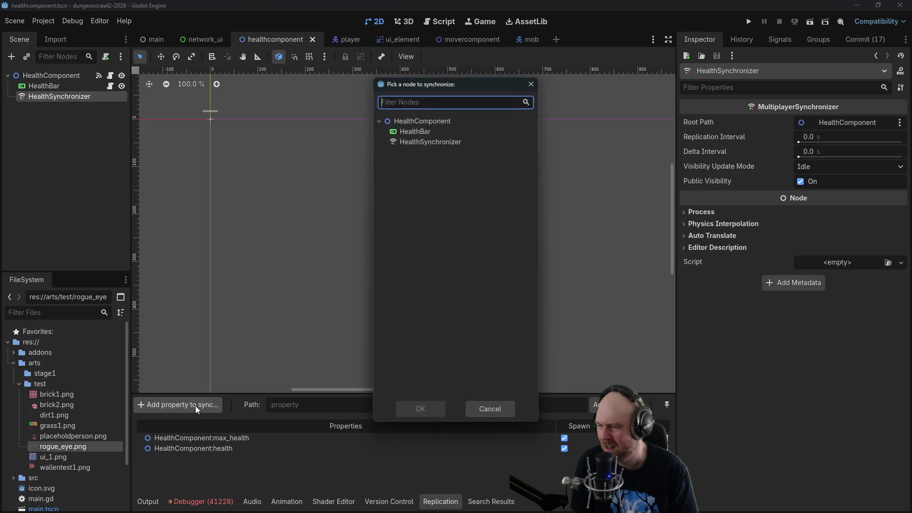
pyautogui.click(412, 121)
pyautogui.click(413, 411)
pyautogui.click(224, 172)
pyautogui.click(349, 398)
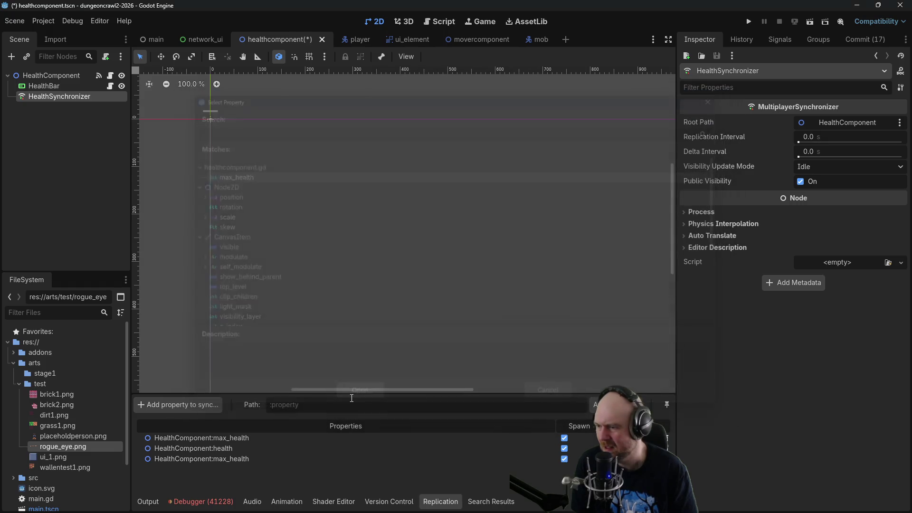
# Remove the duplicate max_health and old health entries, re-add ':health', then save and run.
pyautogui.click(667, 438)
pyautogui.click(436, 274)
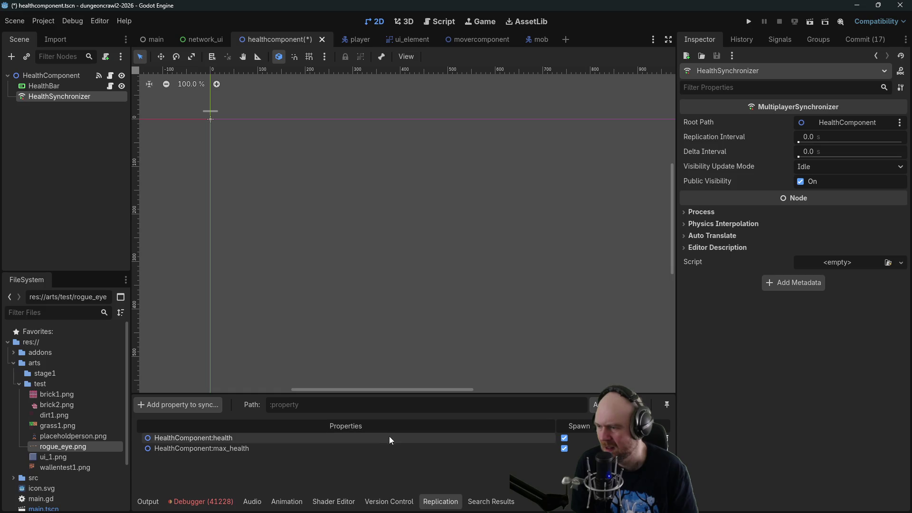
pyautogui.click(668, 438)
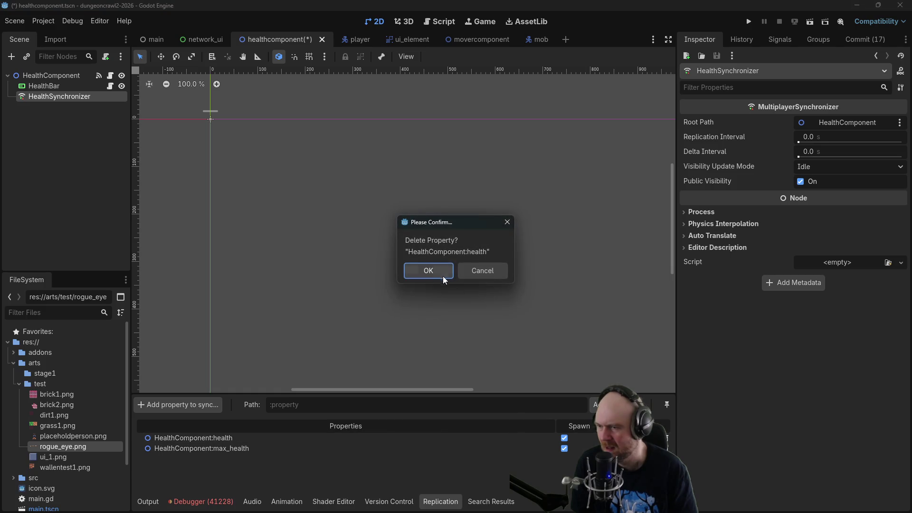
pyautogui.click(431, 269)
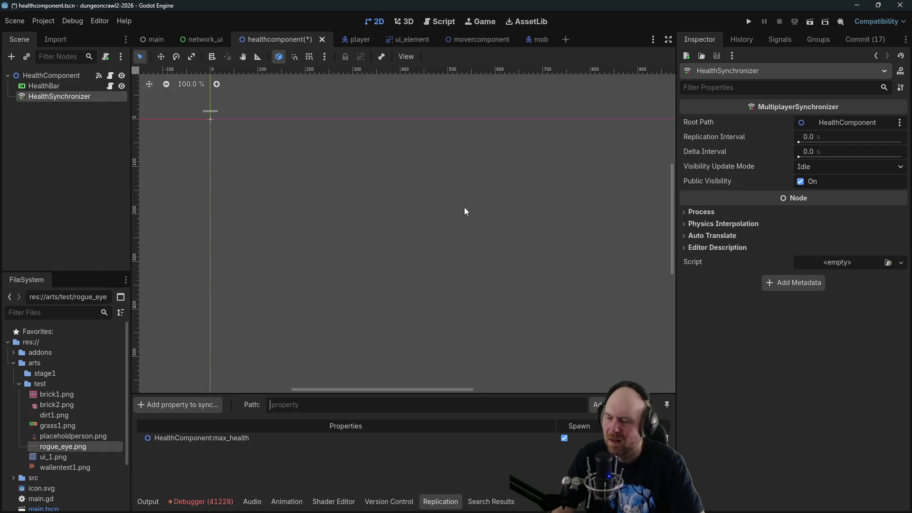
pyautogui.write(':health')
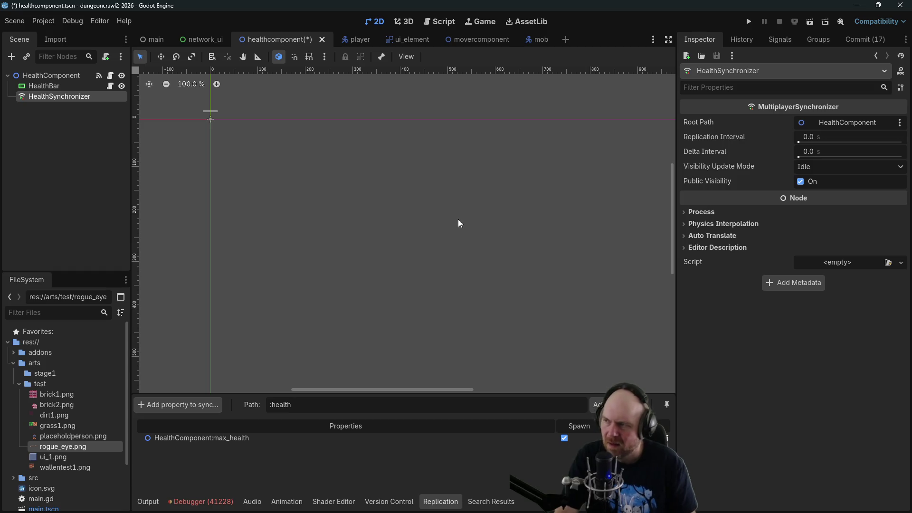
pyautogui.press('Return')
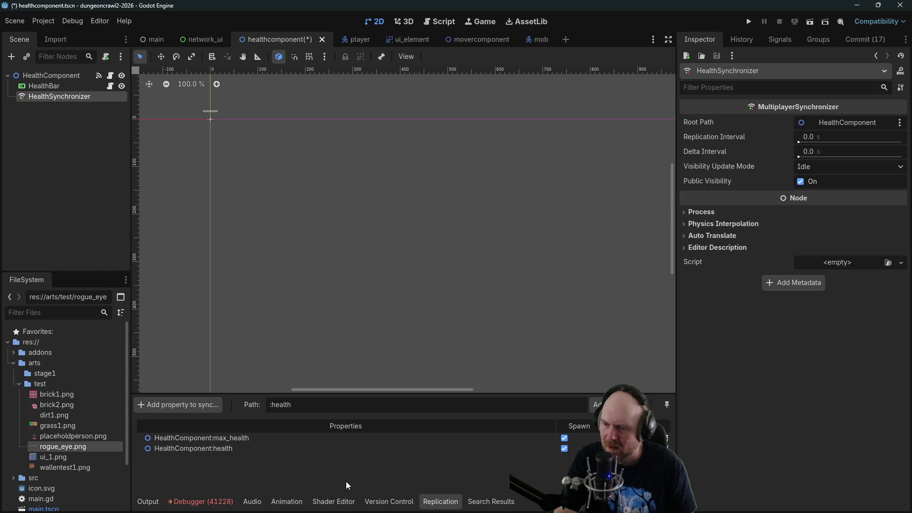
pyautogui.click(749, 22)
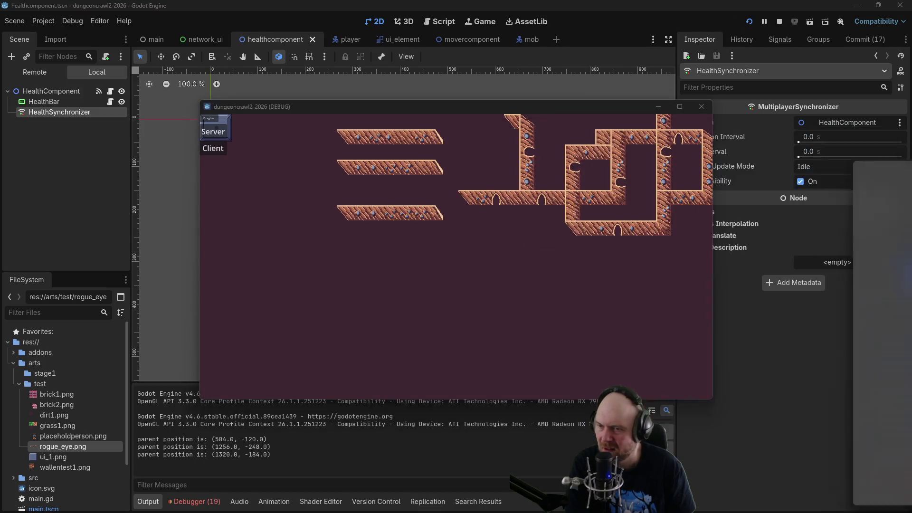
# Join the game as a client, move through the level, and target a mob.
pyautogui.click(212, 148)
pyautogui.click(550, 251)
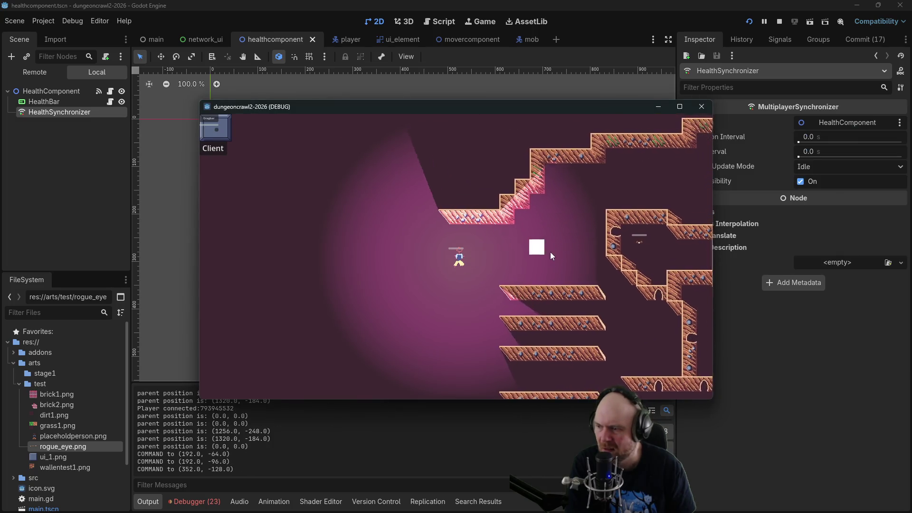
pyautogui.click(556, 250)
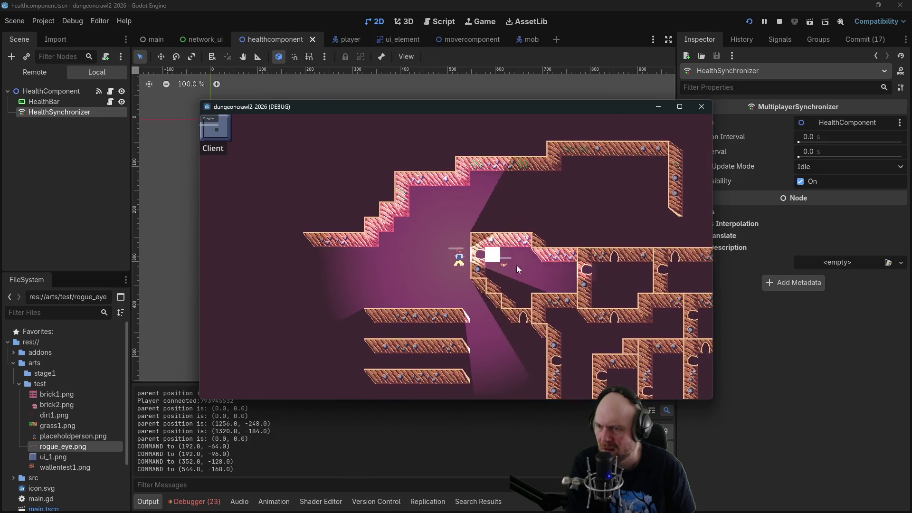
pyautogui.click(474, 270)
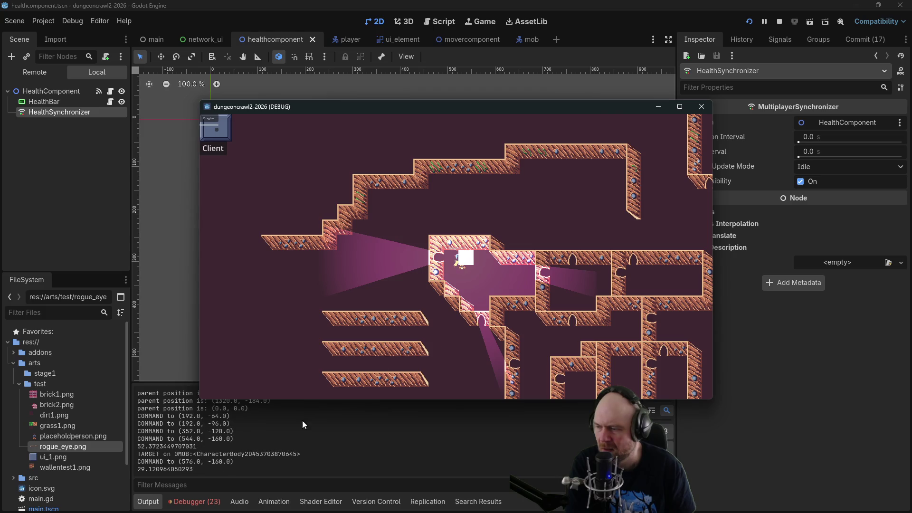
# Compare the Debugger error lists across sessions, now showing only 8 errors.
pyautogui.click(191, 502)
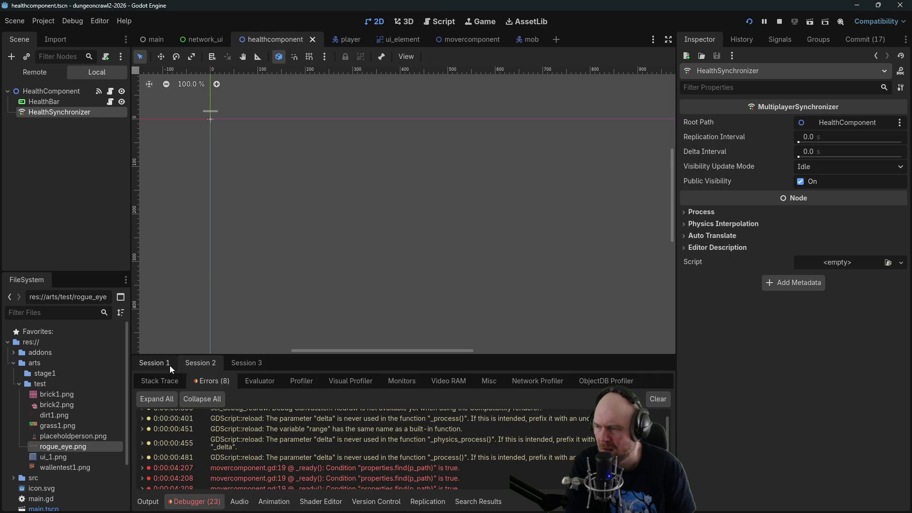
pyautogui.click(198, 362)
pyautogui.click(244, 363)
pyautogui.click(202, 363)
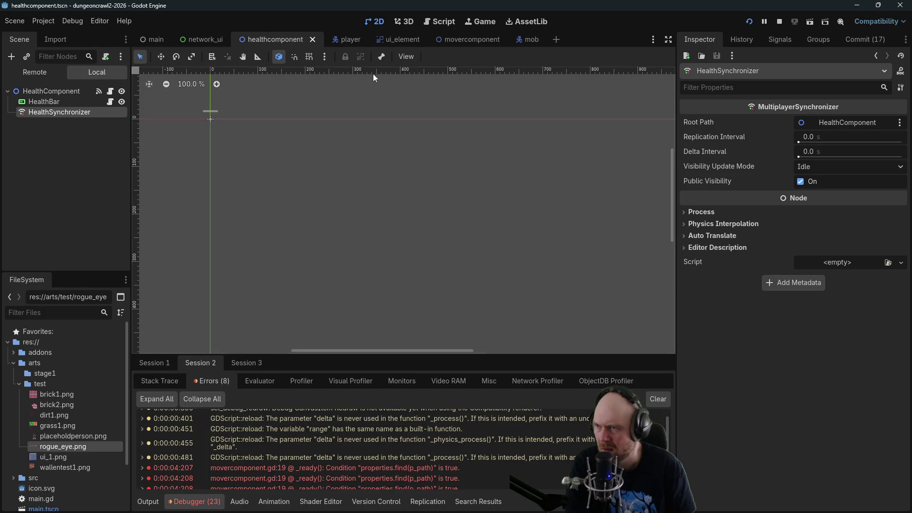
# Move the player with the D key, stop the game, and select the HealthComponent root node.
pyautogui.hotkey('alt', 'Tab')
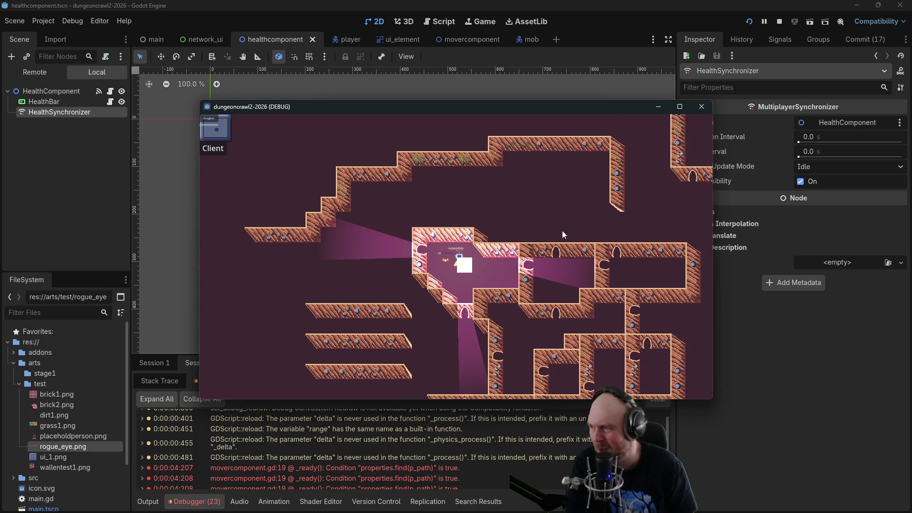
pyautogui.press('d')
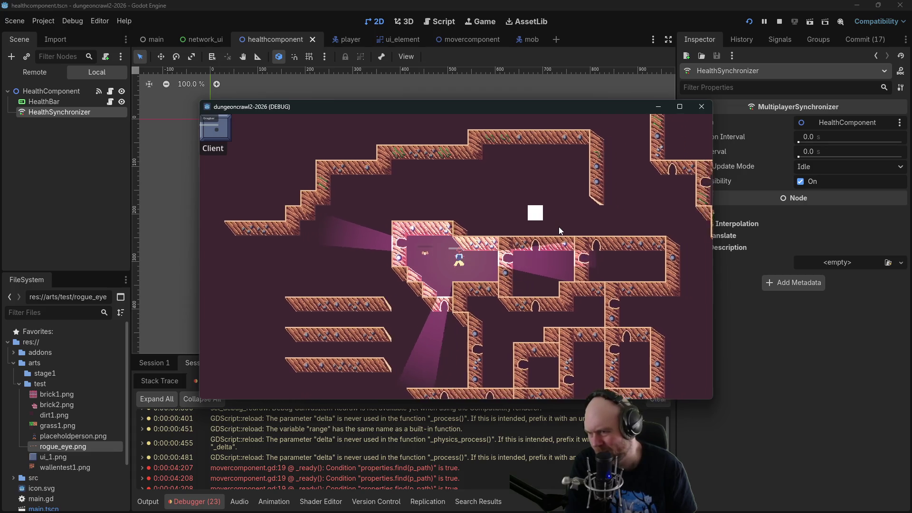
pyautogui.press('d')
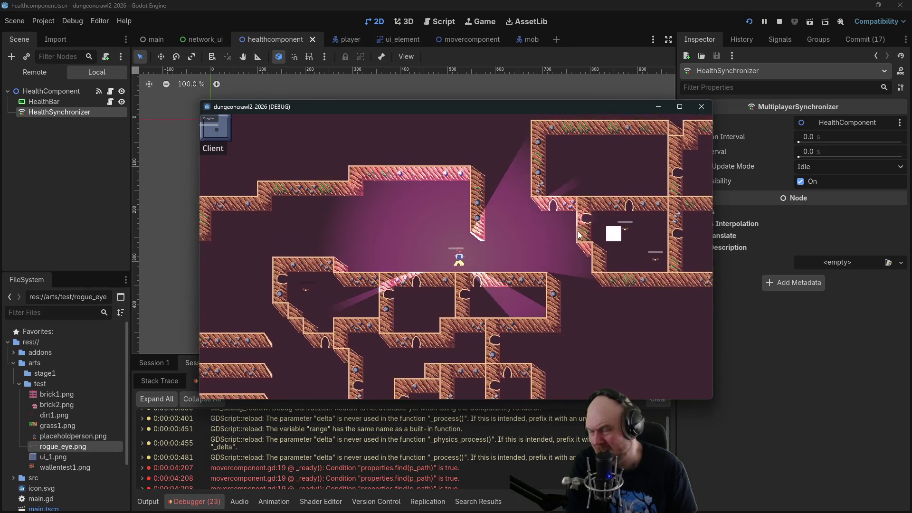
pyautogui.press('d')
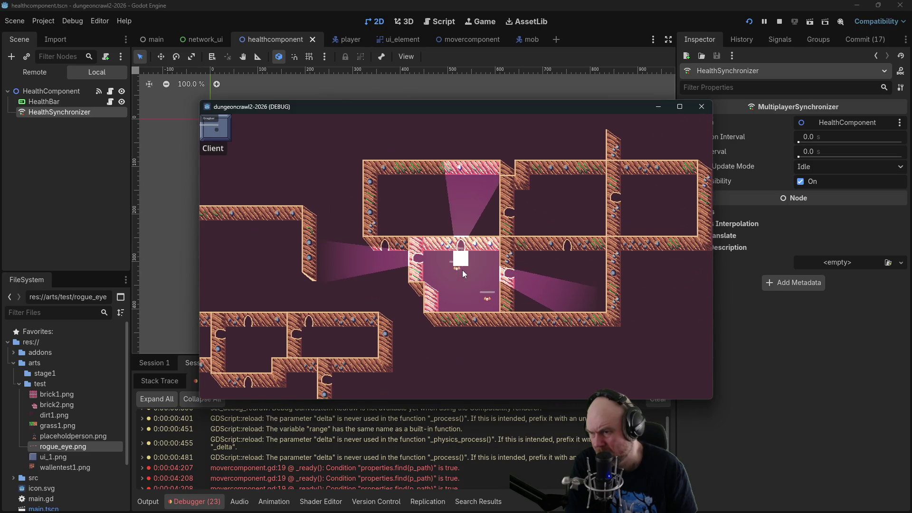
pyautogui.press('d')
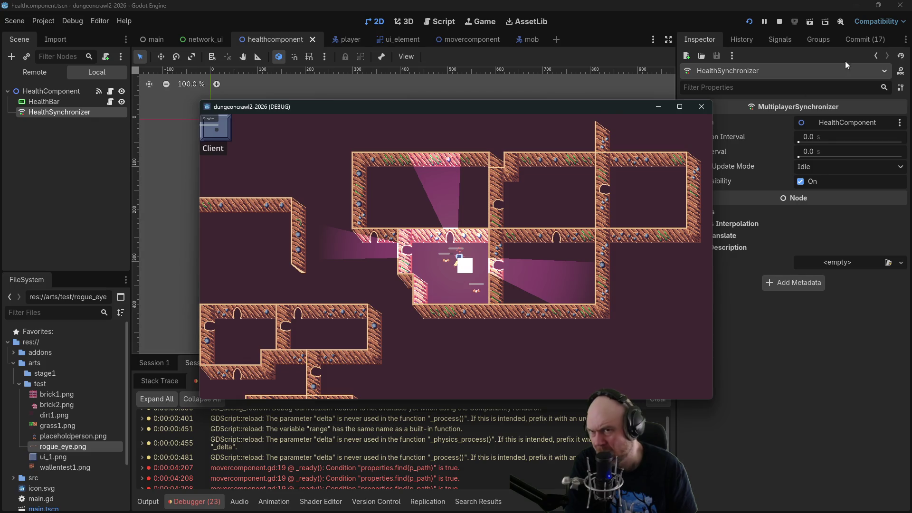
pyautogui.click(780, 21)
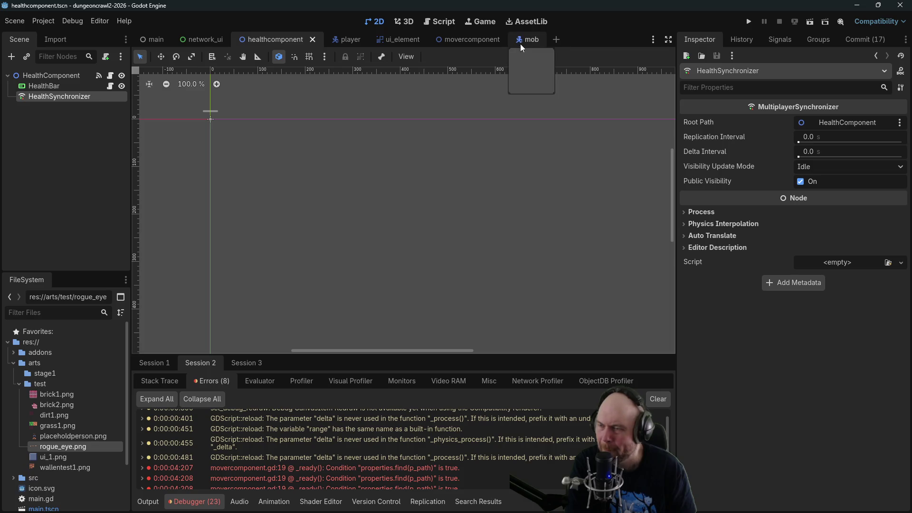
pyautogui.click(67, 76)
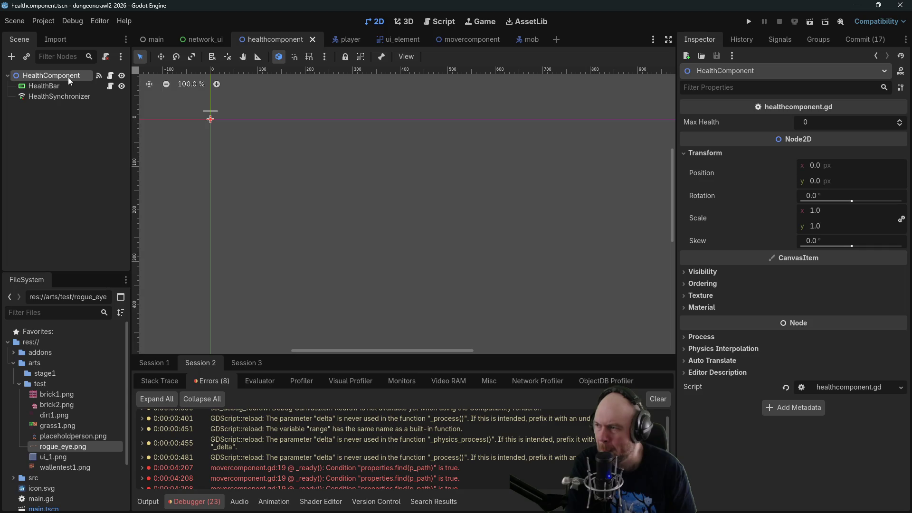
# Inspect the on_death signal emission in the HealthComponent script.
pyautogui.click(110, 77)
pyautogui.scroll(5, 491, 220)
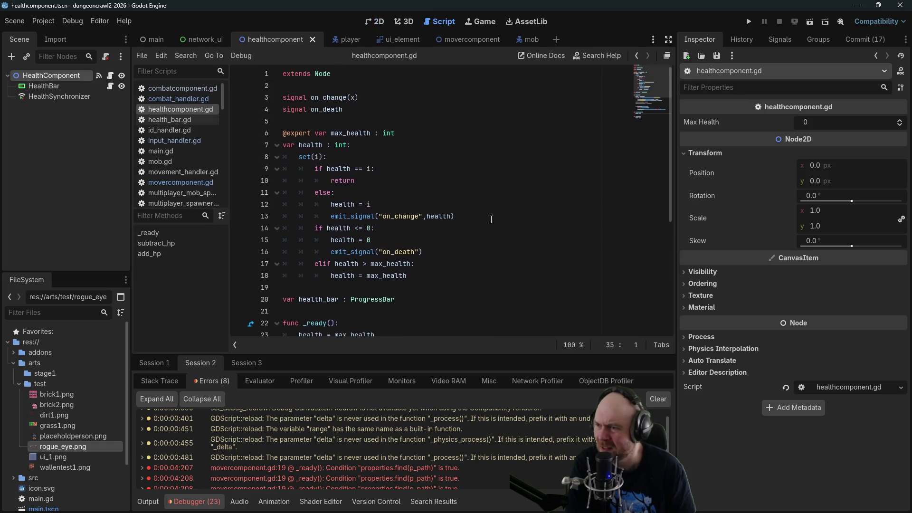
pyautogui.click(357, 253)
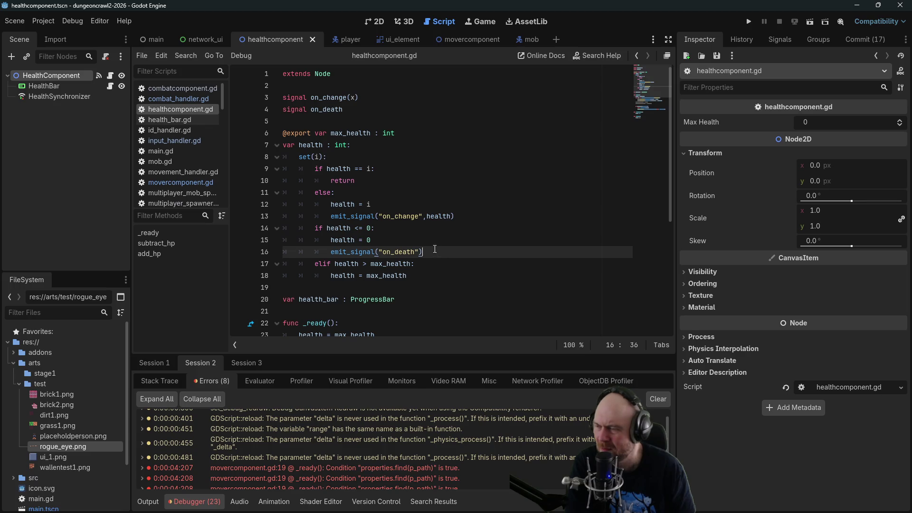
# In mob.gd, connect HealthComponent's on_death signal to _on_death.
pyautogui.click(526, 38)
pyautogui.click(109, 75)
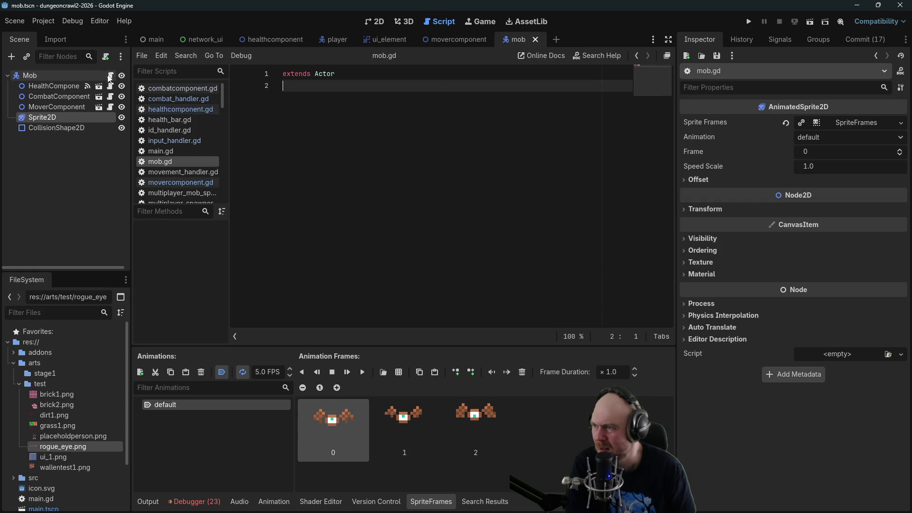
pyautogui.press('Return')
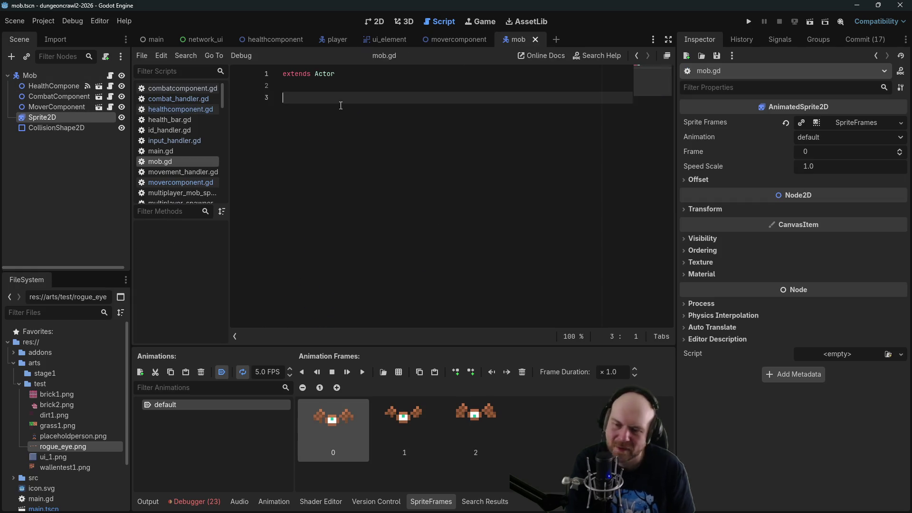
pyautogui.write('func _rea')
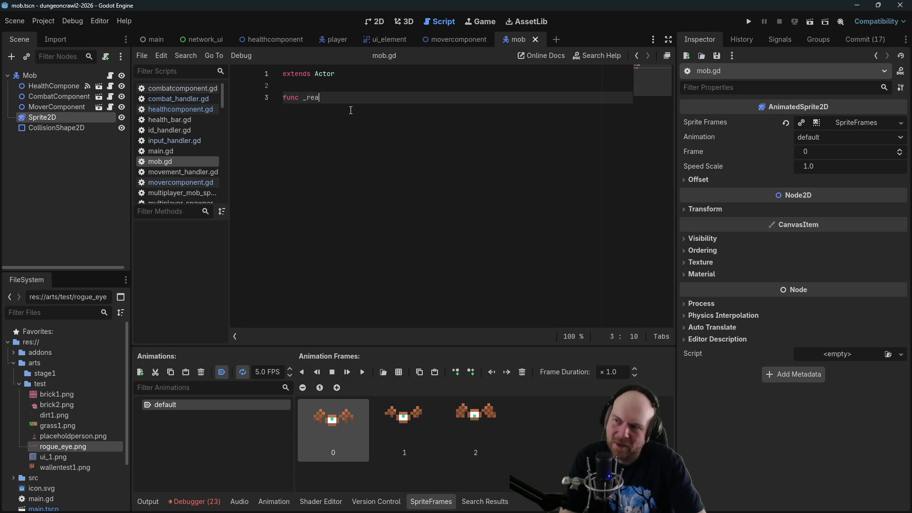
pyautogui.write('dy():')
pyautogui.press('Return')
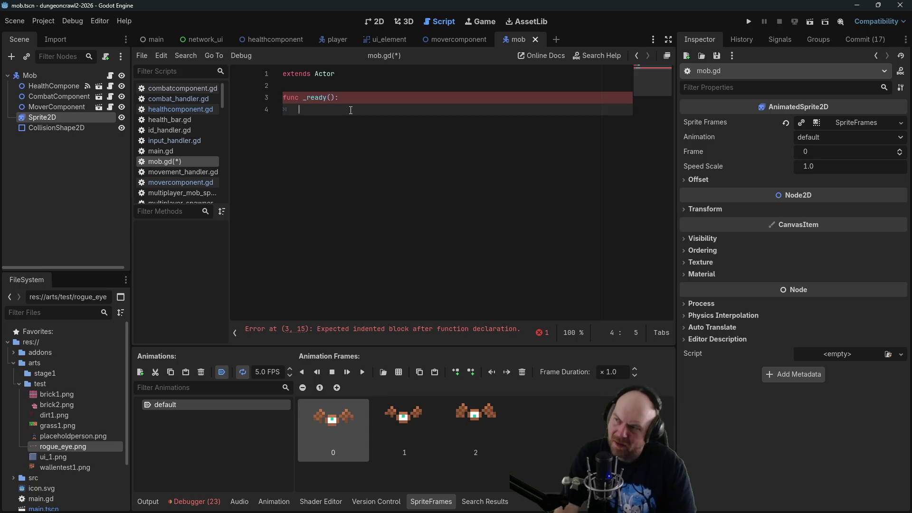
pyautogui.moveTo(52, 86)
pyautogui.mouseDown()
pyautogui.moveTo(410, 90)
pyautogui.moveTo(349, 111)
pyautogui.moveTo(360, 109)
pyautogui.mouseUp()
pyautogui.write('onent.on')
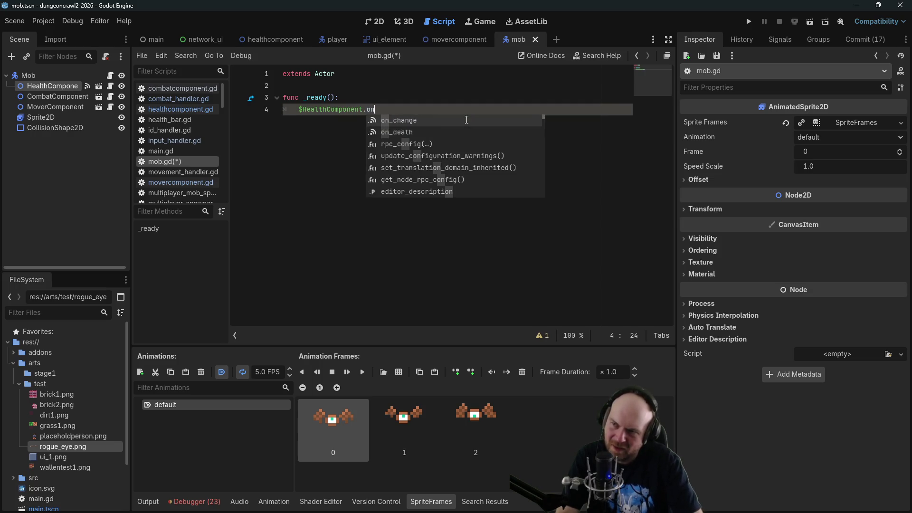
pyautogui.press('Down')
pyautogui.press('Return')
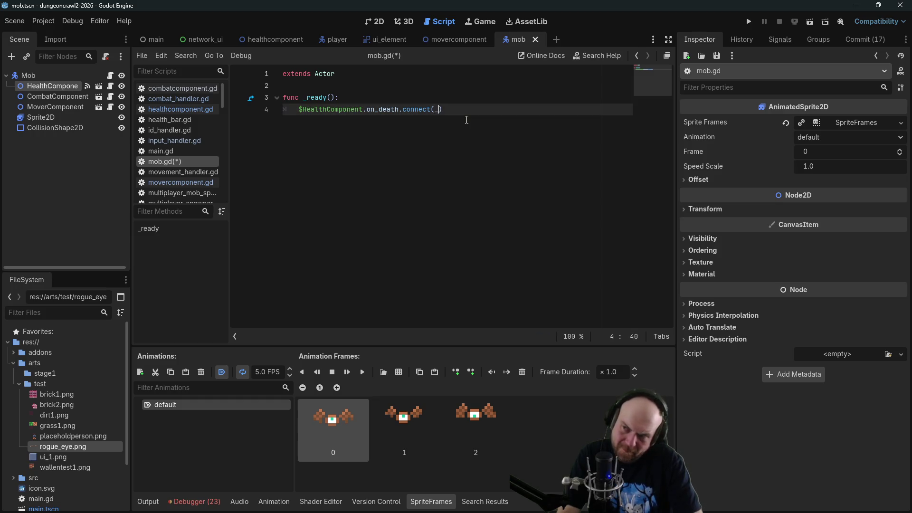
pyautogui.write('_death')
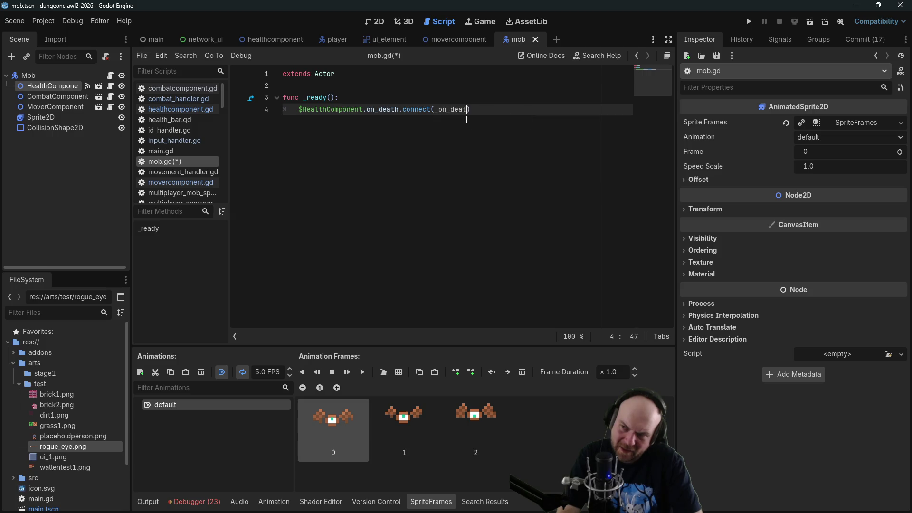
pyautogui.write(')')
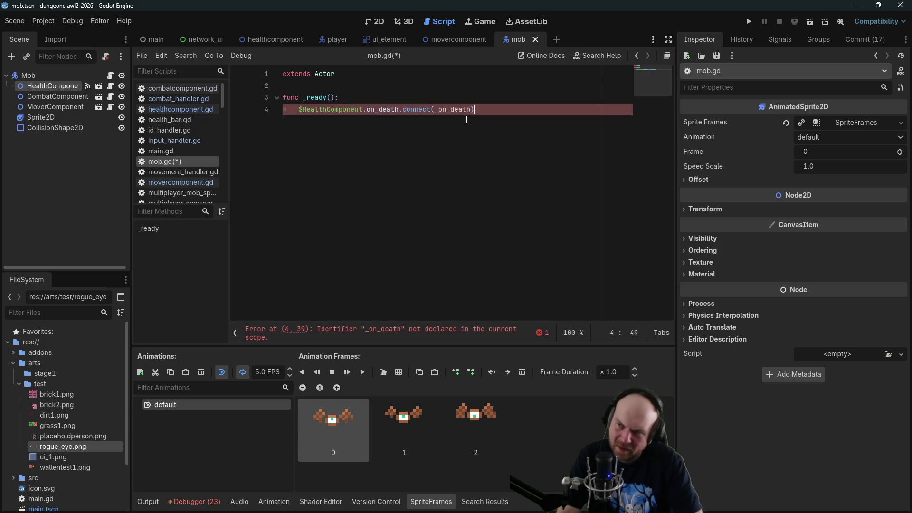
# Add an empty top-level _on_death() function, then open a private Firefox tab.
pyautogui.press('Return')
pyautogui.press('Return')
pyautogui.press('Return')
pyautogui.press('BackSpace')
pyautogui.write('func')
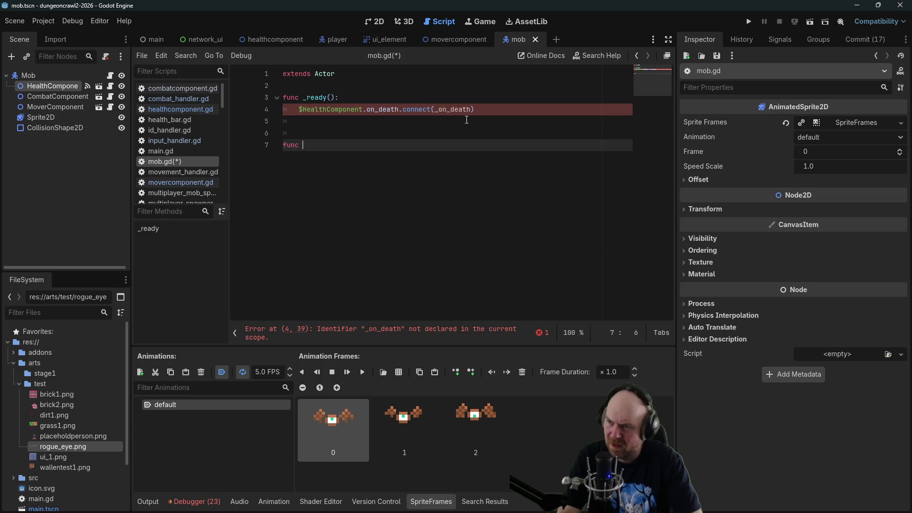
pyautogui.write('_on')
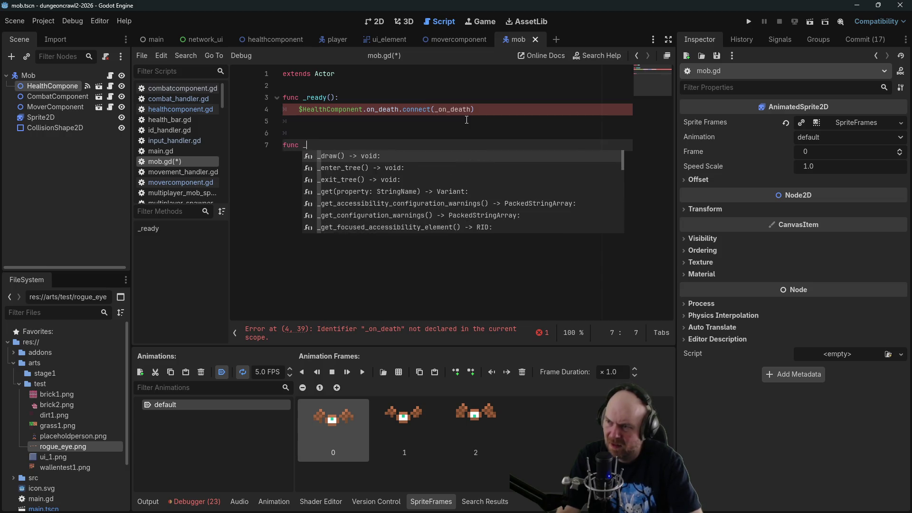
pyautogui.write('_death()')
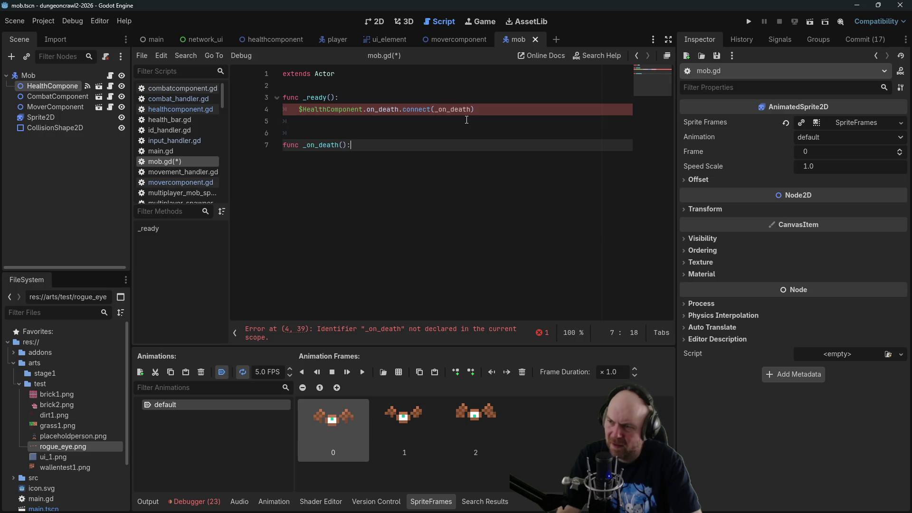
pyautogui.write(':')
pyautogui.press('Return')
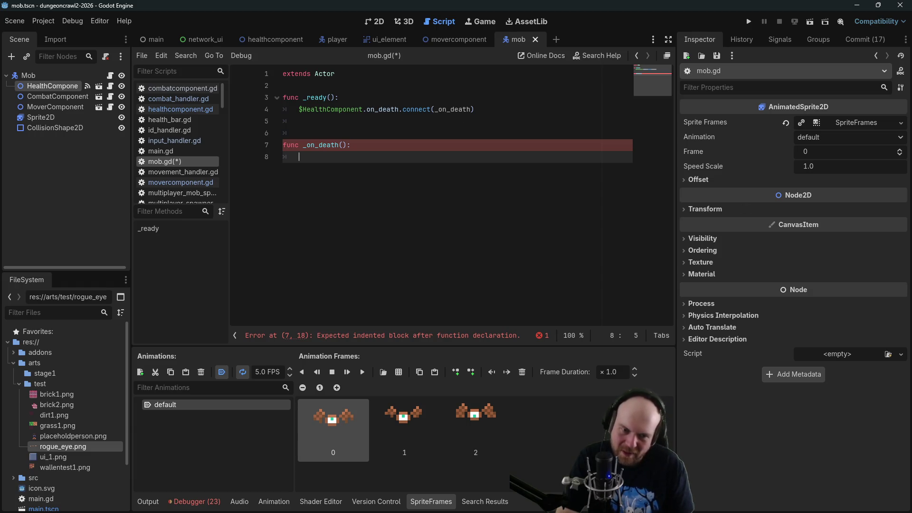
pyautogui.hotkey('alt', 'Tab')
pyautogui.hotkey('ctrl', 't')
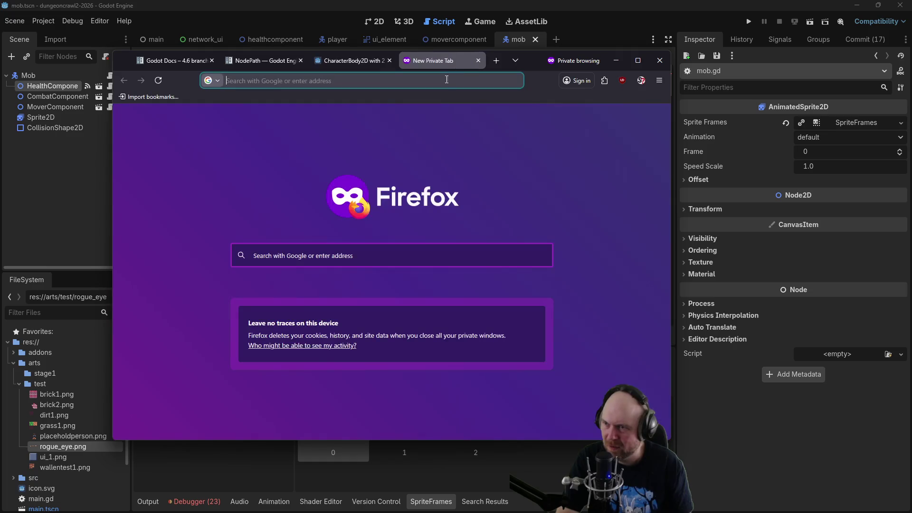
# Search 'godot multiplayersynchronizer delete' and read the Freeing / Removing Synchronized Entities forum thread.
pyautogui.click(447, 81)
pyautogui.write('godot m')
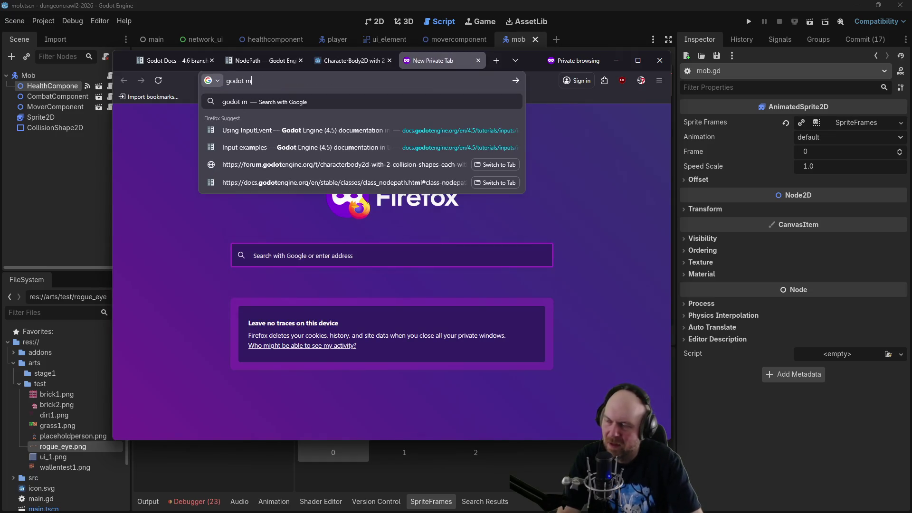
pyautogui.write('ultiplayersynchronizer delete')
pyautogui.press('Return')
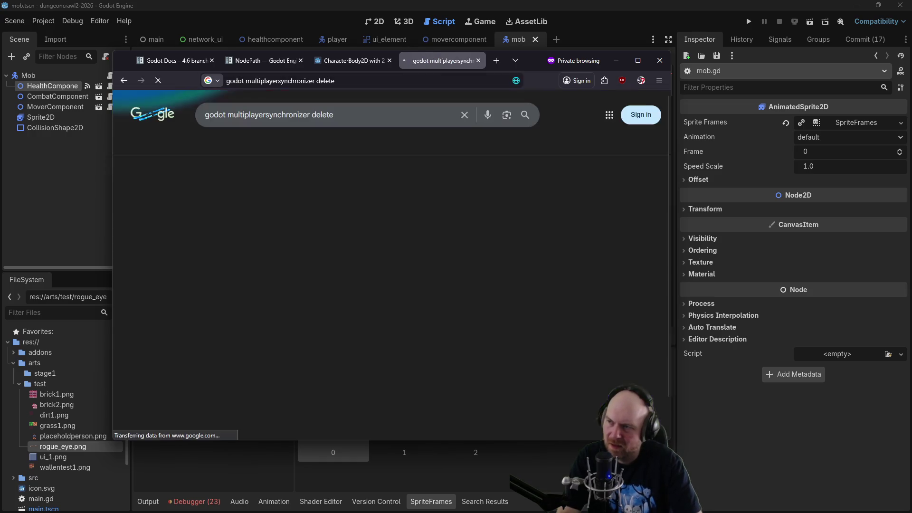
pyautogui.click(286, 398)
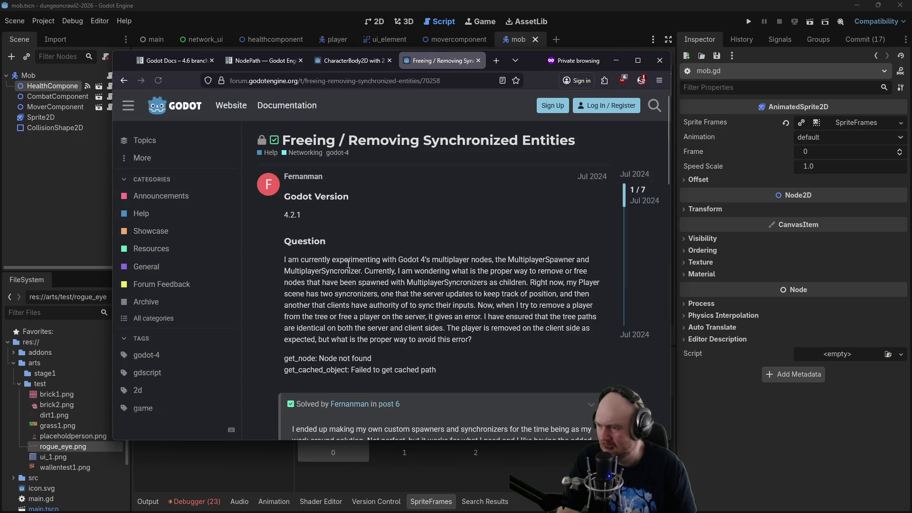
pyautogui.scroll(-4, 348, 265)
pyautogui.scroll(-1, 355, 264)
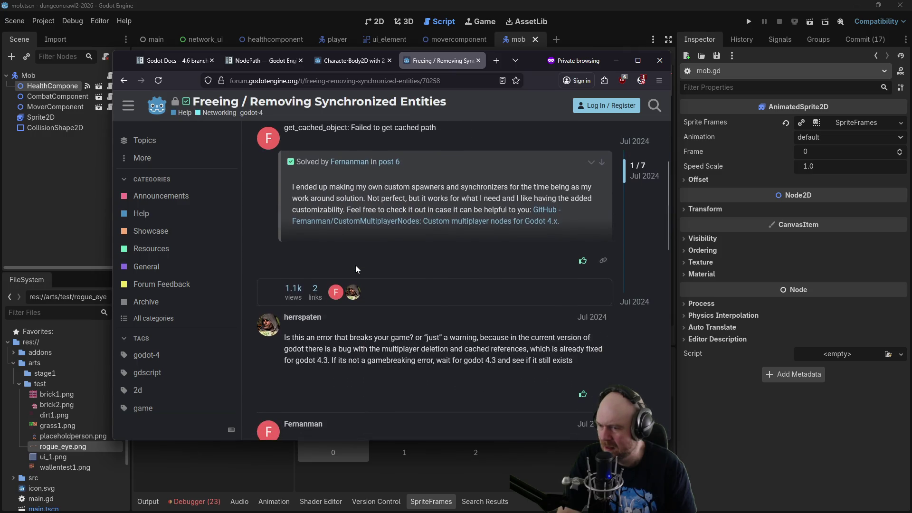
pyautogui.scroll(-3, 356, 269)
pyautogui.scroll(-4, 361, 270)
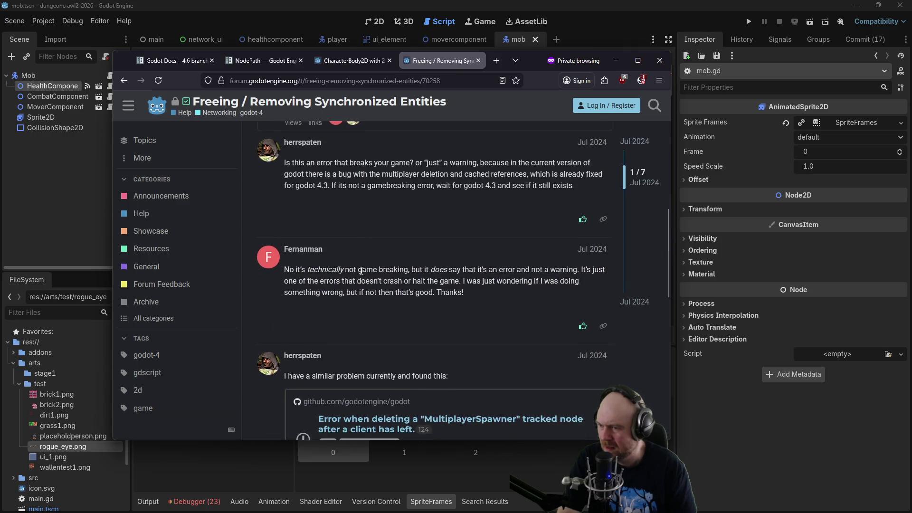
pyautogui.scroll(-3, 443, 181)
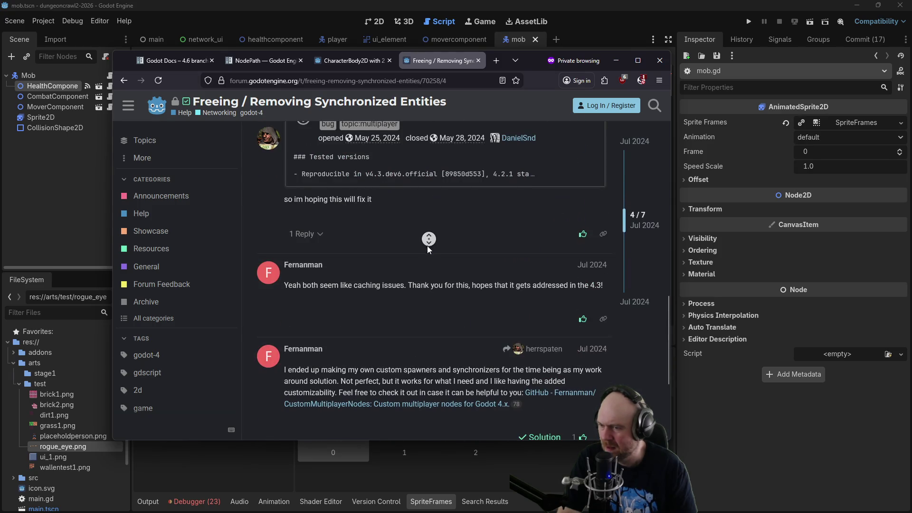
pyautogui.middleClick(341, 217)
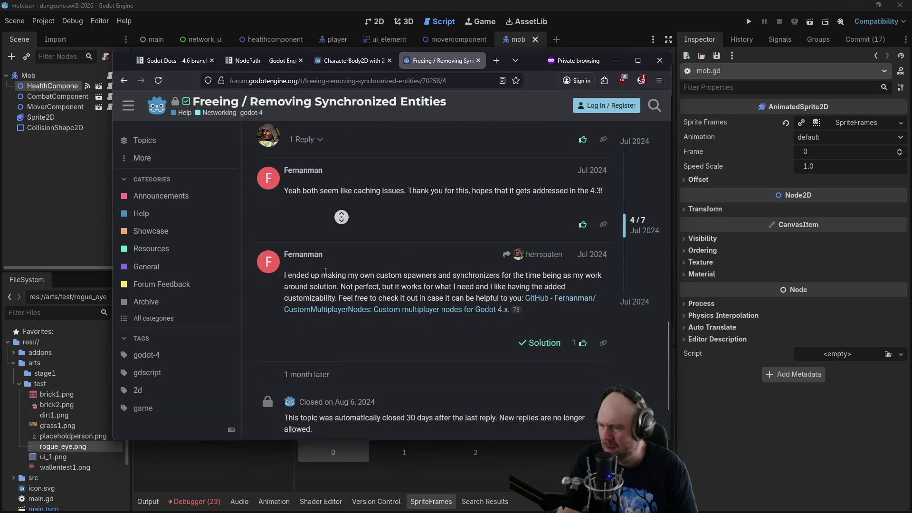
pyautogui.press('Home')
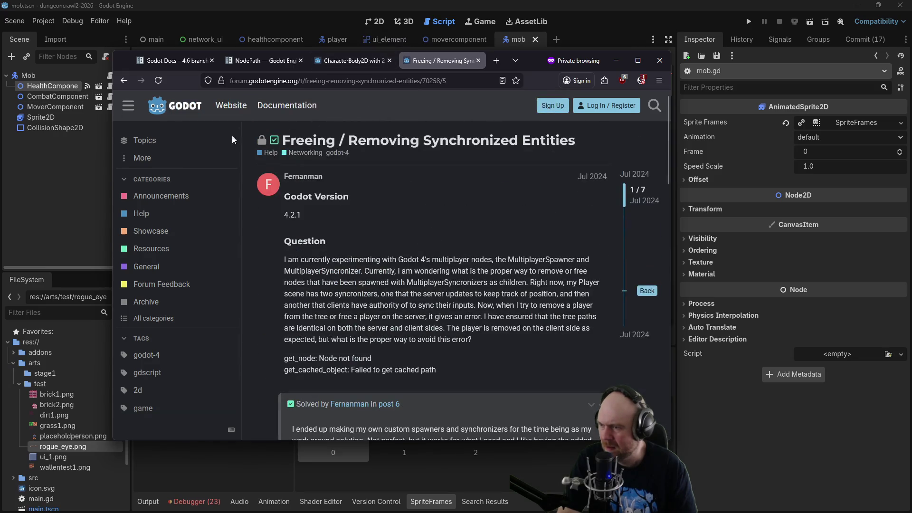
# Return to the Godot editor and begin an if statement in _on_death.
pyautogui.click(119, 80)
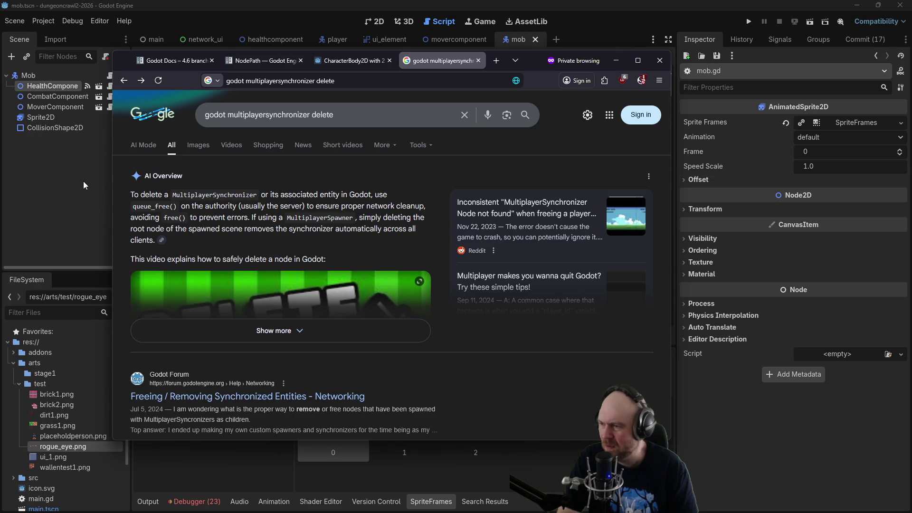
pyautogui.click(80, 205)
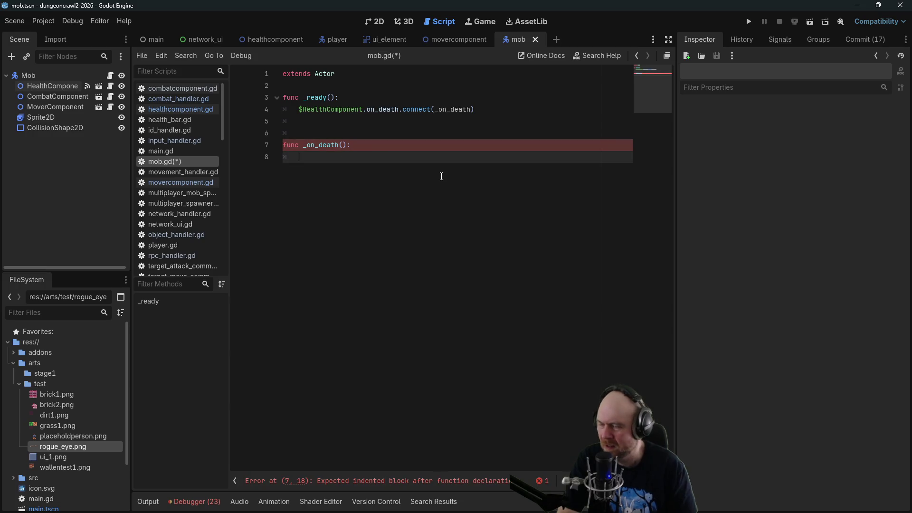
pyautogui.write('if')
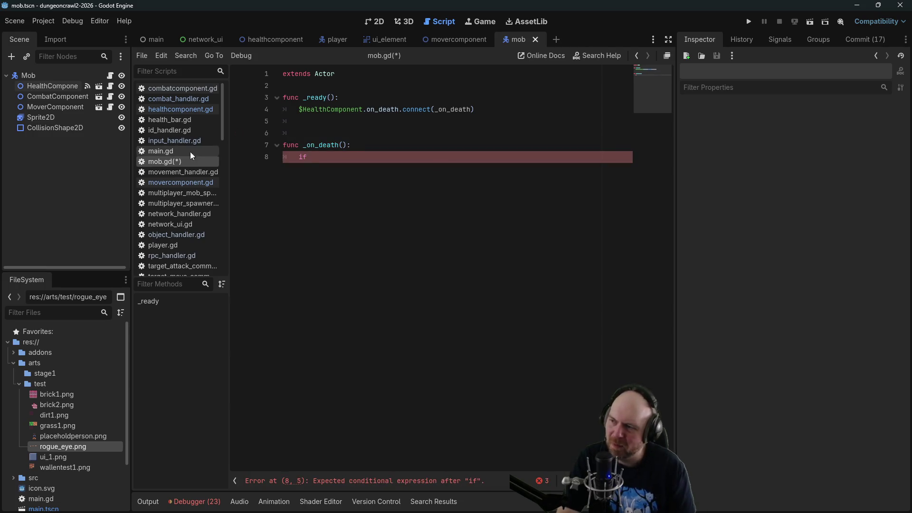
# Copy the is_multiplayer_authority check from movercomponent.gd and paste it into mob.gd's _on_death.
pyautogui.click(448, 43)
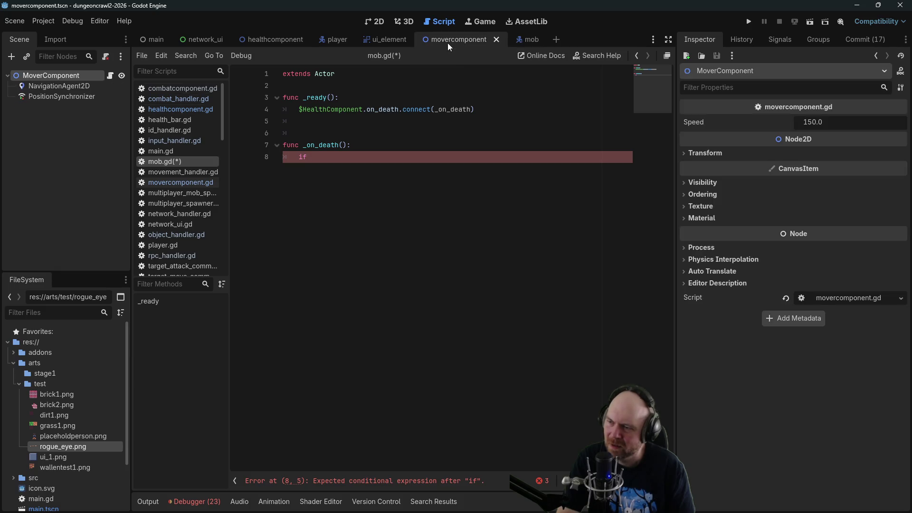
pyautogui.click(528, 41)
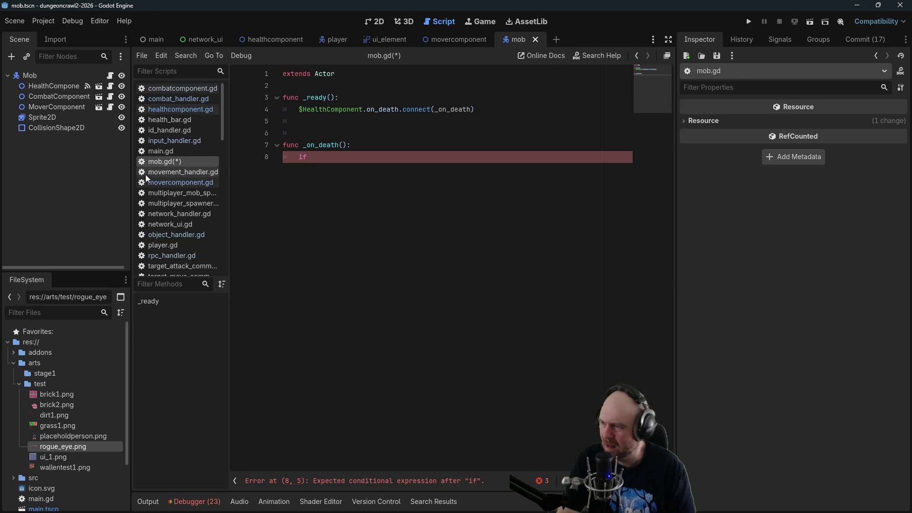
pyautogui.click(180, 182)
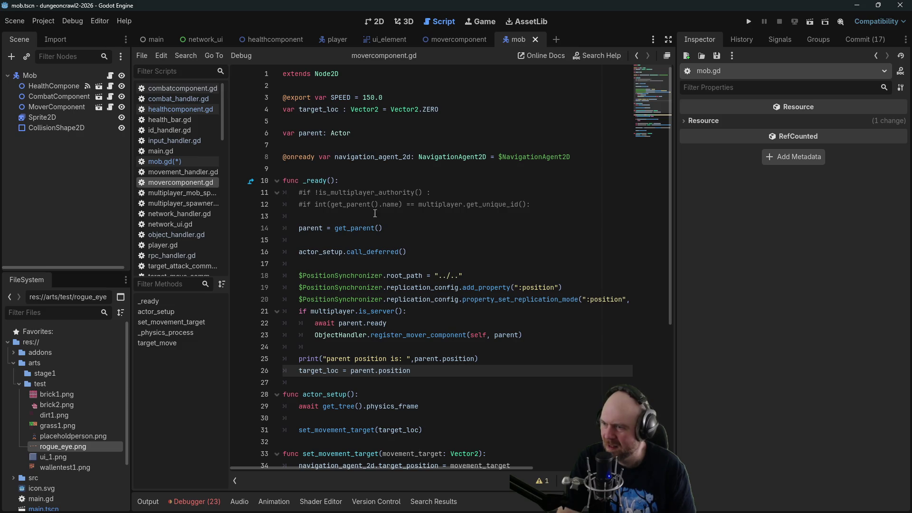
pyautogui.moveTo(430, 193); pyautogui.dragTo(300, 192)
pyautogui.hotkey('ctrl', 'c')
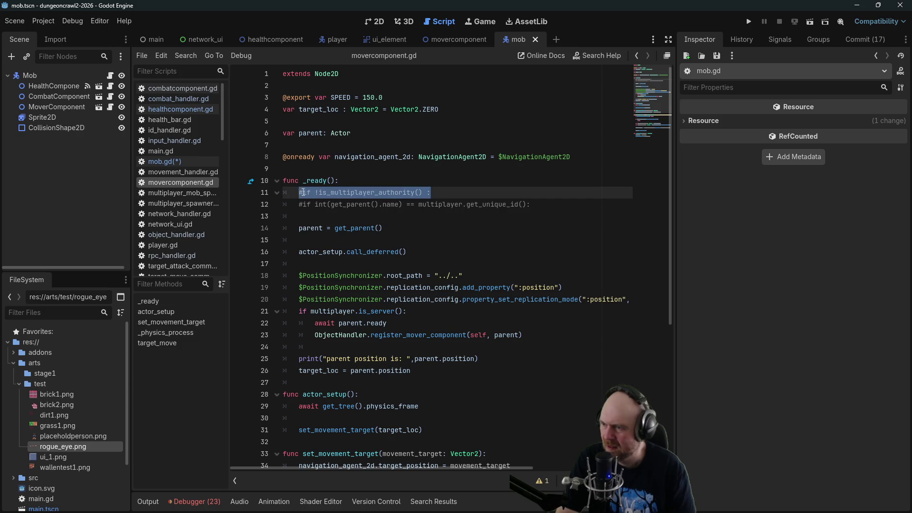
pyautogui.hotkey('ctrl', 'k')
pyautogui.hotkey('ctrl', 'k')
pyautogui.click(170, 165)
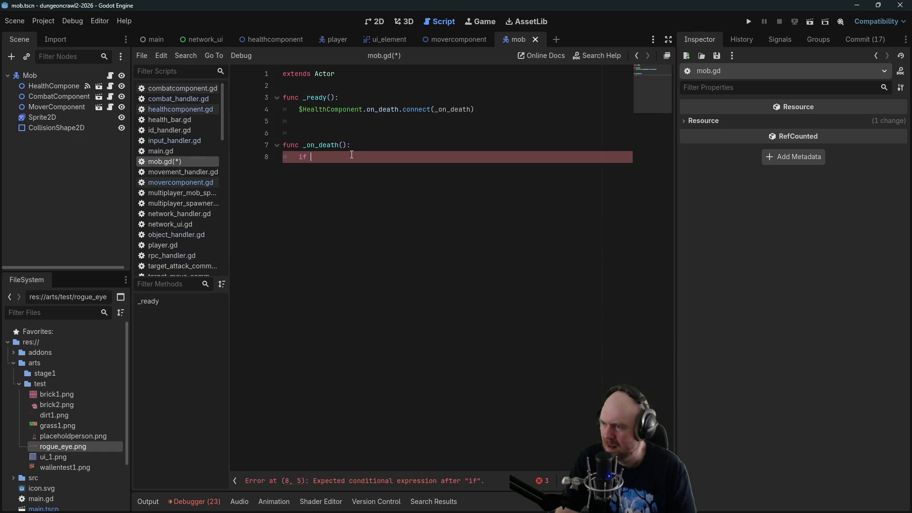
pyautogui.hotkey('ctrl', 'v')
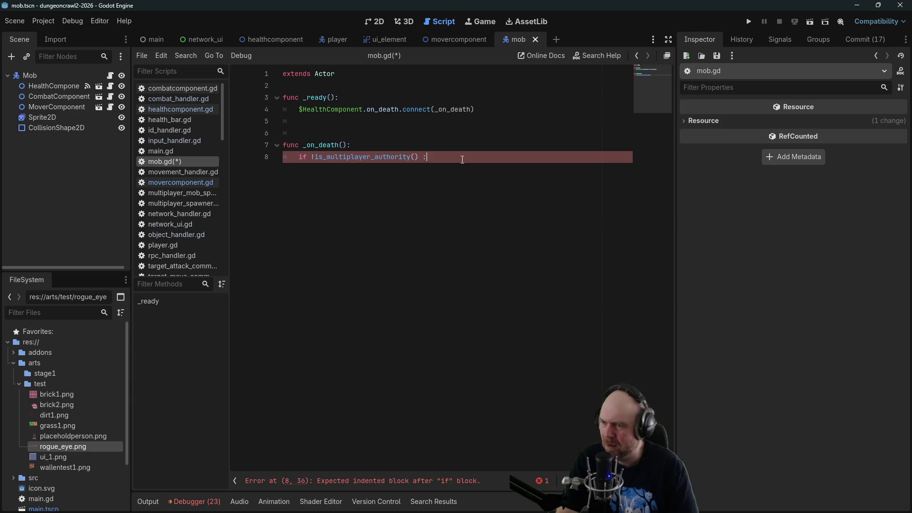
# Return early under the authority check, call queue_free(), save mob.gd, and relaunch the game.
pyautogui.press('Return')
pyautogui.write('return')
pyautogui.press('Return')
pyautogui.press('Return')
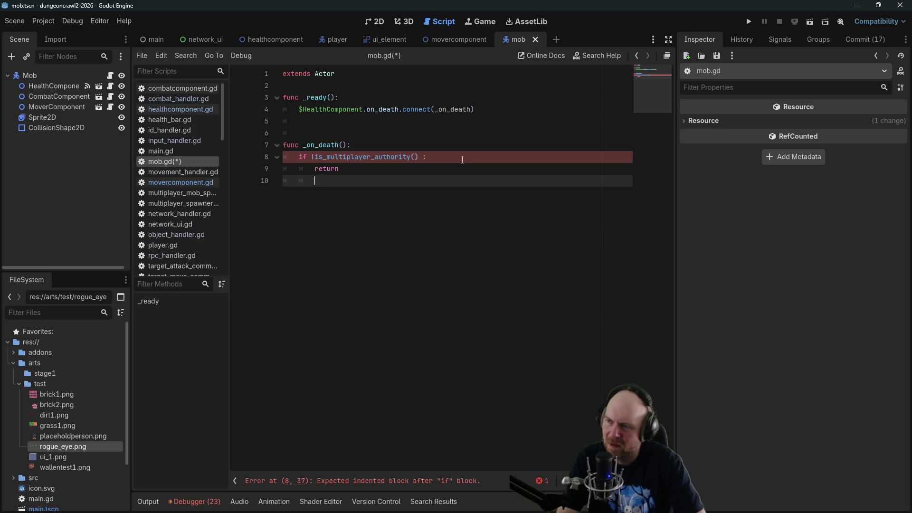
pyautogui.write('se')
pyautogui.press('BackSpace')
pyautogui.write('queue_fre(')
pyautogui.hotkey('ctrl', 's')
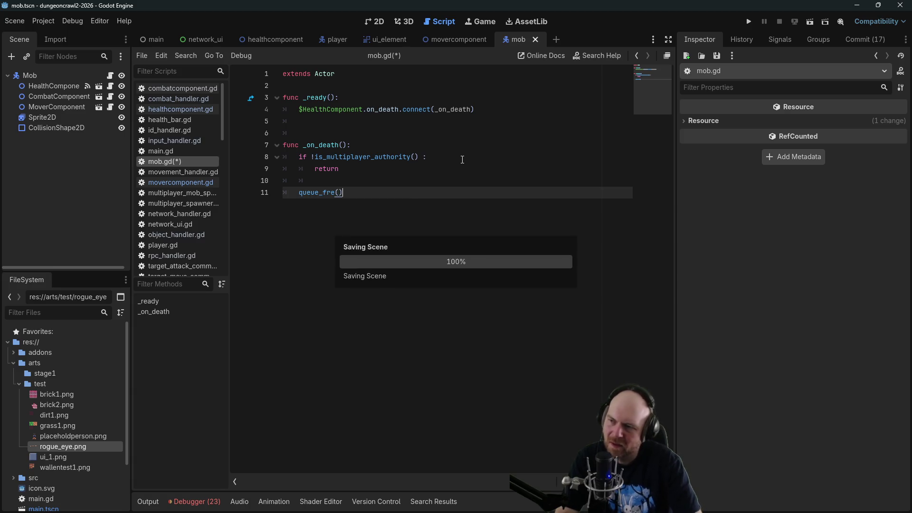
pyautogui.write('e(')
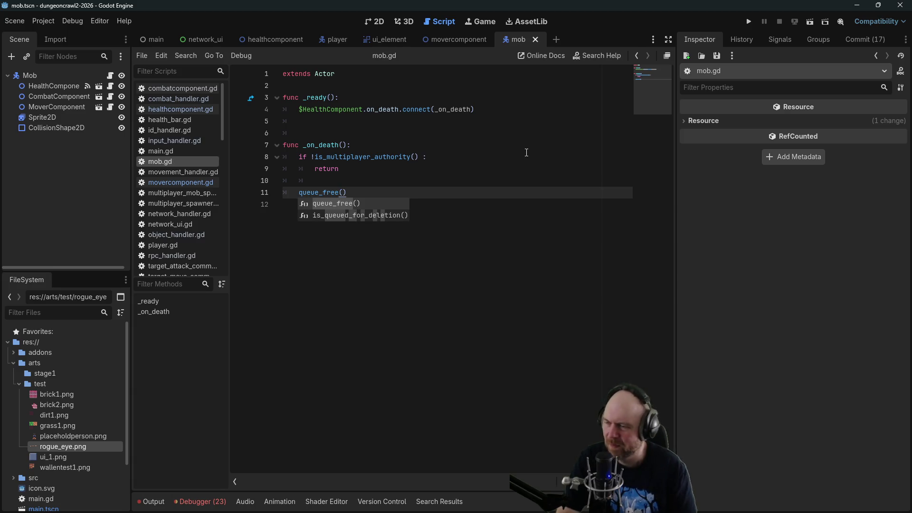
pyautogui.click(475, 168)
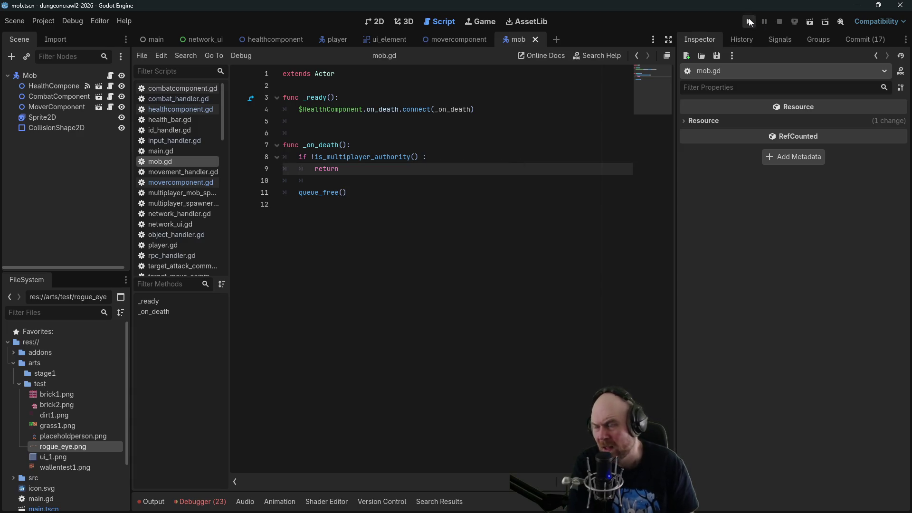
pyautogui.click(749, 21)
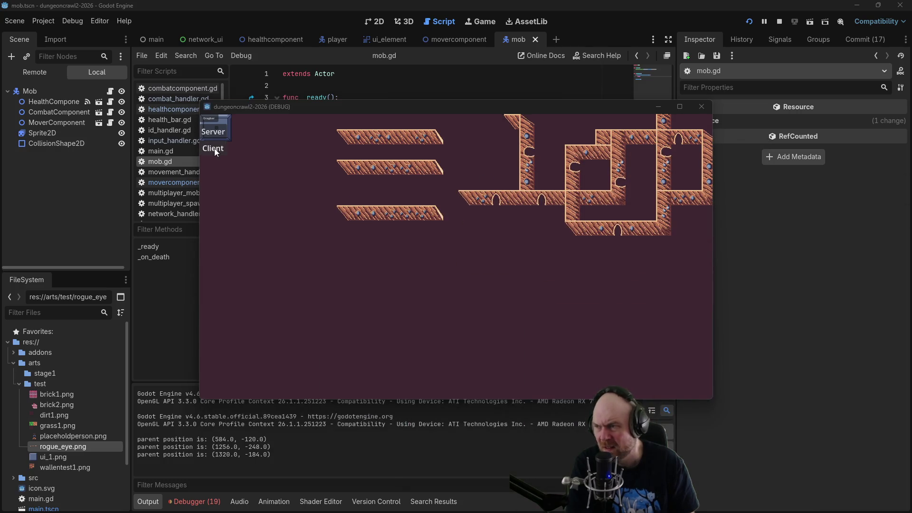
# Start networked play and walk the player through the level to target a mob.
pyautogui.click(213, 148)
pyautogui.click(581, 246)
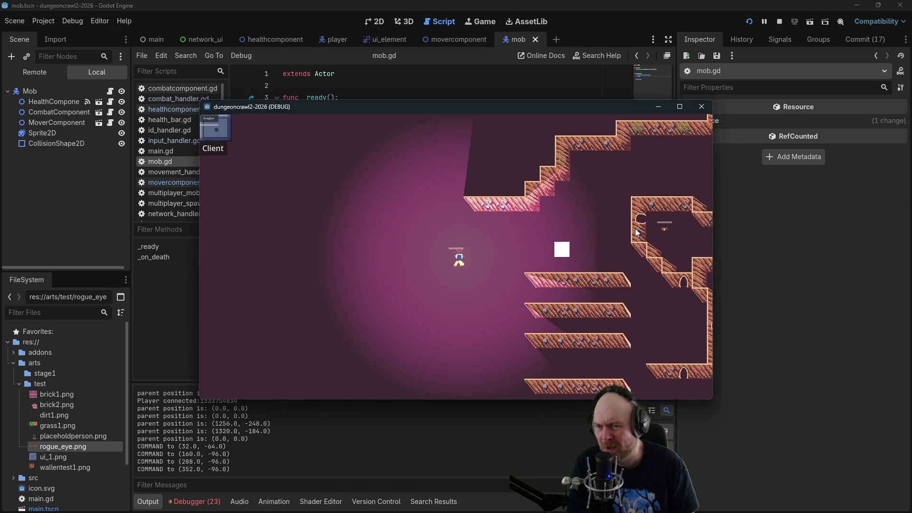
pyautogui.click(631, 224)
pyautogui.click(575, 247)
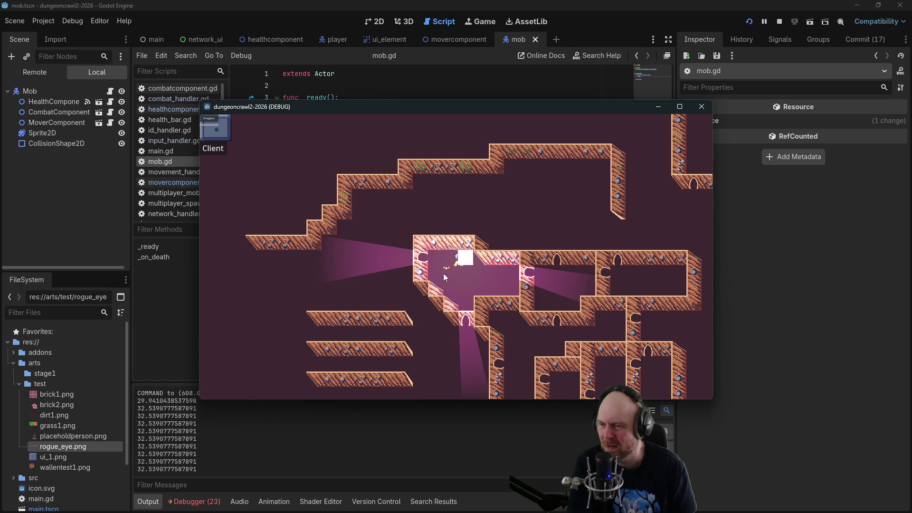
pyautogui.click(533, 212)
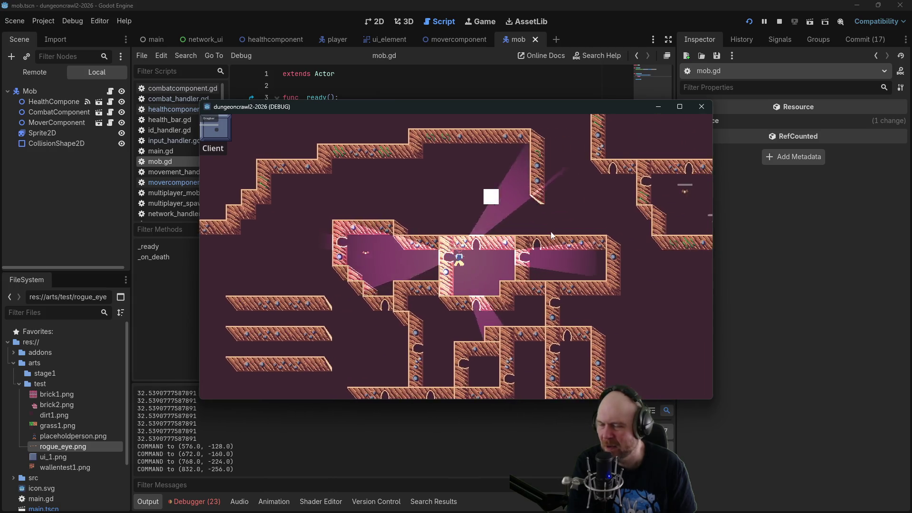
pyautogui.click(634, 225)
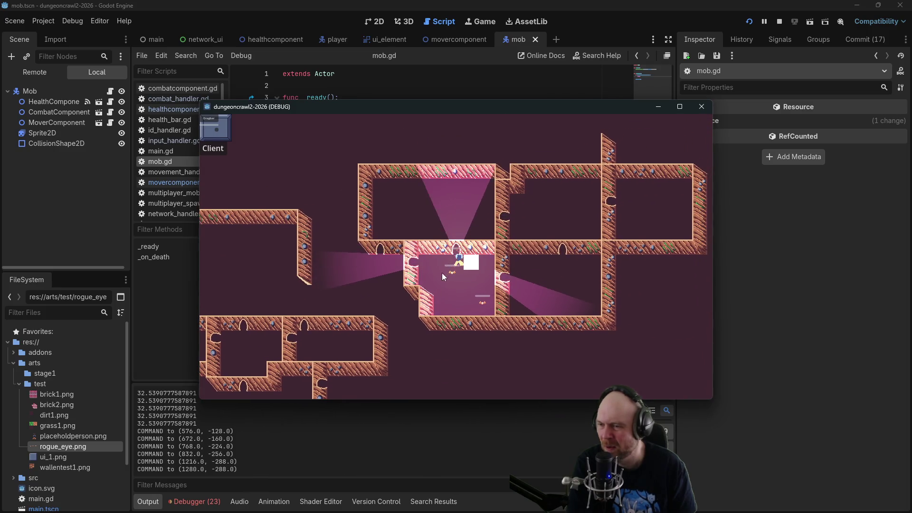
pyautogui.click(460, 272)
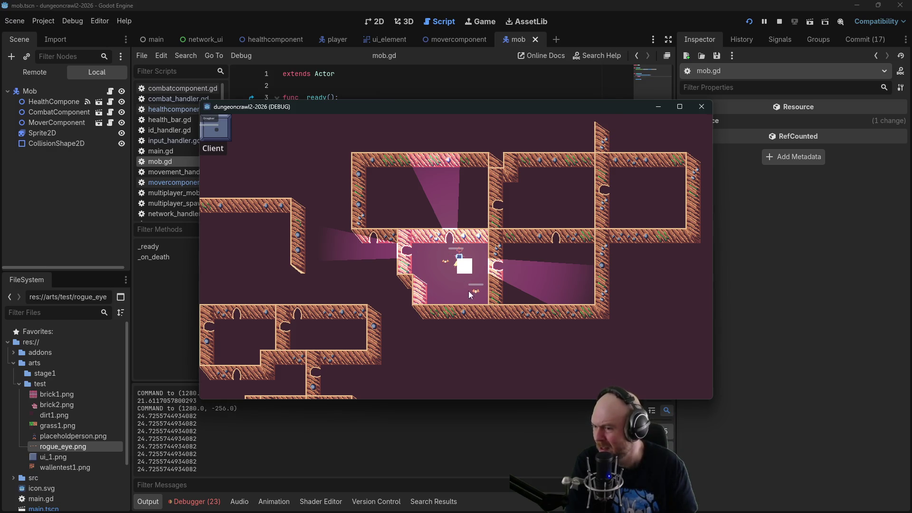
# Target the mob again, then walk the player toward the upper room.
pyautogui.click(464, 270)
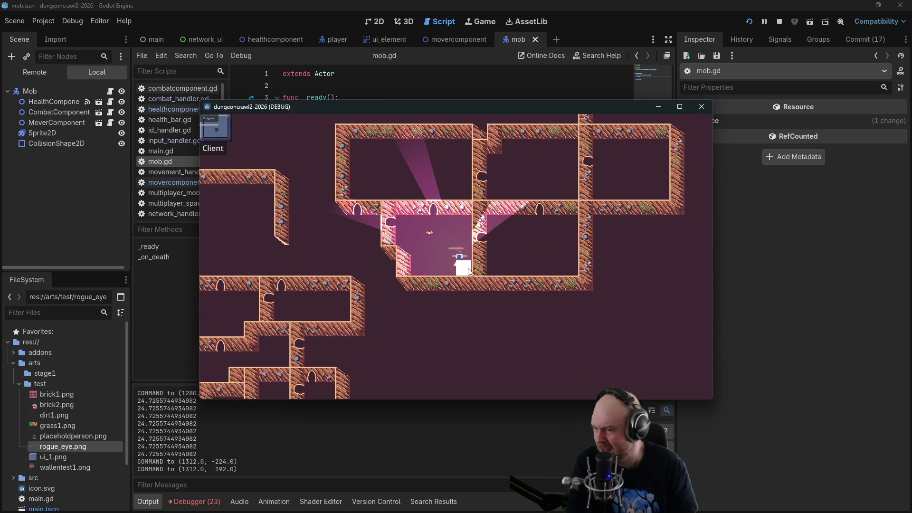
pyautogui.click(473, 257)
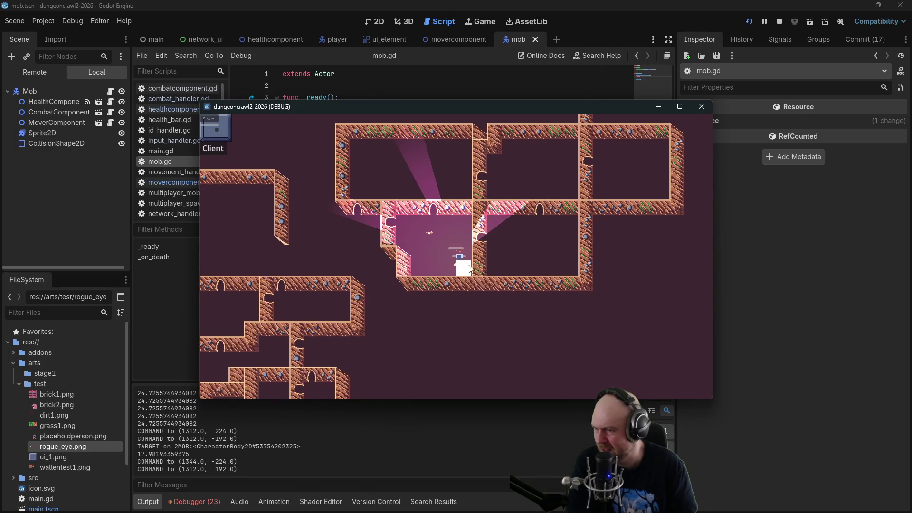
pyautogui.click(474, 261)
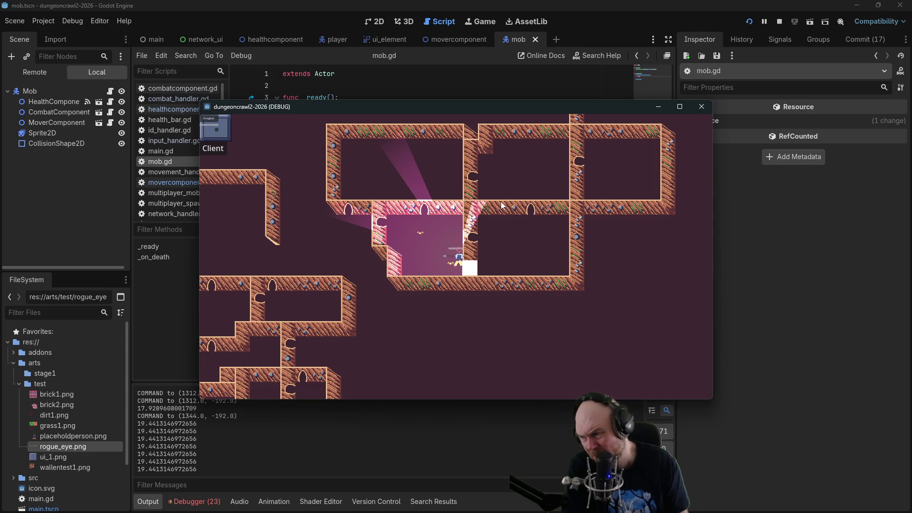
pyautogui.click(523, 235)
pyautogui.click(532, 206)
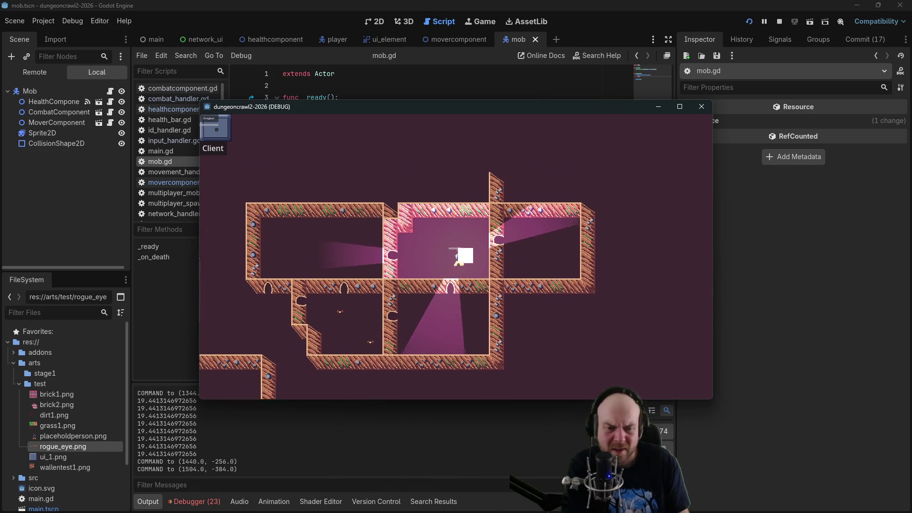
# Glance at the Basic Plan notes, then stop the running game.
pyautogui.hotkey('alt', 'Tab')
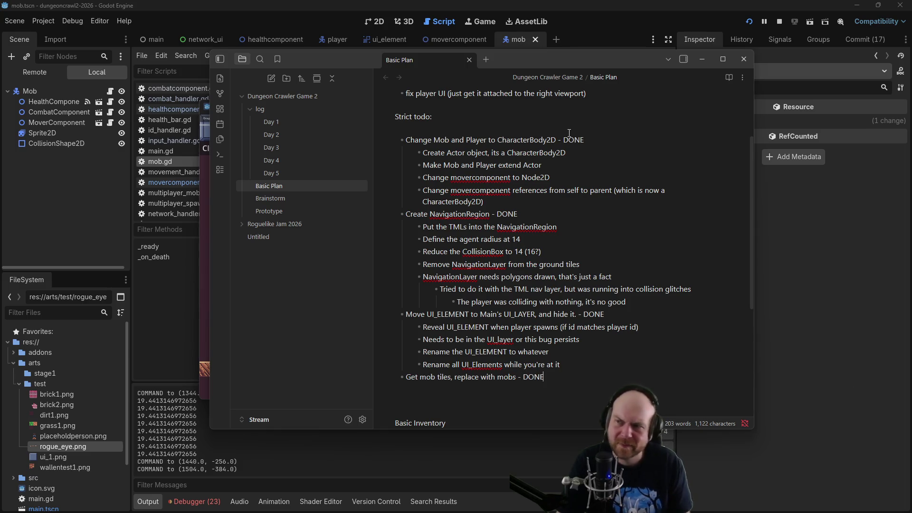
pyautogui.click(702, 59)
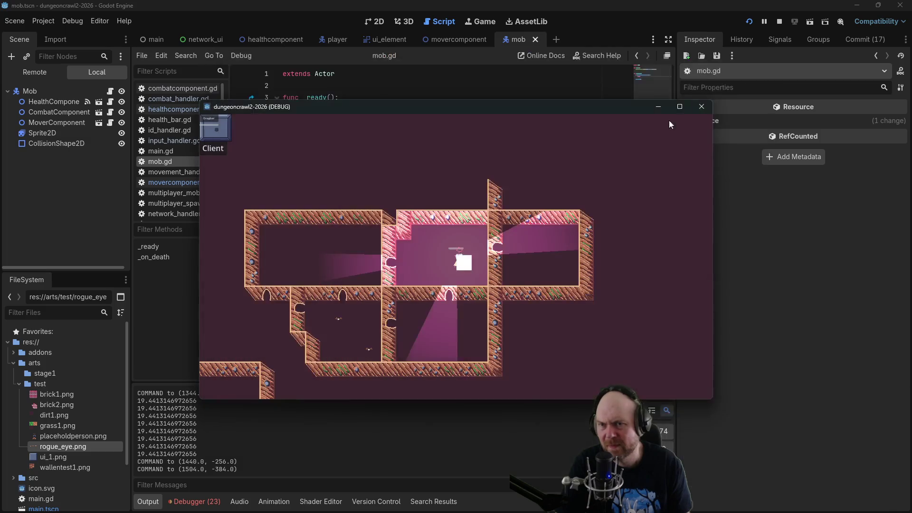
pyautogui.click(780, 21)
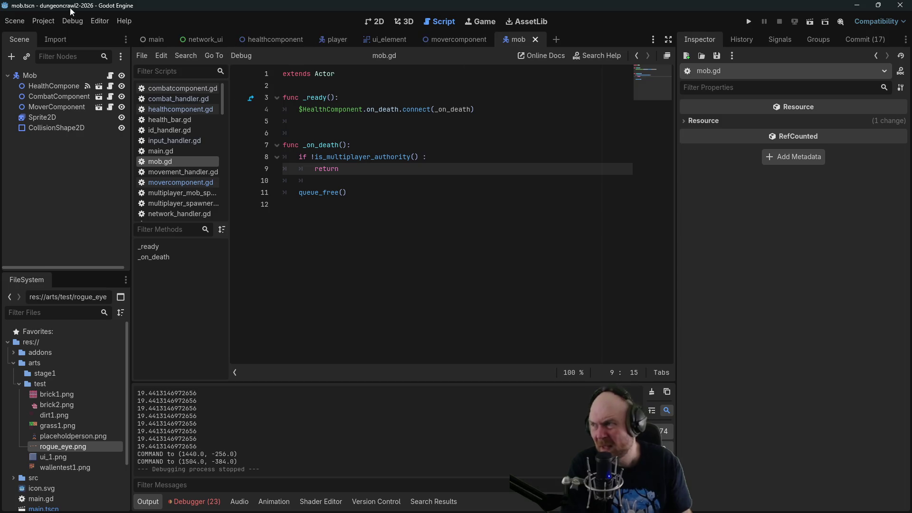
# Set Customize Run Instances to 3 instances and launch the project.
pyautogui.click(72, 20)
pyautogui.click(96, 162)
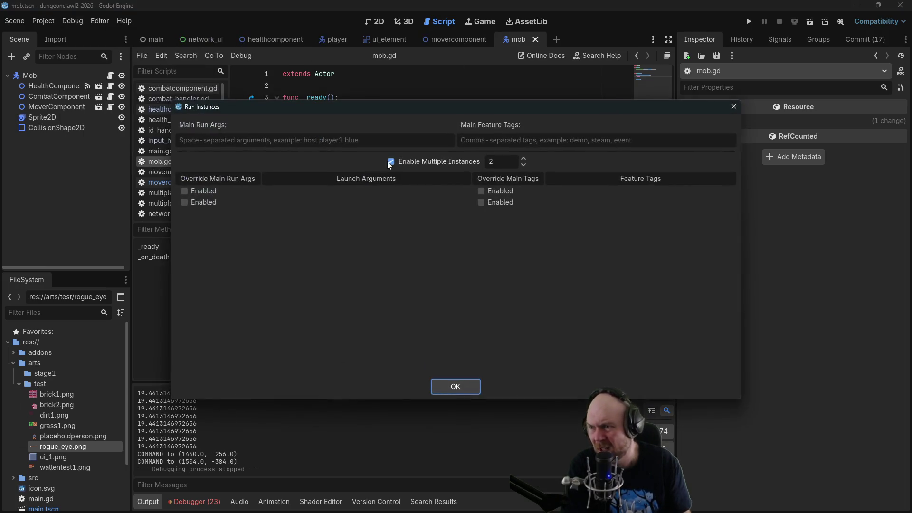
pyautogui.click(523, 160)
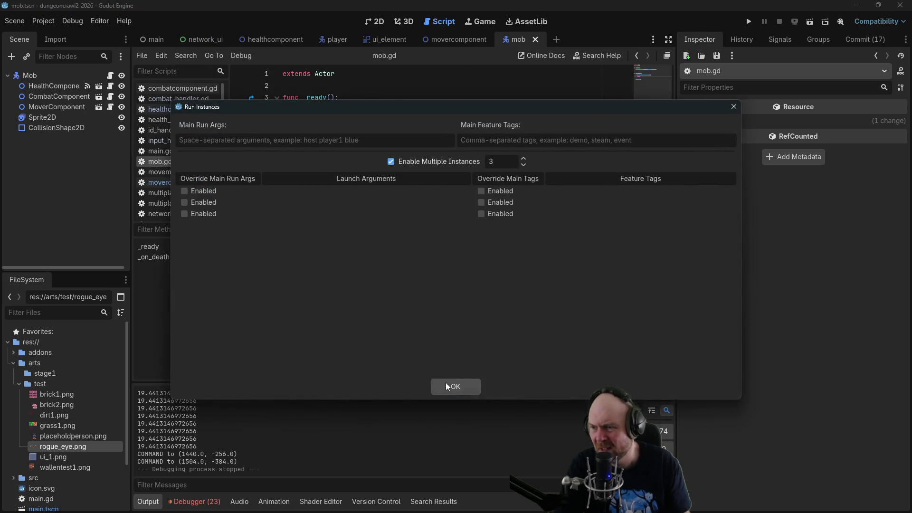
pyautogui.click(446, 384)
pyautogui.click(748, 22)
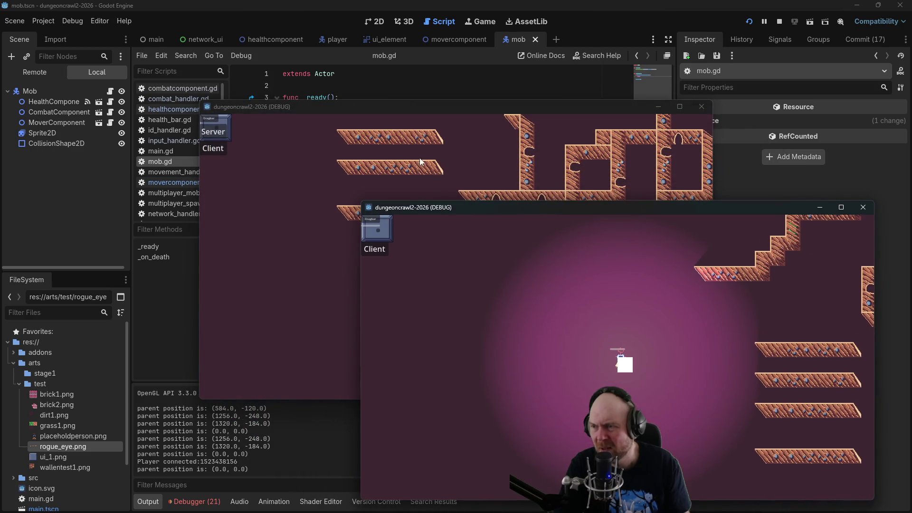
# Place the first window top left, start it as a client, and move both players toward a mob.
pyautogui.moveTo(377, 111); pyautogui.dragTo(200, 80)
pyautogui.click(36, 117)
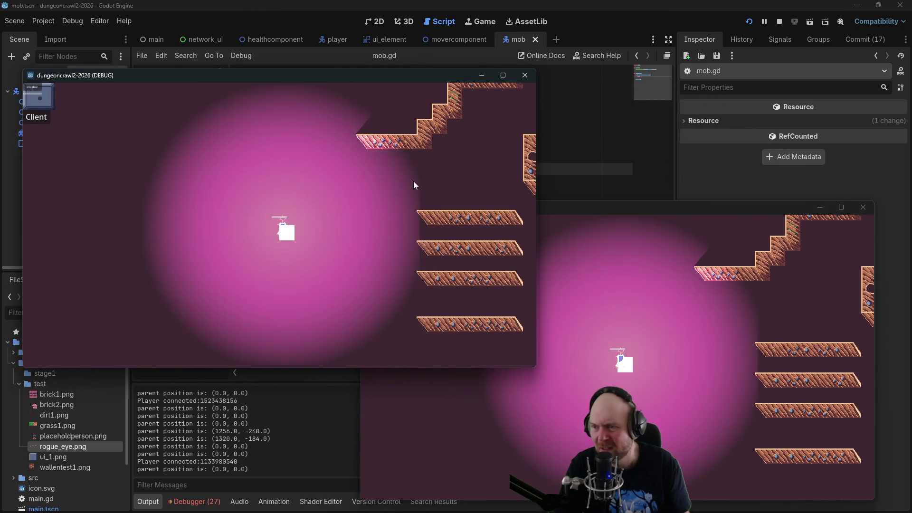
pyautogui.click(819, 310)
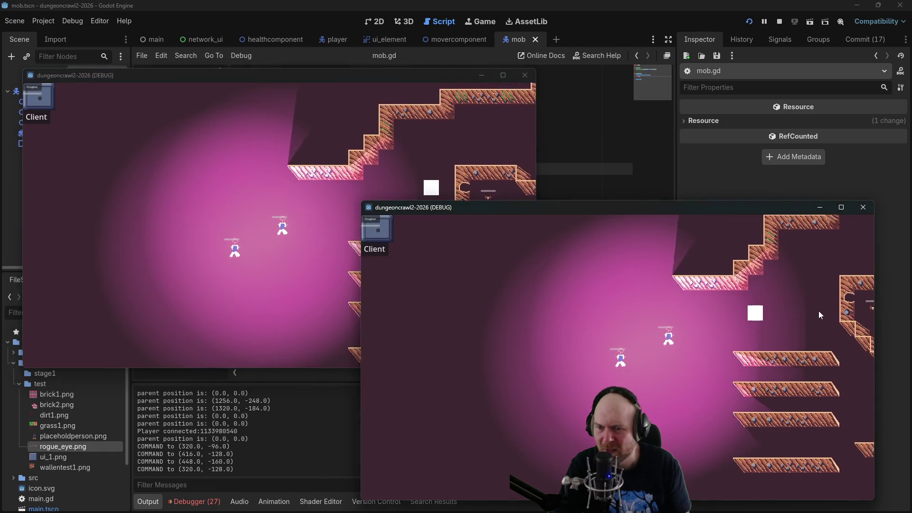
pyautogui.click(337, 277)
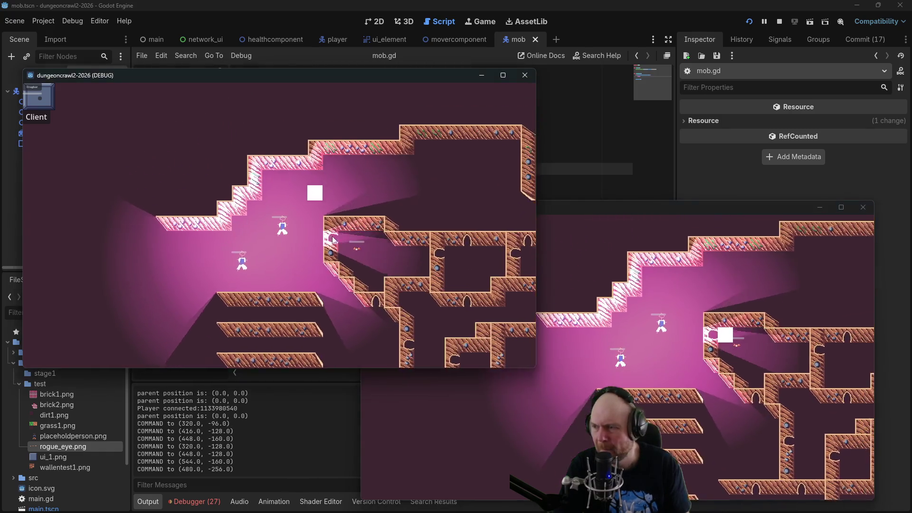
pyautogui.click(323, 252)
pyautogui.click(318, 226)
pyautogui.click(309, 228)
pyautogui.click(309, 228)
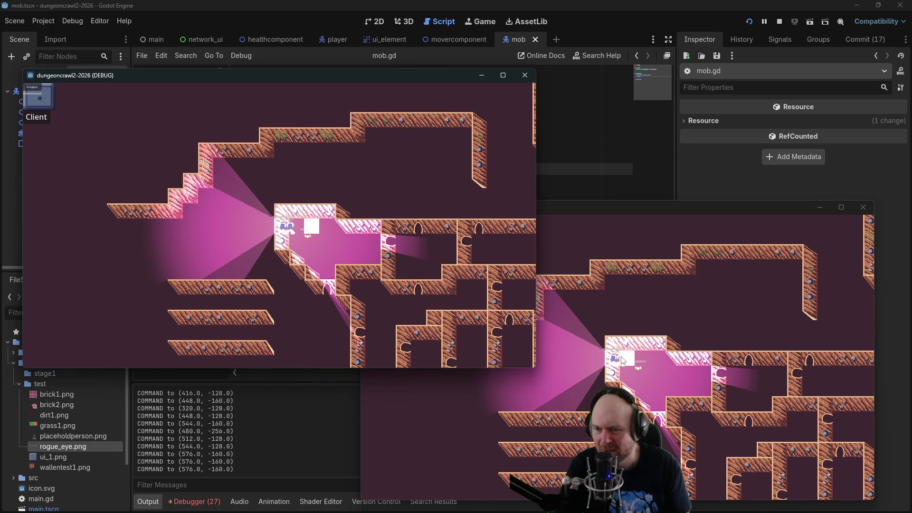
pyautogui.click(644, 361)
pyautogui.click(609, 368)
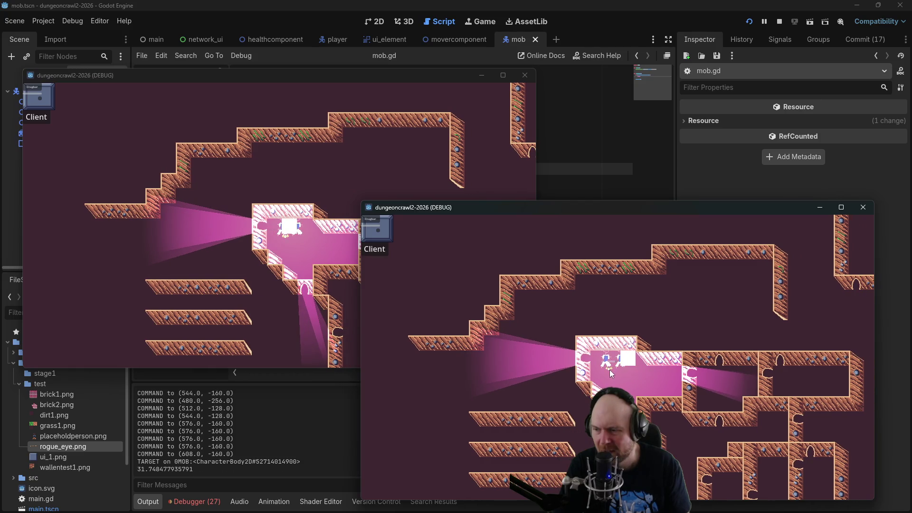
# Target a mob from the first client, then walk the players right and up.
pyautogui.click(296, 238)
pyautogui.click(299, 239)
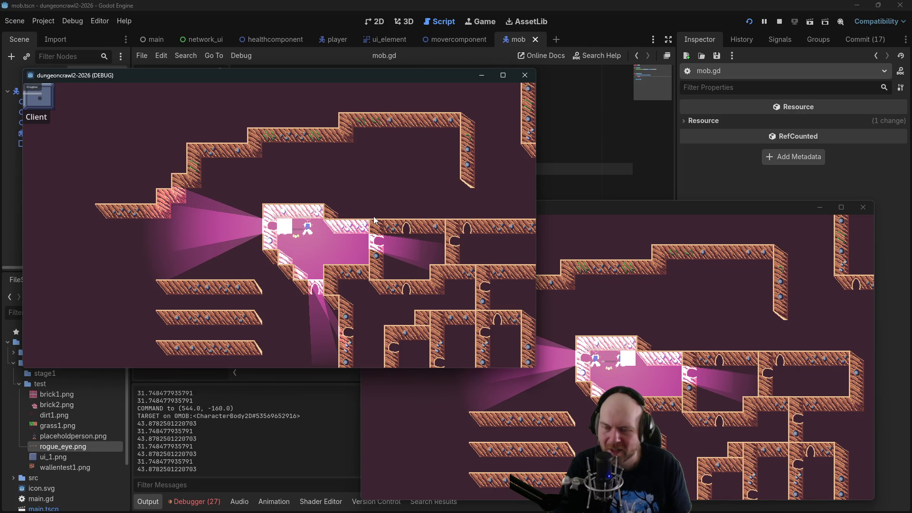
pyautogui.click(656, 396)
pyautogui.click(783, 309)
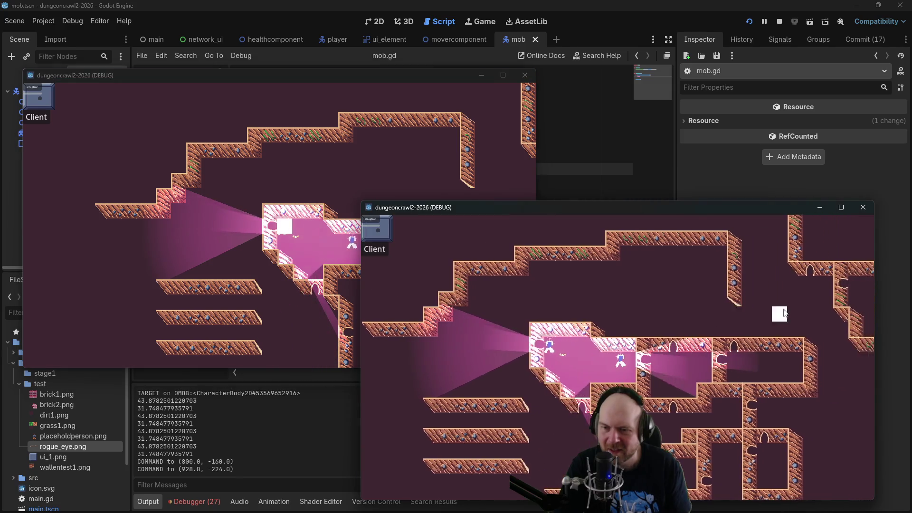
pyautogui.click(761, 313)
pyautogui.click(324, 189)
pyautogui.click(418, 207)
pyautogui.click(480, 200)
pyautogui.click(496, 203)
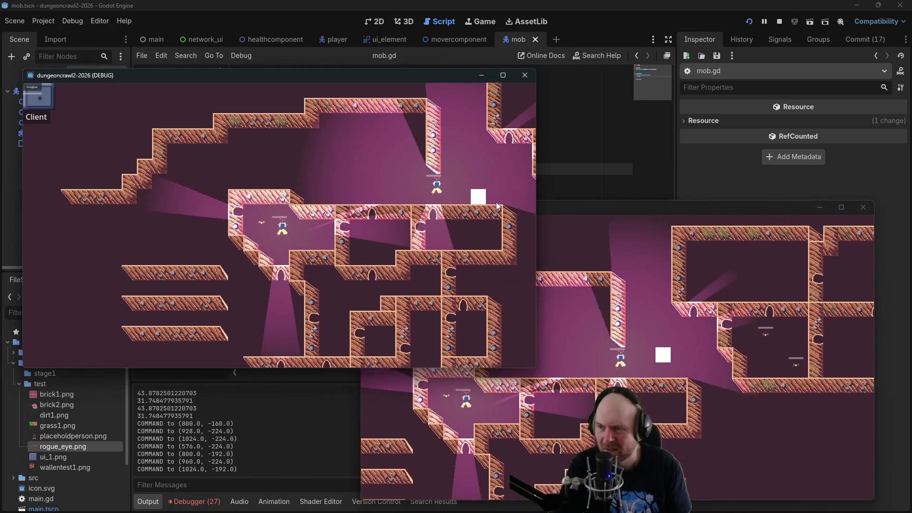
pyautogui.click(492, 183)
pyautogui.click(503, 161)
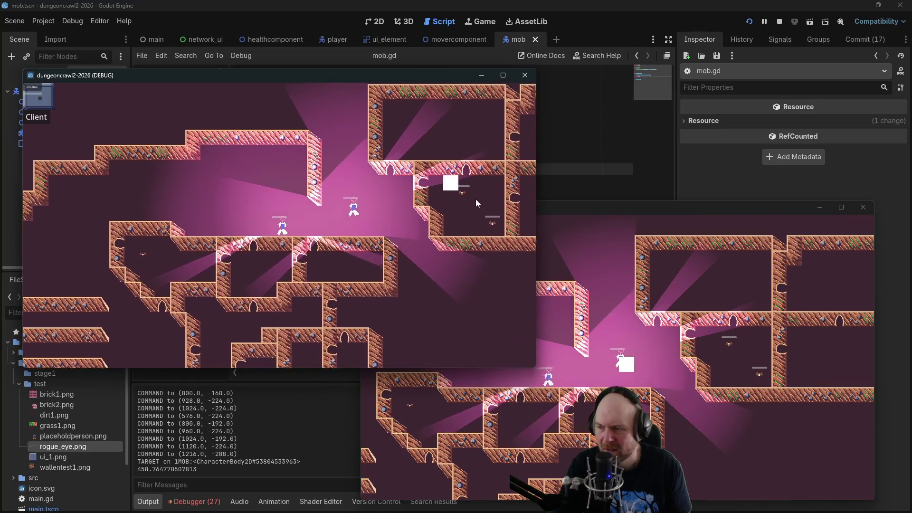
# Target mobs from both clients, move the left player toward them, and stop the game.
pyautogui.click(422, 203)
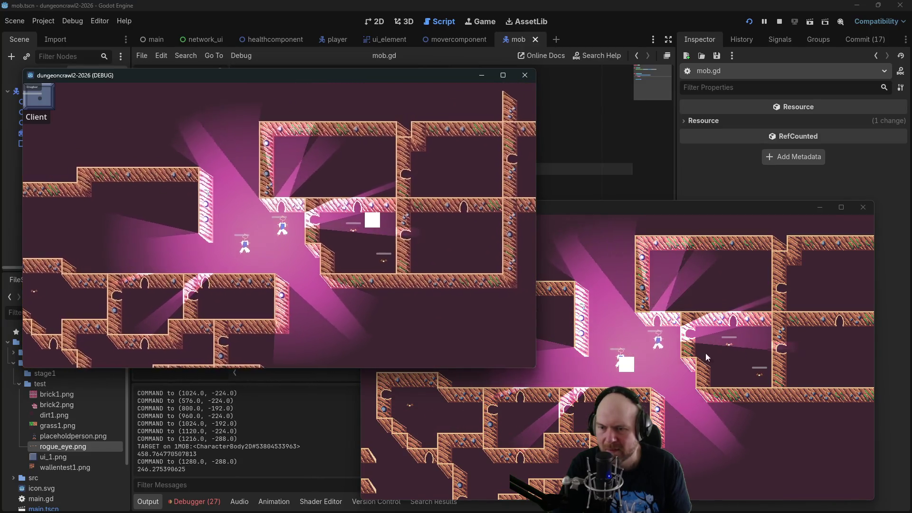
pyautogui.click(700, 347)
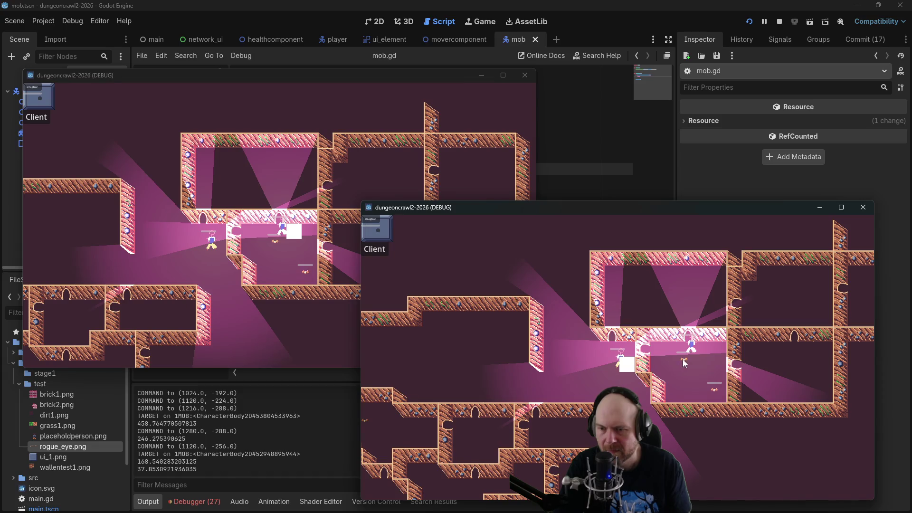
pyautogui.click(682, 359)
pyautogui.click(630, 370)
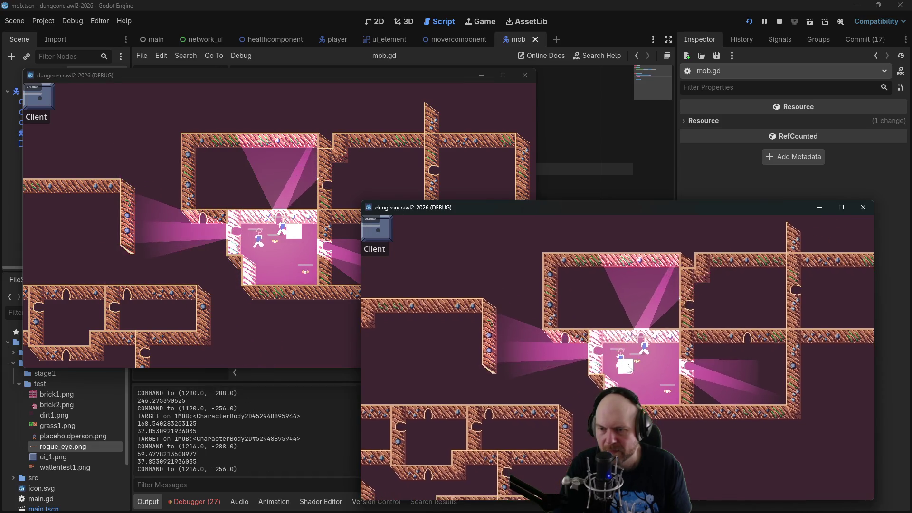
pyautogui.click(640, 366)
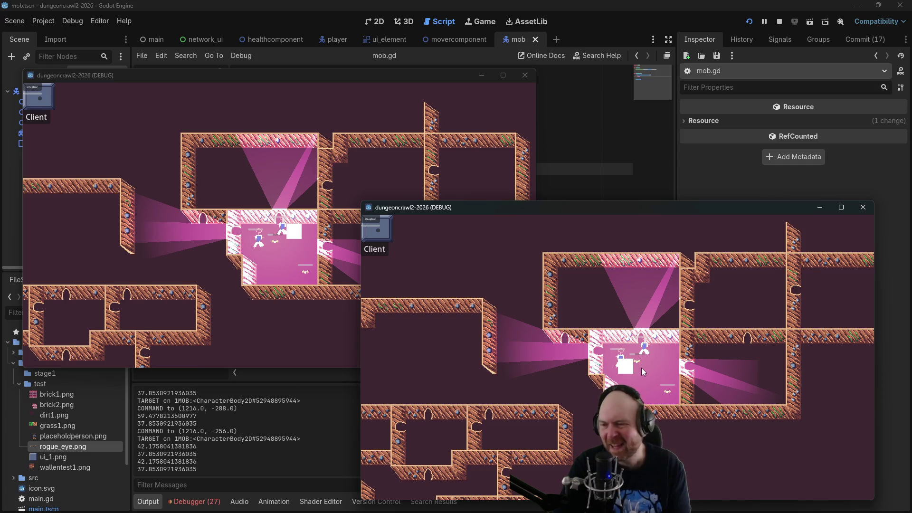
pyautogui.click(666, 389)
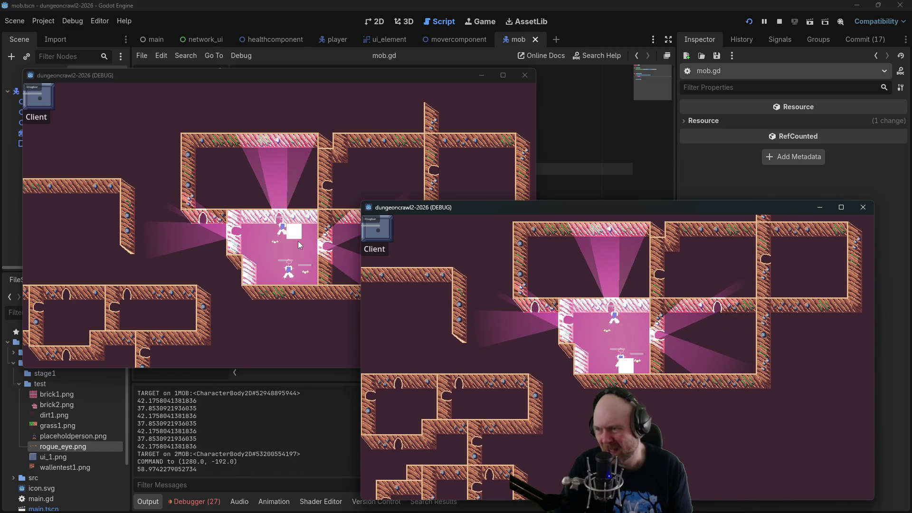
pyautogui.click(297, 240)
pyautogui.click(302, 250)
pyautogui.click(295, 241)
pyautogui.click(295, 234)
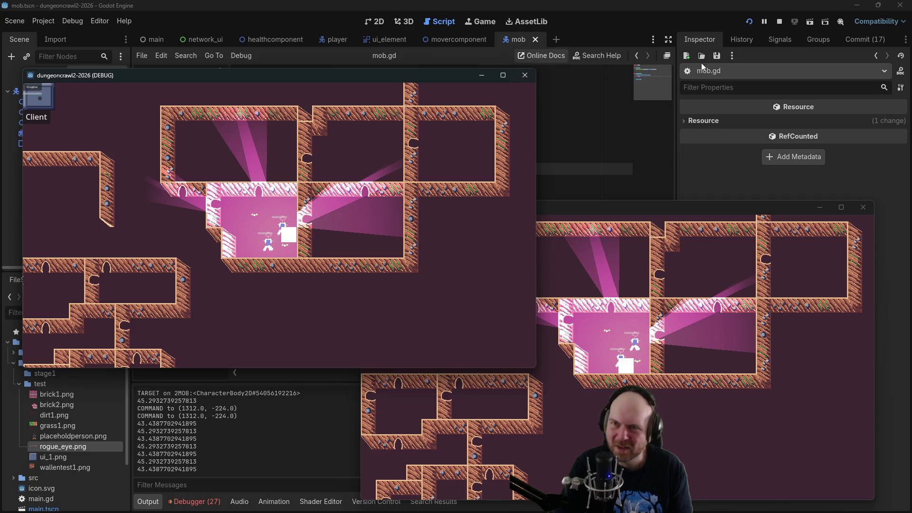
pyautogui.click(780, 21)
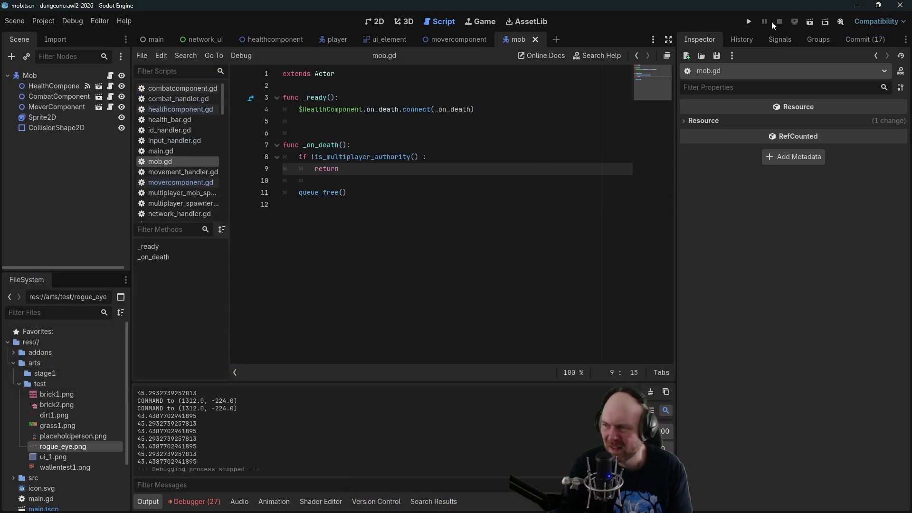
# Make the Map's DayNight node visible in the main scene and run the project.
pyautogui.click(156, 40)
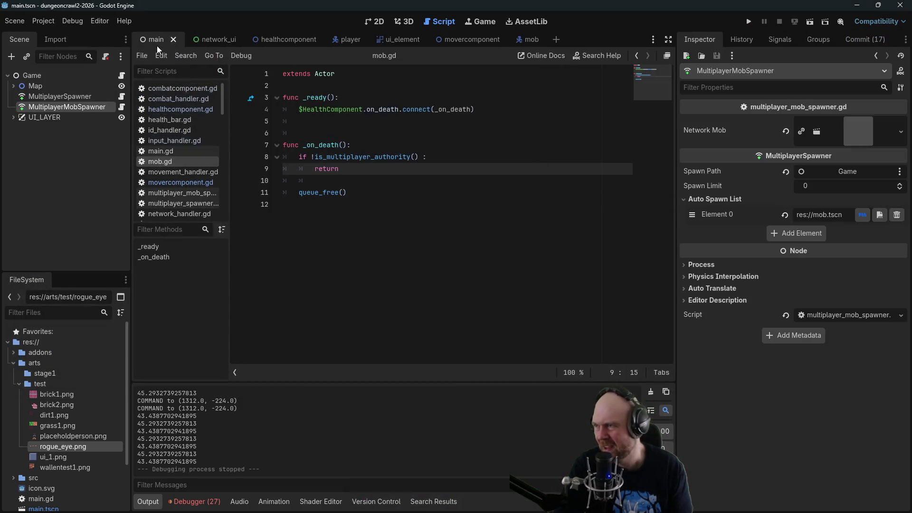
pyautogui.click(14, 86)
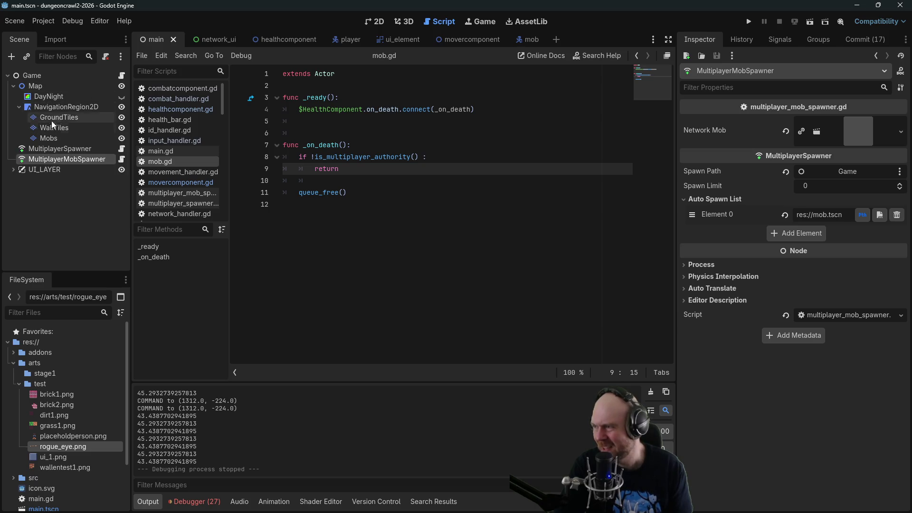
pyautogui.click(122, 96)
pyautogui.click(751, 21)
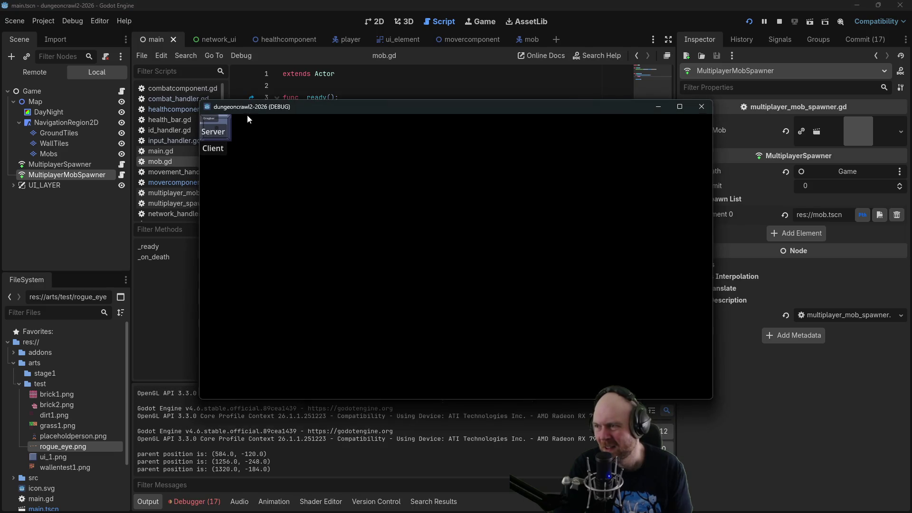
# Start both instances as clients, place one window top left, and walk into the small room.
pyautogui.click(215, 150)
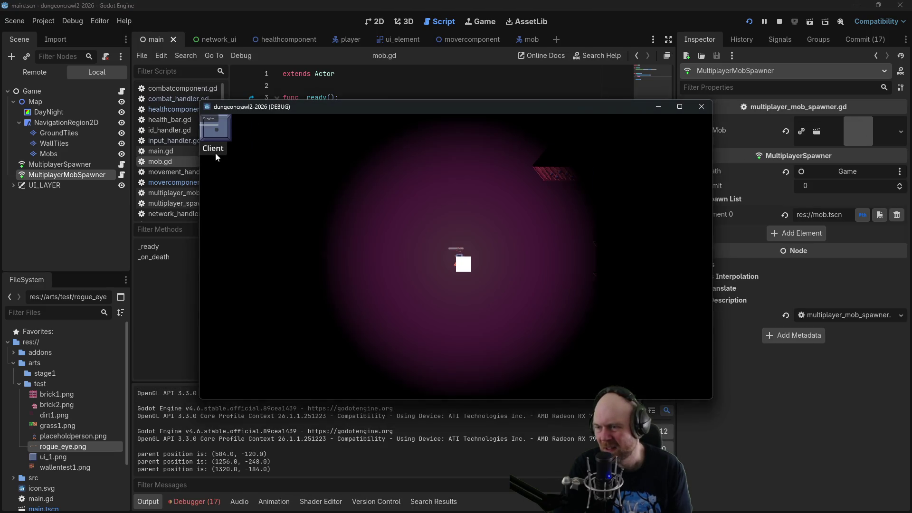
pyautogui.click(218, 149)
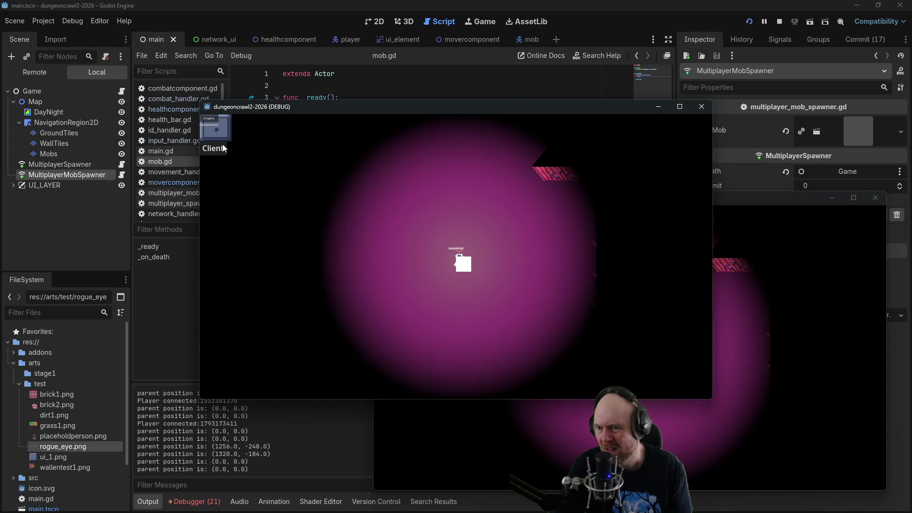
pyautogui.moveTo(342, 110); pyautogui.dragTo(179, 77)
pyautogui.click(380, 180)
pyautogui.click(399, 209)
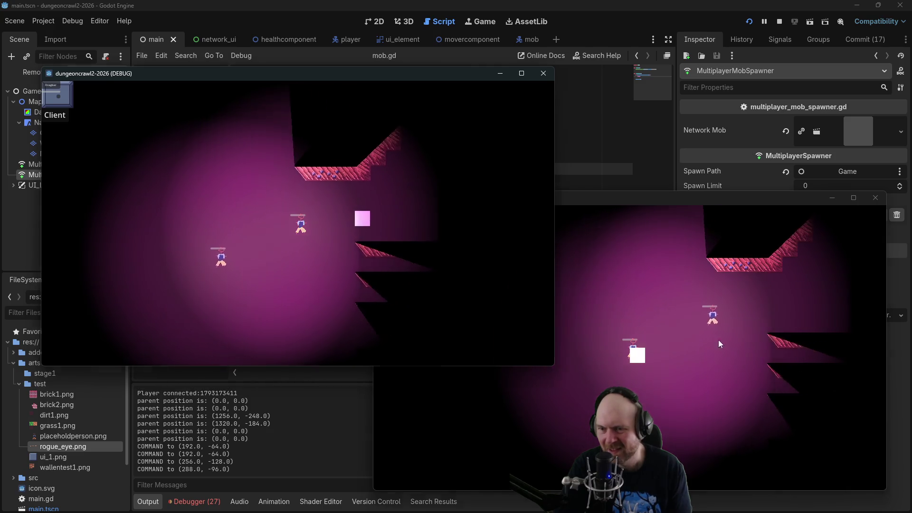
pyautogui.click(790, 329)
pyautogui.click(802, 335)
pyautogui.click(820, 305)
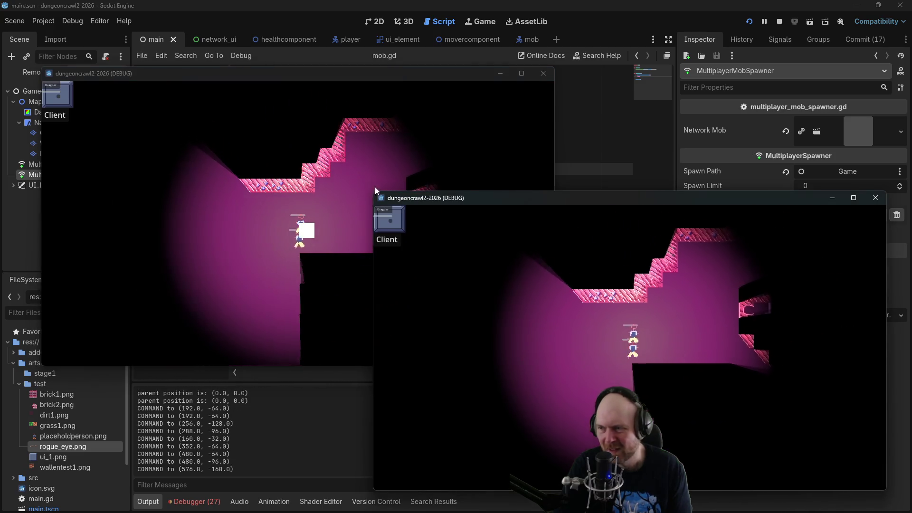
pyautogui.click(380, 189)
pyautogui.click(433, 234)
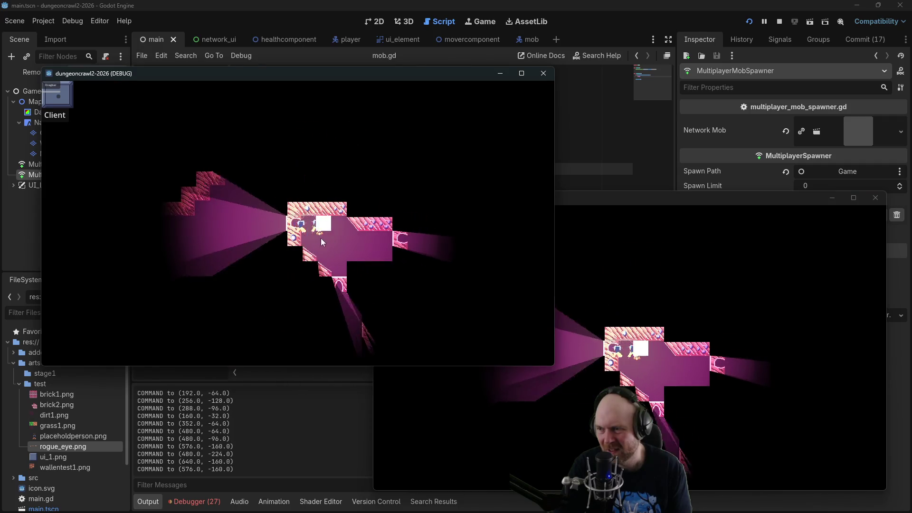
pyautogui.click(311, 236)
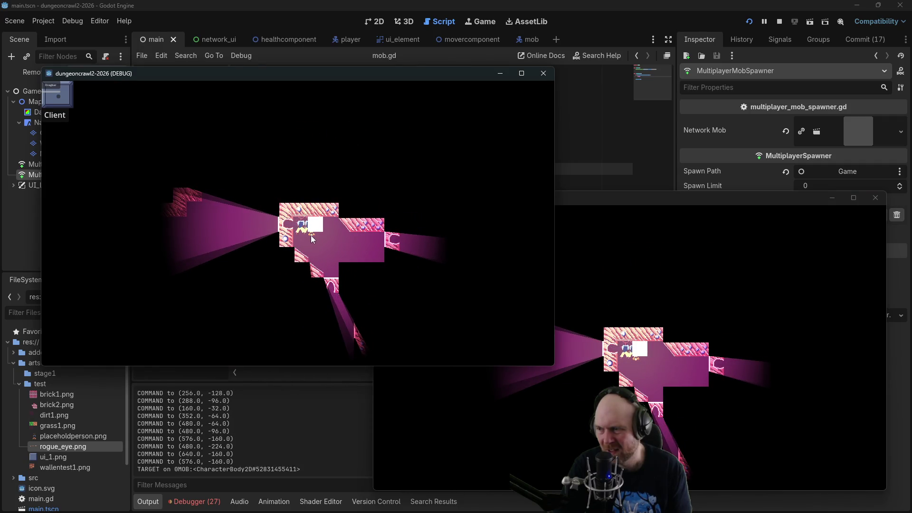
# Move the second client's player, then walk the first client's player into the newly revealed room.
pyautogui.click(635, 362)
pyautogui.click(637, 361)
pyautogui.click(629, 360)
pyautogui.click(632, 362)
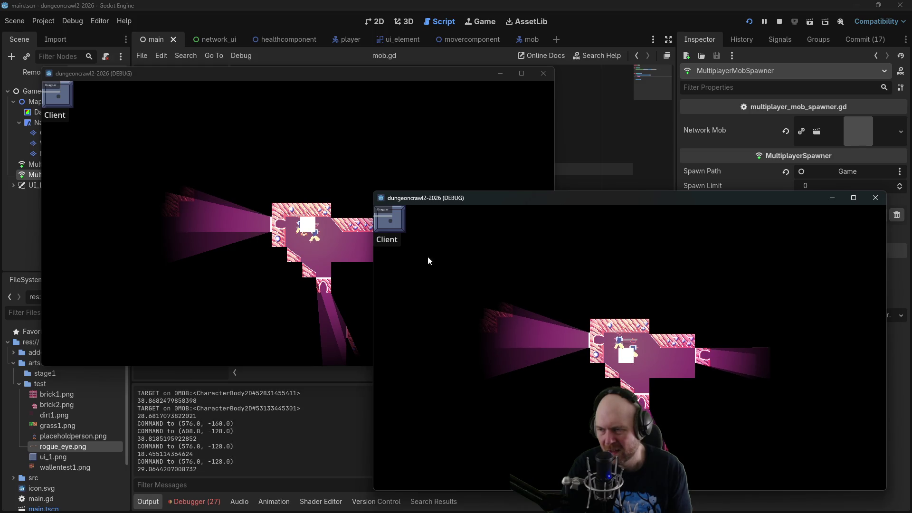
pyautogui.click(350, 236)
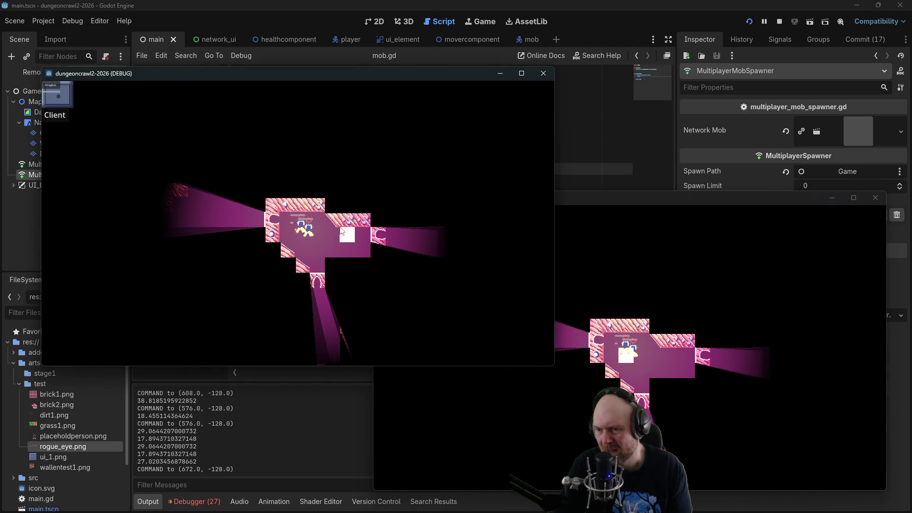
pyautogui.click(361, 242)
pyautogui.click(394, 224)
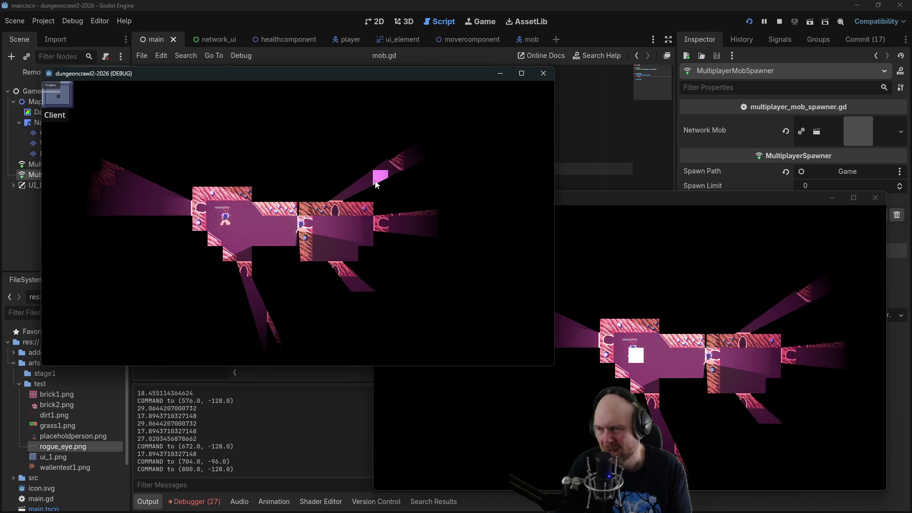
pyautogui.click(376, 185)
pyautogui.click(799, 302)
pyautogui.click(805, 295)
pyautogui.click(808, 294)
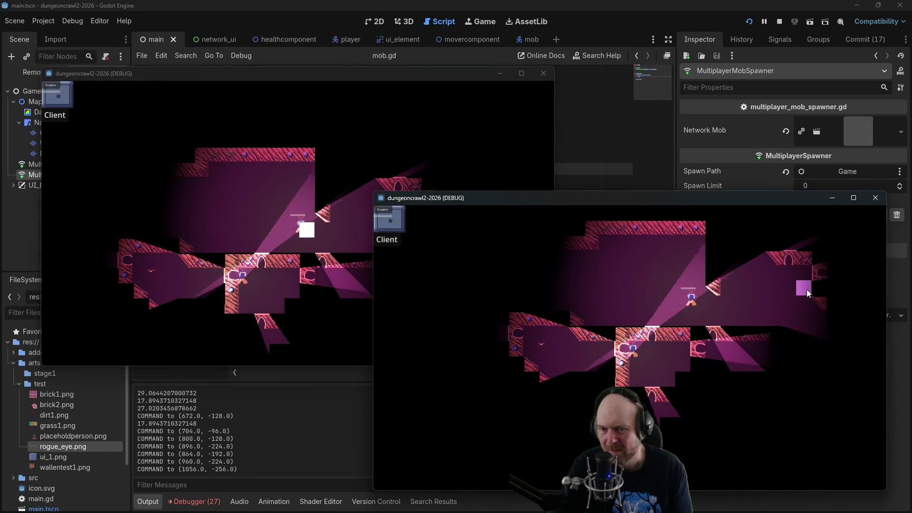
# Walk onward through the dungeon and target the mobs ahead in both clients.
pyautogui.click(353, 227)
pyautogui.click(352, 227)
pyautogui.click(409, 199)
pyautogui.click(385, 217)
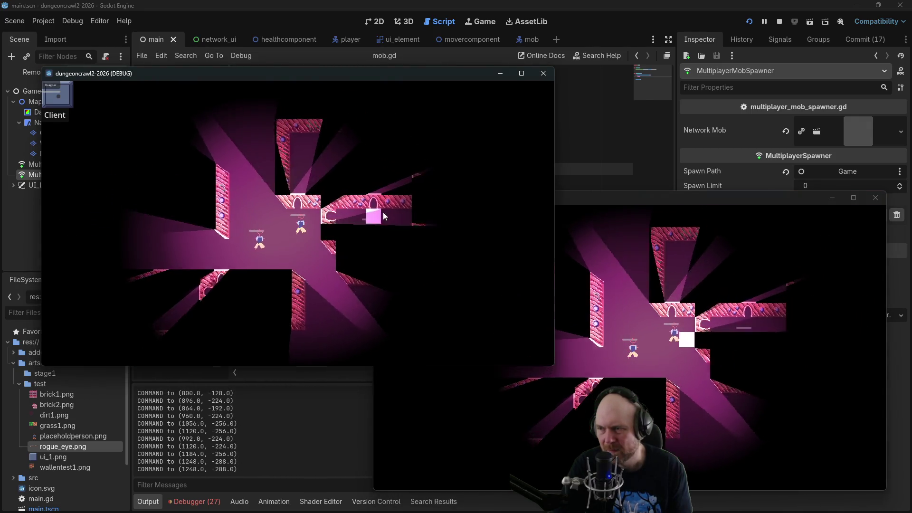
pyautogui.click(293, 241)
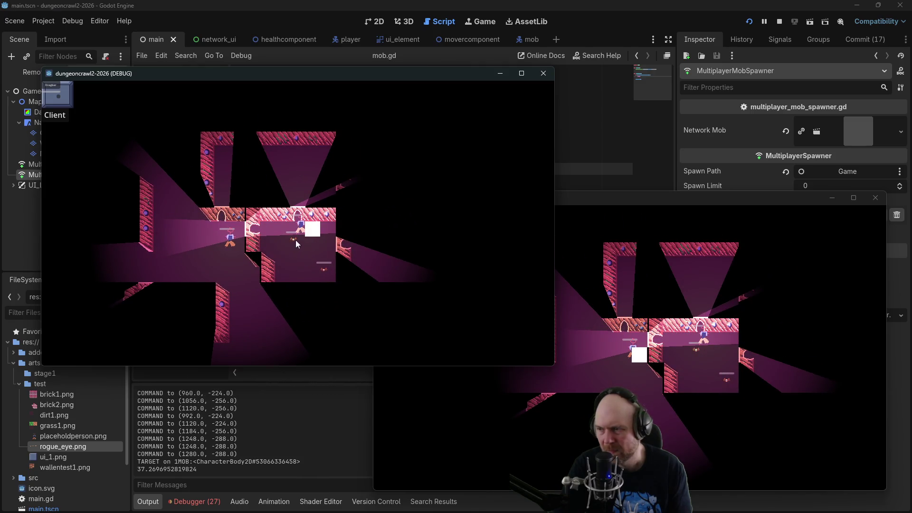
pyautogui.click(688, 360)
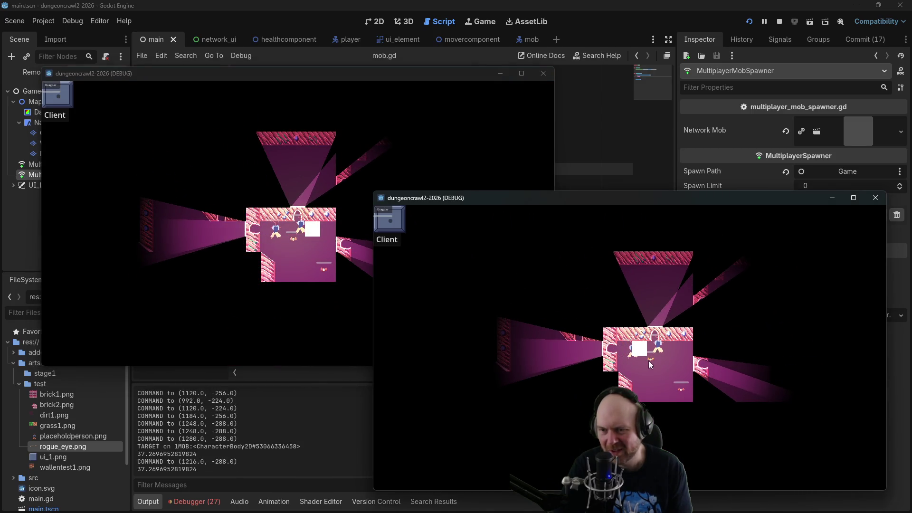
pyautogui.click(649, 362)
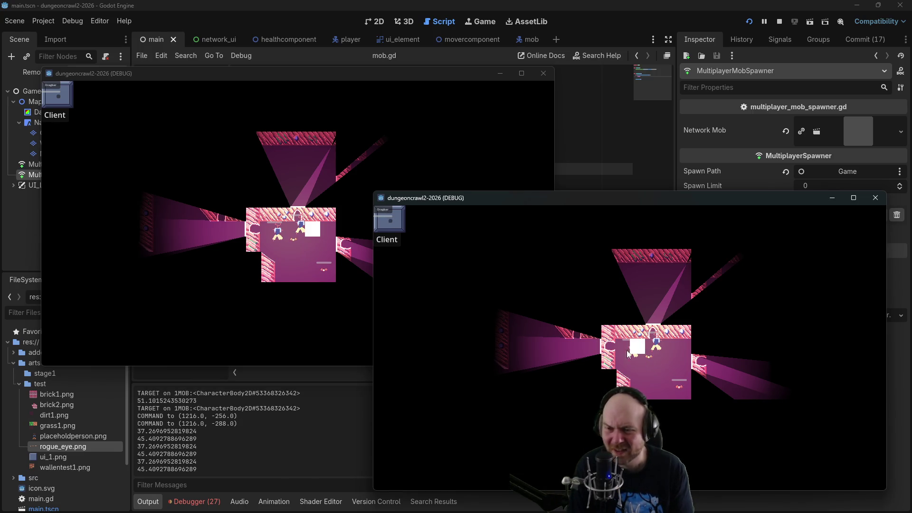
# Move the first client's player right, target the second mob, then stop the game.
pyautogui.click(317, 234)
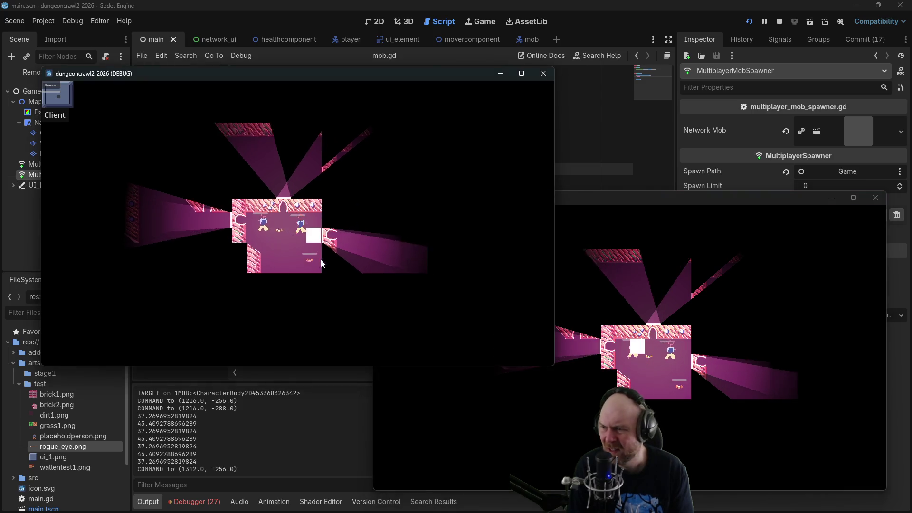
pyautogui.click(303, 255)
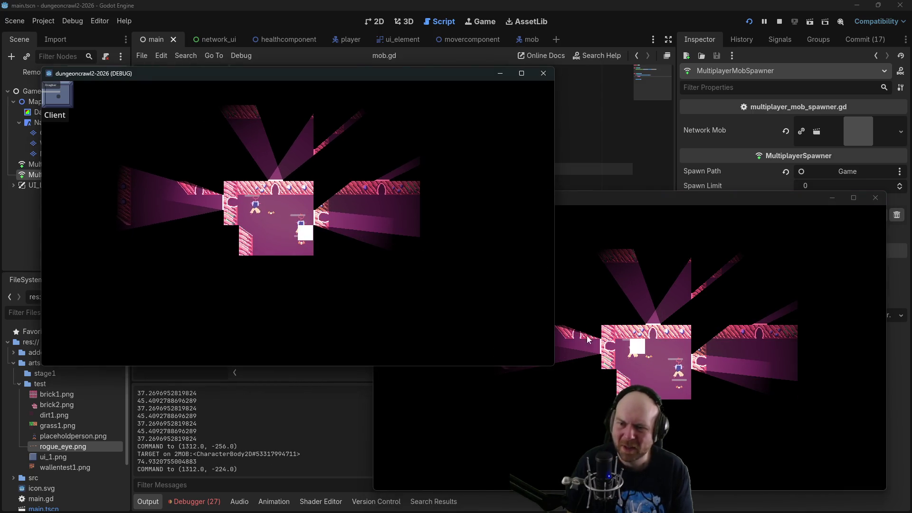
pyautogui.click(291, 244)
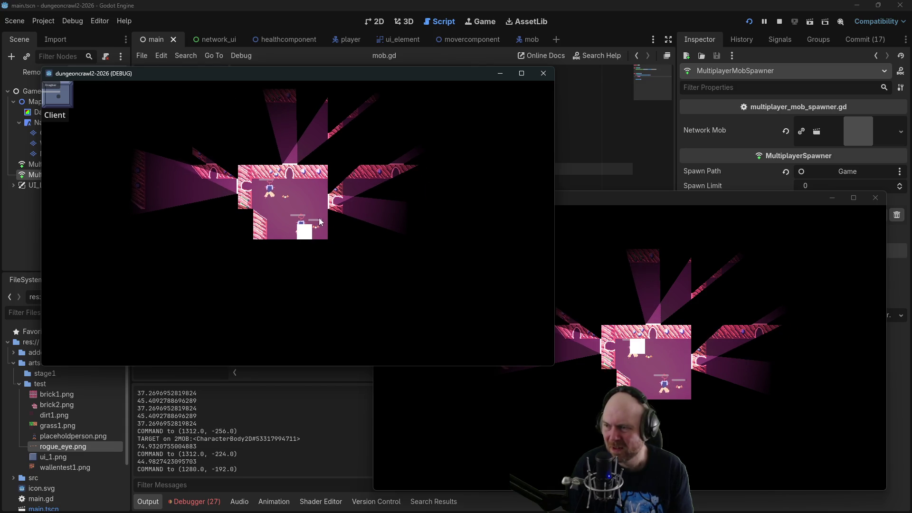
pyautogui.click(303, 239)
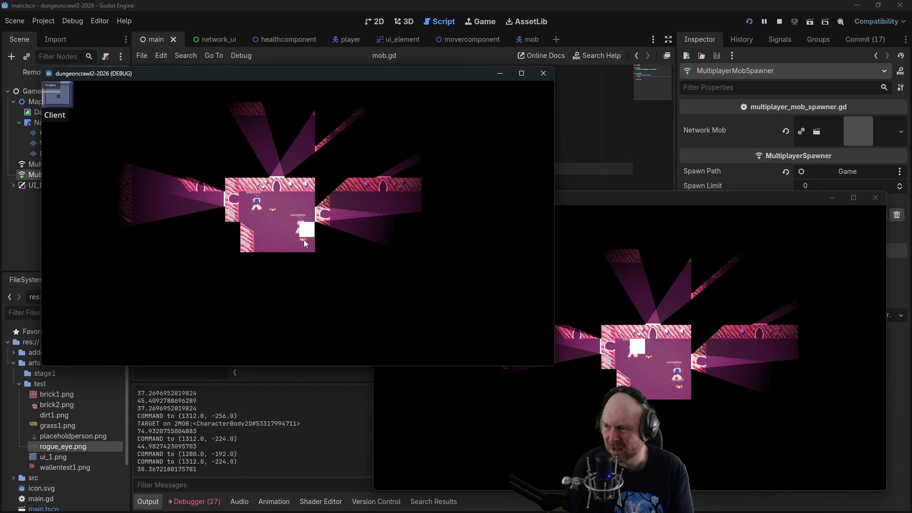
pyautogui.click(669, 383)
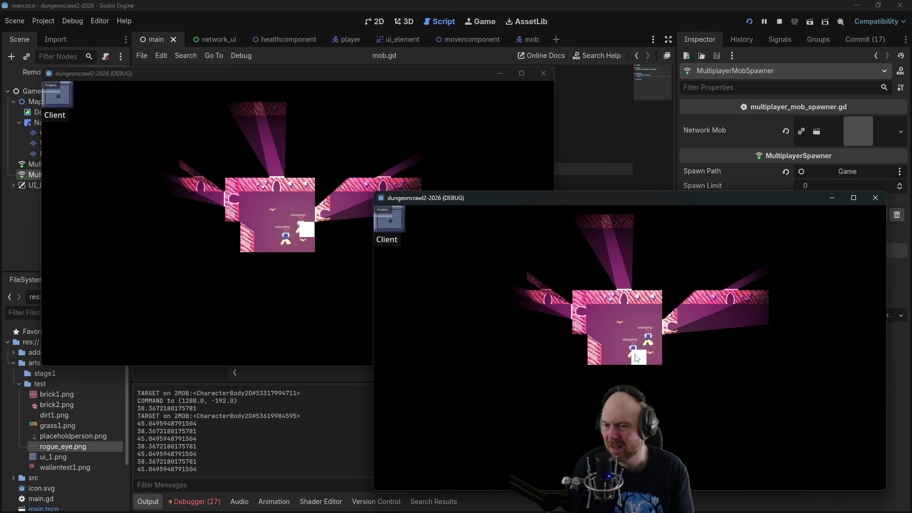
pyautogui.click(780, 22)
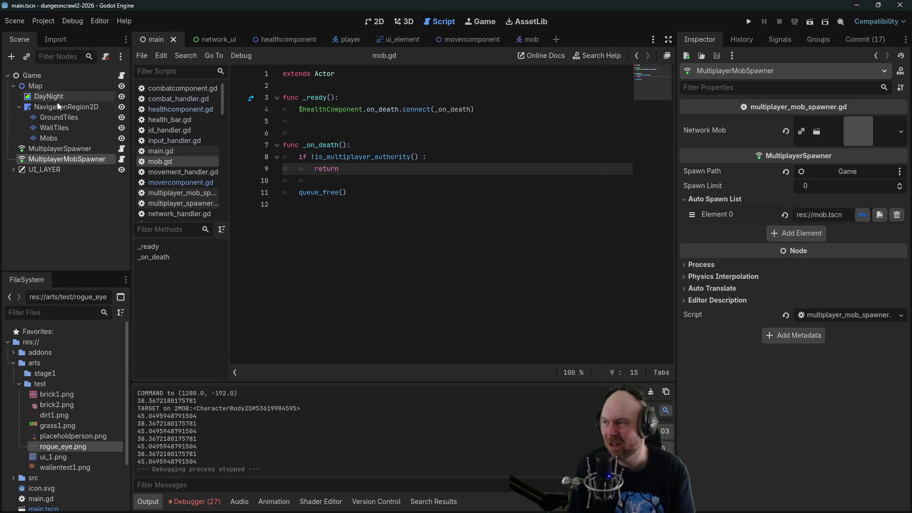
# Inspect the player's PointLight2D and the main scene's DayNight node, ending on the player scene.
pyautogui.click(335, 38)
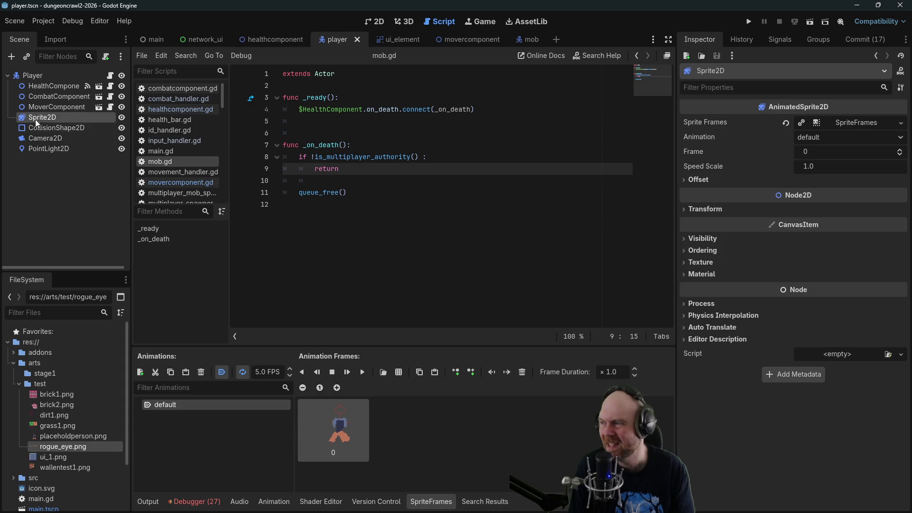
pyautogui.click(47, 149)
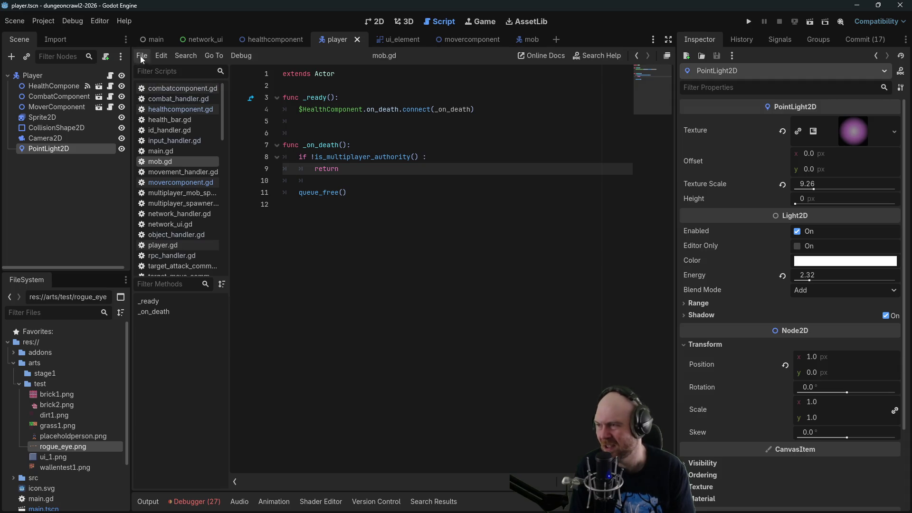
pyautogui.click(154, 38)
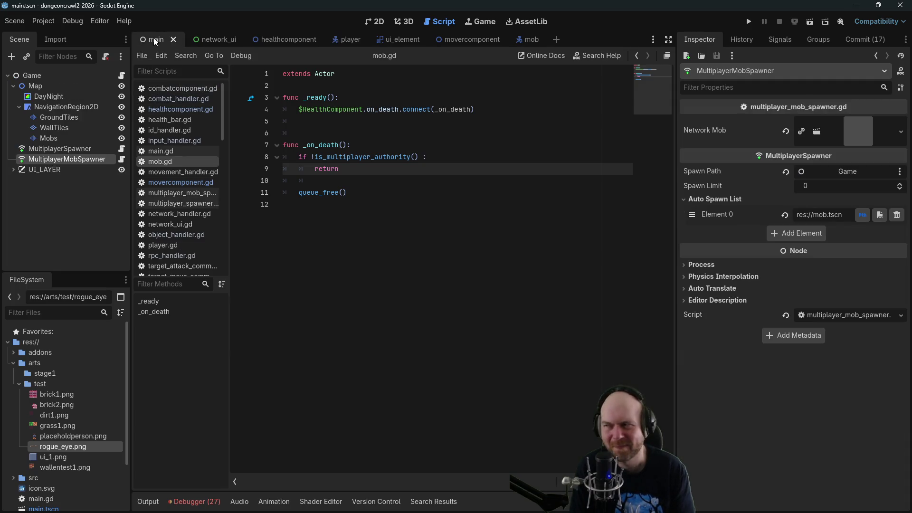
pyautogui.click(52, 99)
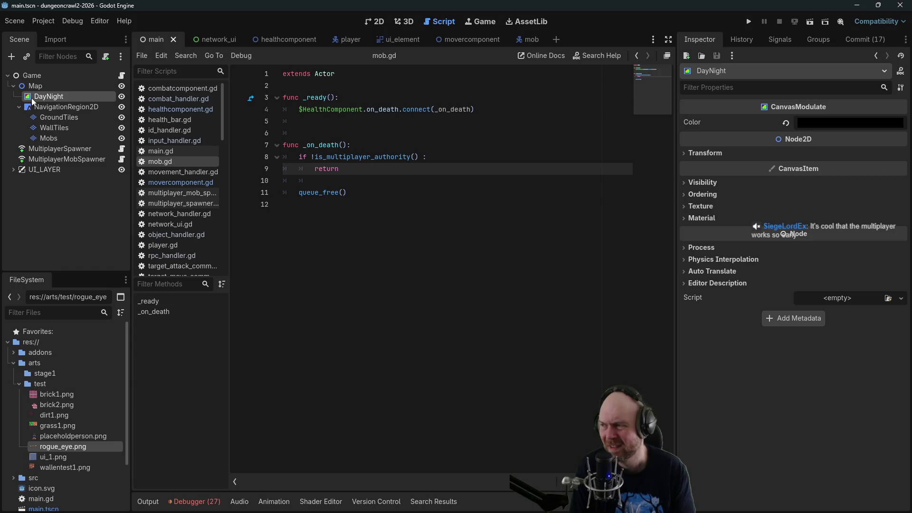
pyautogui.click(339, 39)
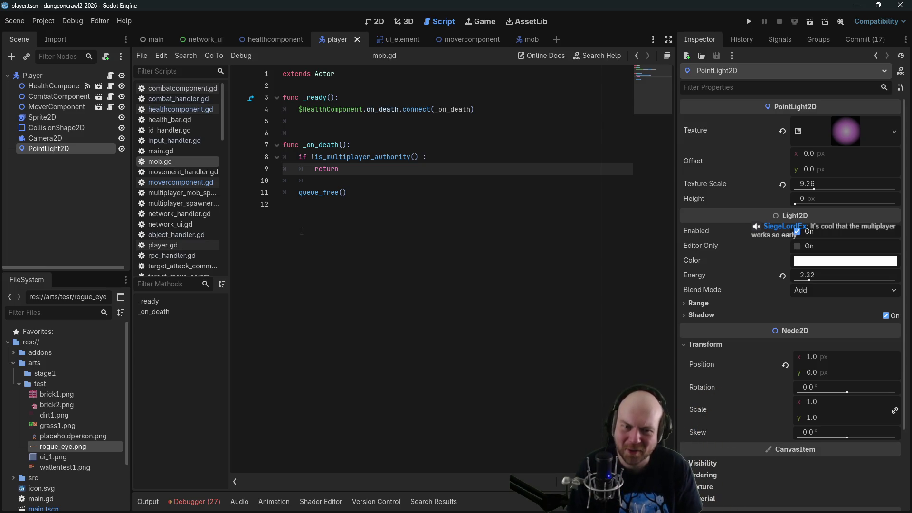
# Place the cursor after queue_free() and on empty line 10 in mob.gd, then switch to the notes.
pyautogui.click(374, 196)
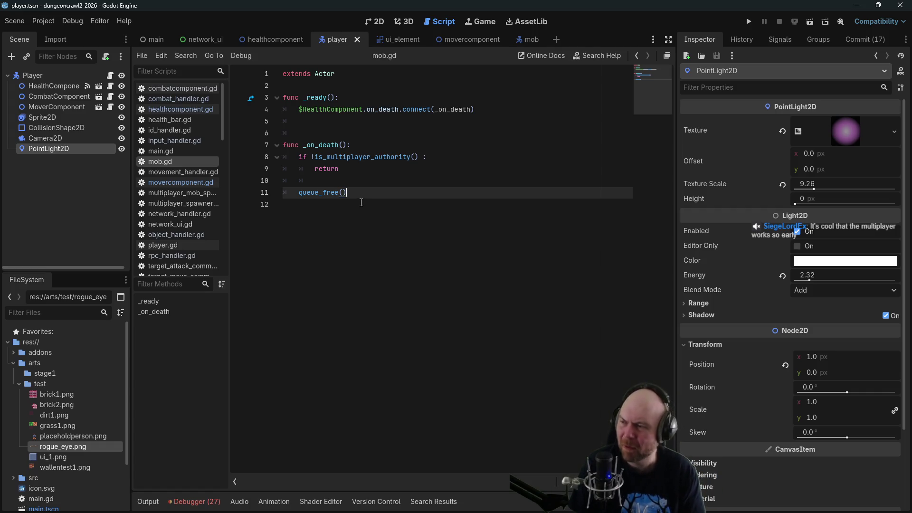
pyautogui.click(375, 180)
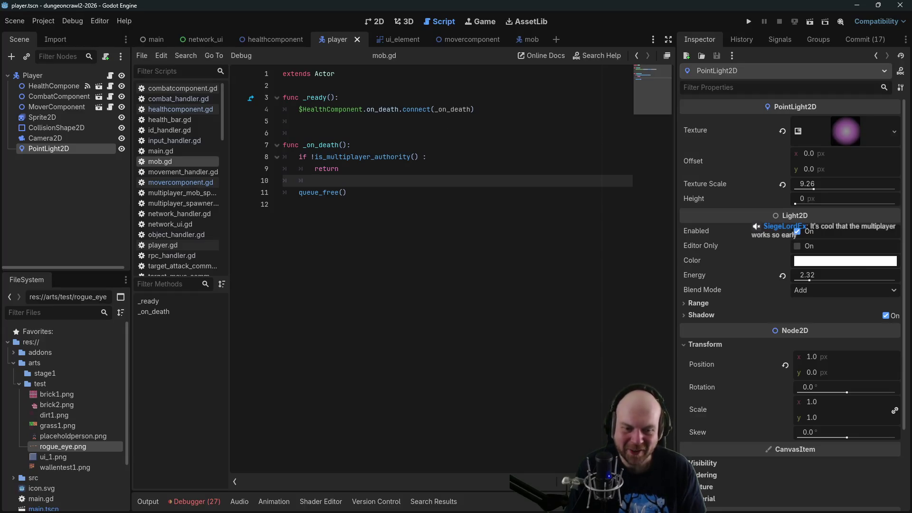
pyautogui.hotkey('alt', 'Tab')
# Open new lines under Basic Inventory, trying and removing a --- divider.
pyautogui.scroll(2, 465, 335)
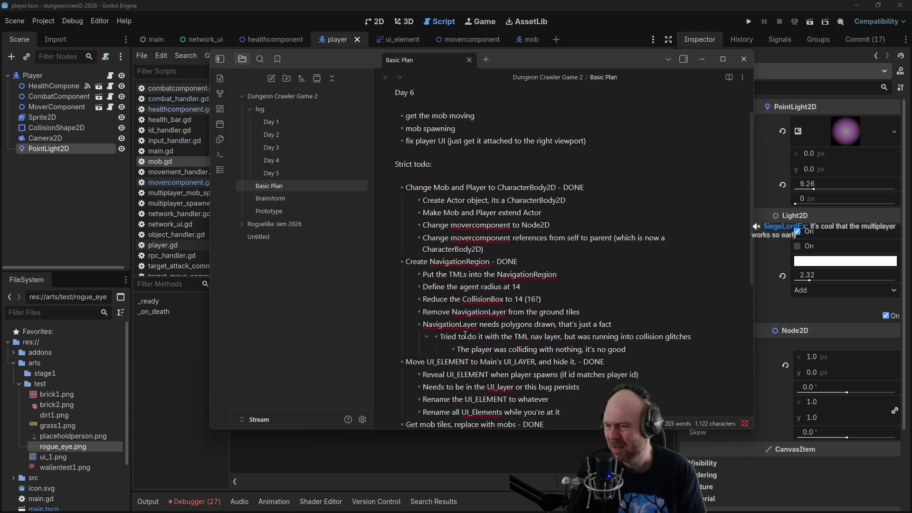
pyautogui.scroll(-5, 499, 266)
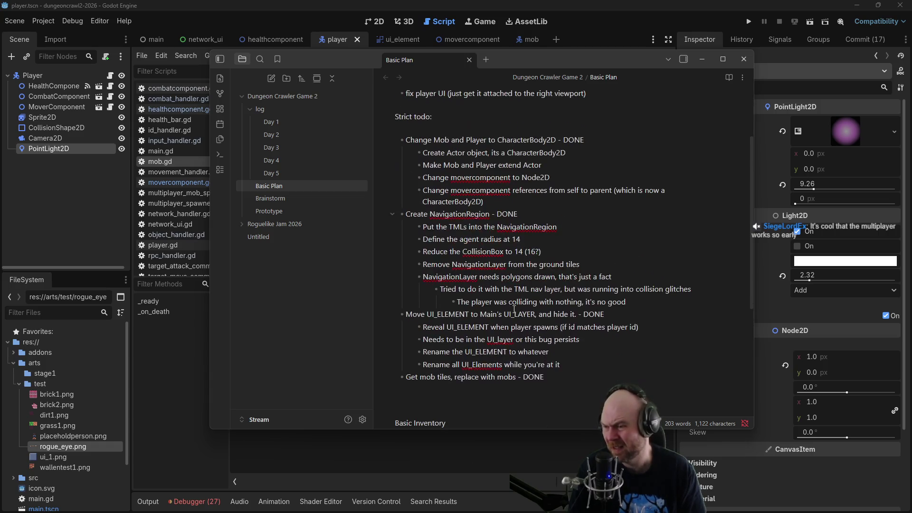
pyautogui.click(486, 305)
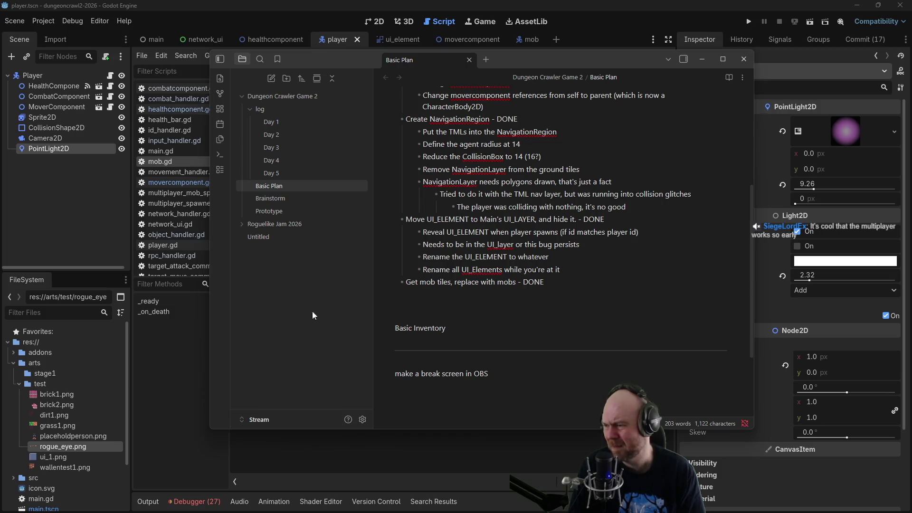
pyautogui.click(514, 328)
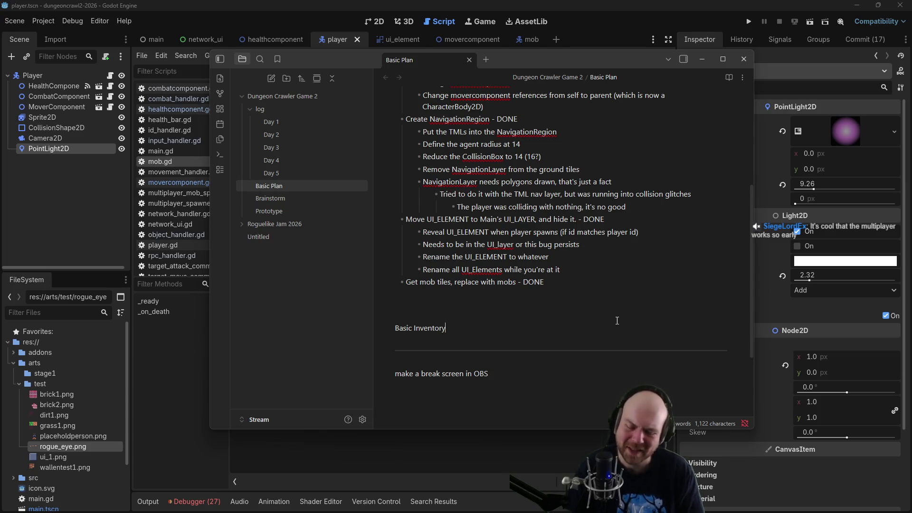
pyautogui.press('Return')
pyautogui.press('Return')
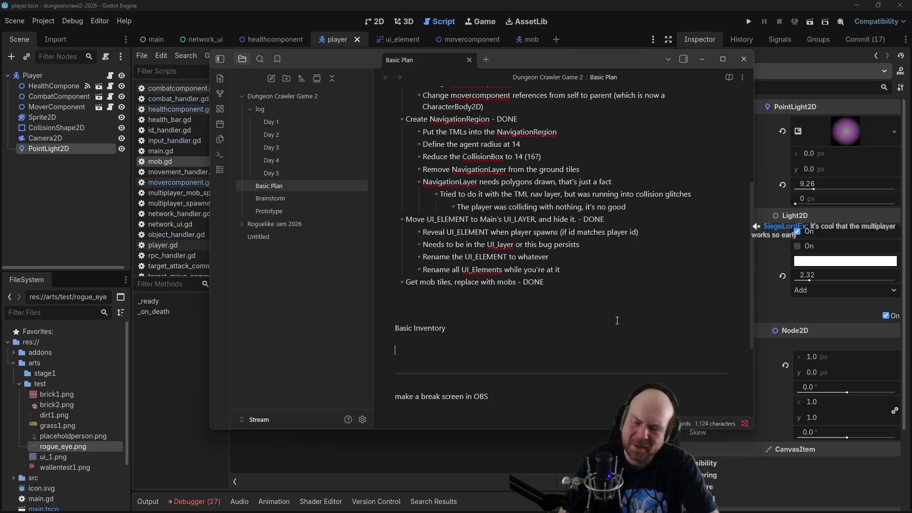
pyautogui.write('---')
pyautogui.press('Return')
pyautogui.press('BackSpace')
pyautogui.press('BackSpace')
pyautogui.press('BackSpace')
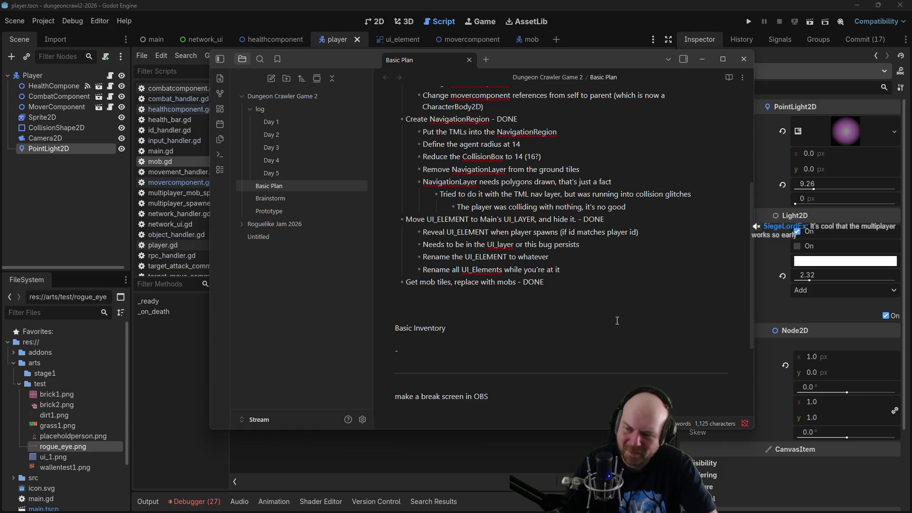
pyautogui.press('BackSpace')
pyautogui.write('**')
pyautogui.press('Return')
# List the tasks 'update movement' and 'update health bars'.
pyautogui.write('update movenemt')
pyautogui.press('BackSpace')
pyautogui.press('BackSpace')
pyautogui.press('BackSpace')
pyautogui.write('ment id')
pyautogui.write('con')
pyautogui.press('Return')
pyautogui.write('update health bars')
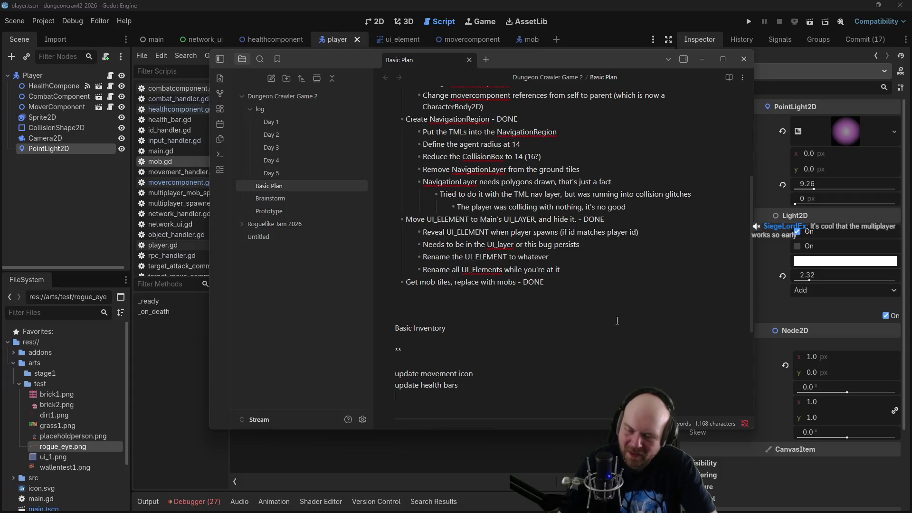
pyautogui.press('Return')
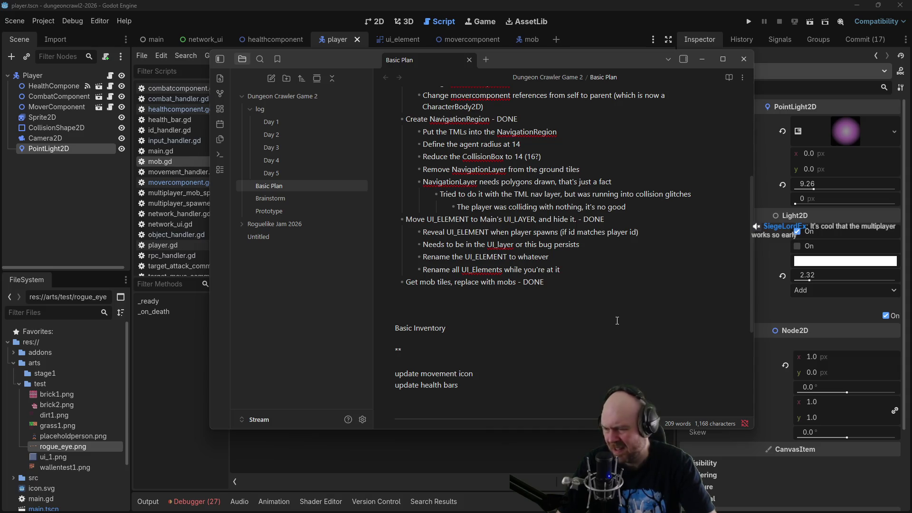
# Add 'also have an attack target icon' and 'A button to highlight collisions boxes of actors', then return to Godot.
pyautogui.write('also have ')
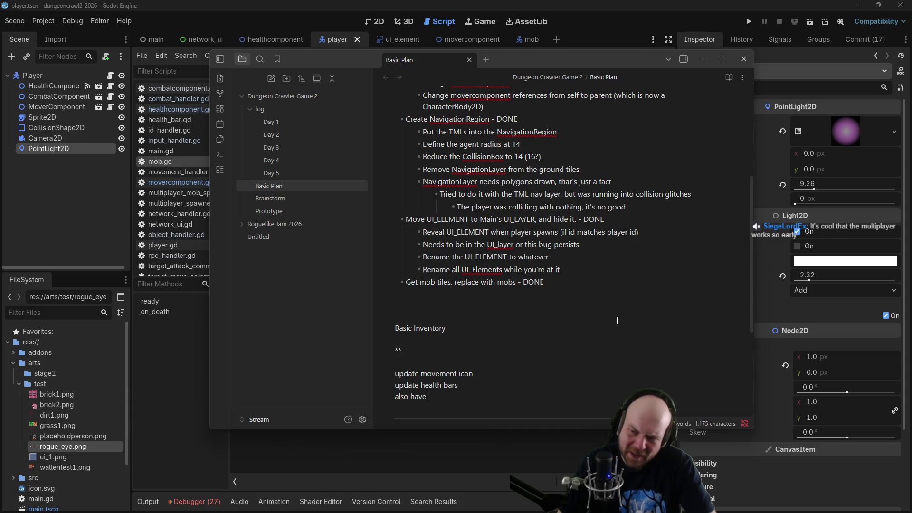
pyautogui.write('an attack target icon')
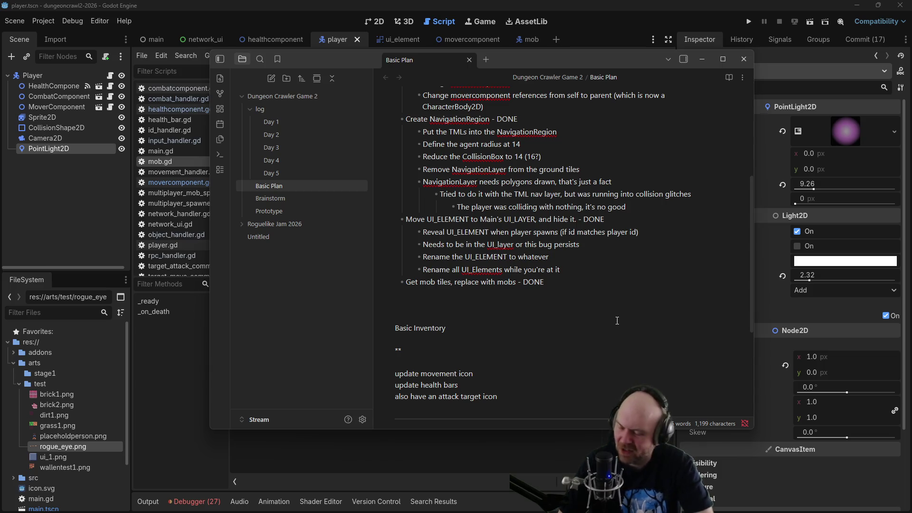
pyautogui.press('Return')
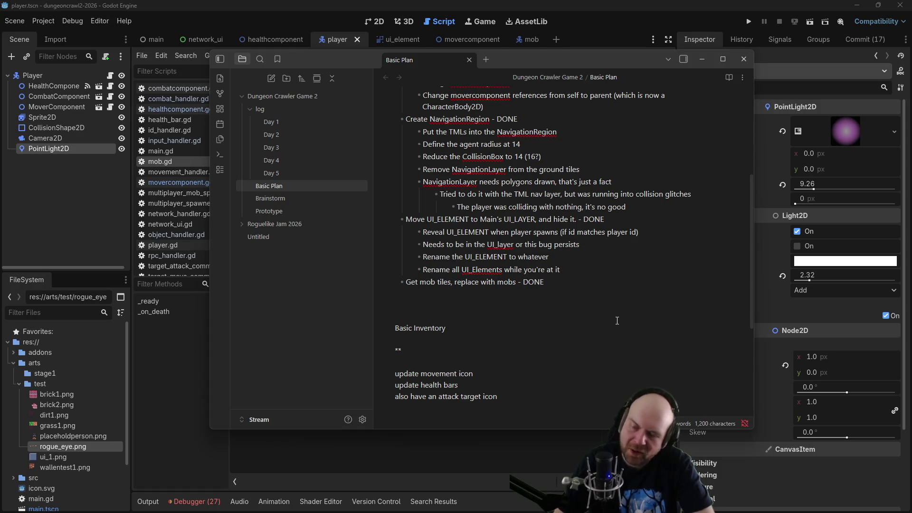
pyautogui.press('Return')
pyautogui.write('A button to highlight collisions boxes')
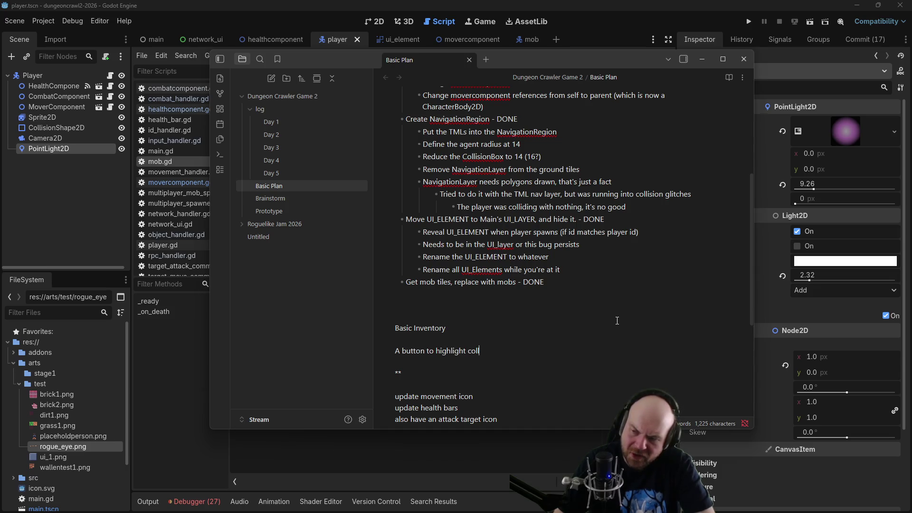
pyautogui.write(' of actors')
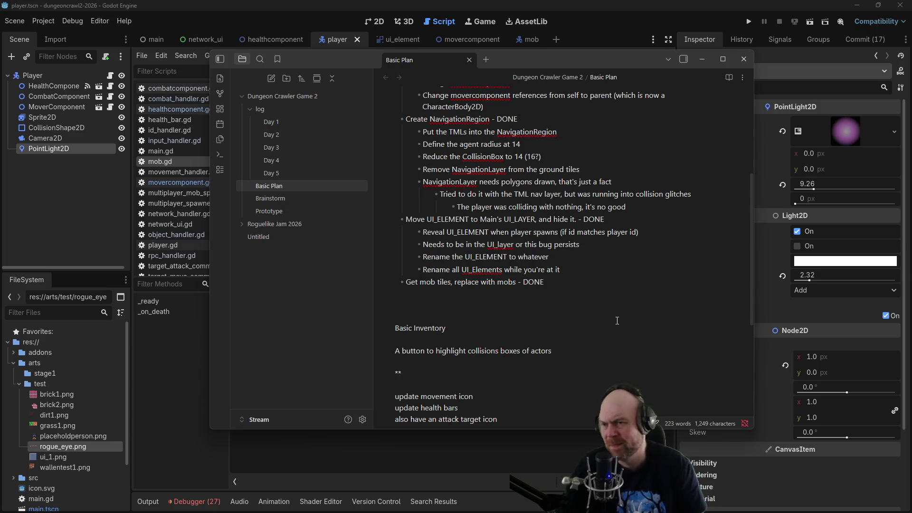
pyautogui.click(446, 325)
pyautogui.click(176, 341)
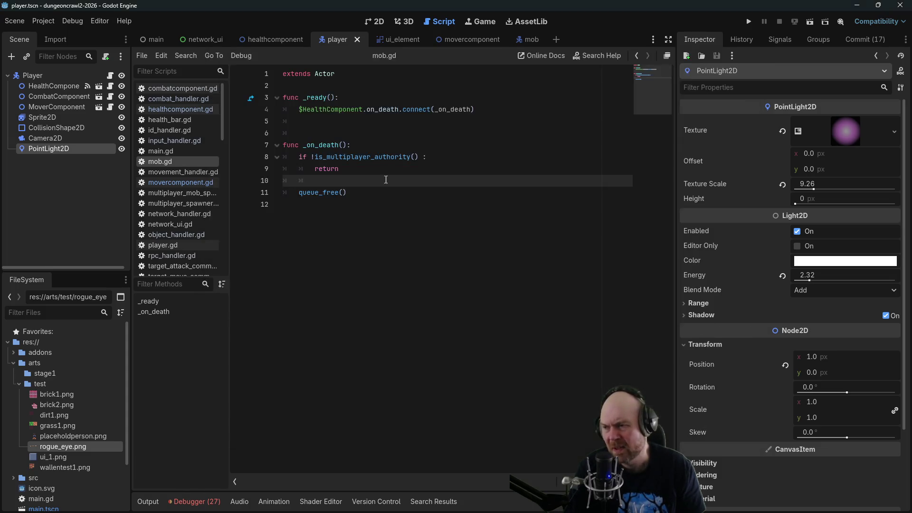
# Collapse the NavigationRegion2D and Map branches in the main scene tree.
pyautogui.click(7, 76)
pyautogui.click(164, 40)
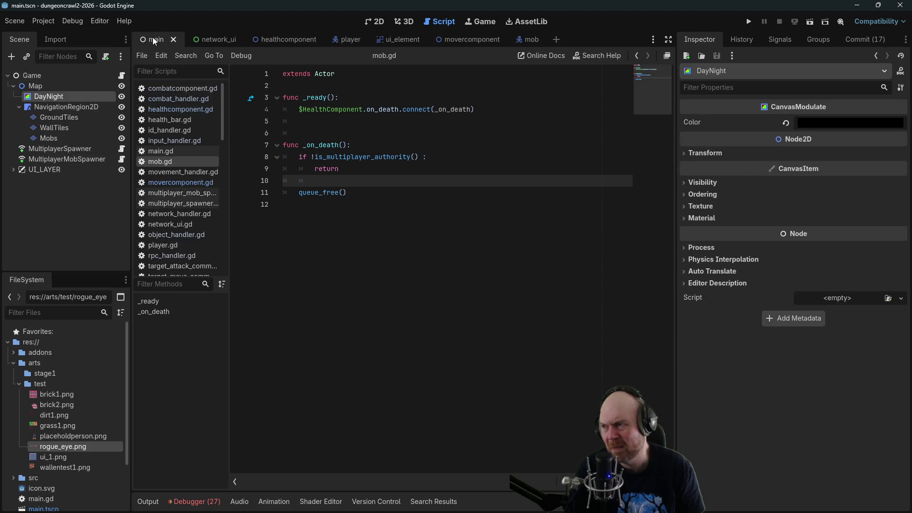
pyautogui.click(19, 107)
pyautogui.click(13, 85)
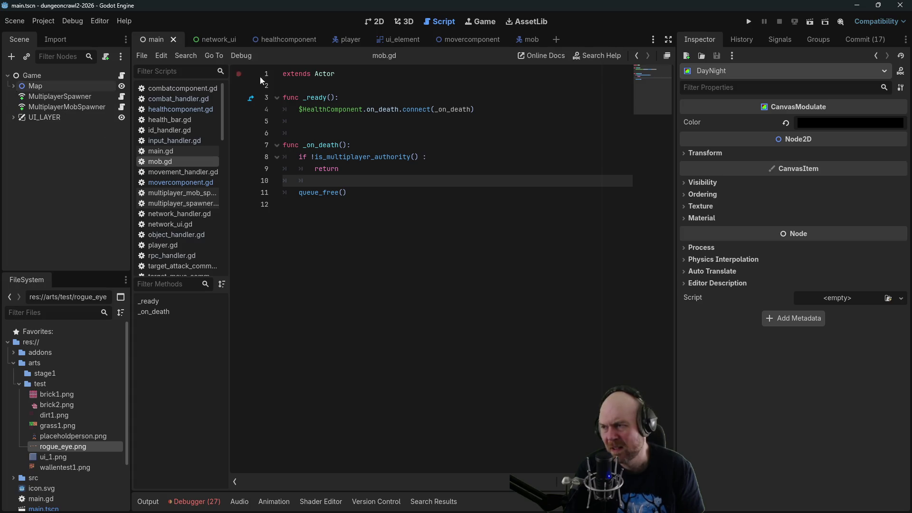
# Back in the player scene, collapse the test art folder in the FileSystem dock.
pyautogui.click(335, 42)
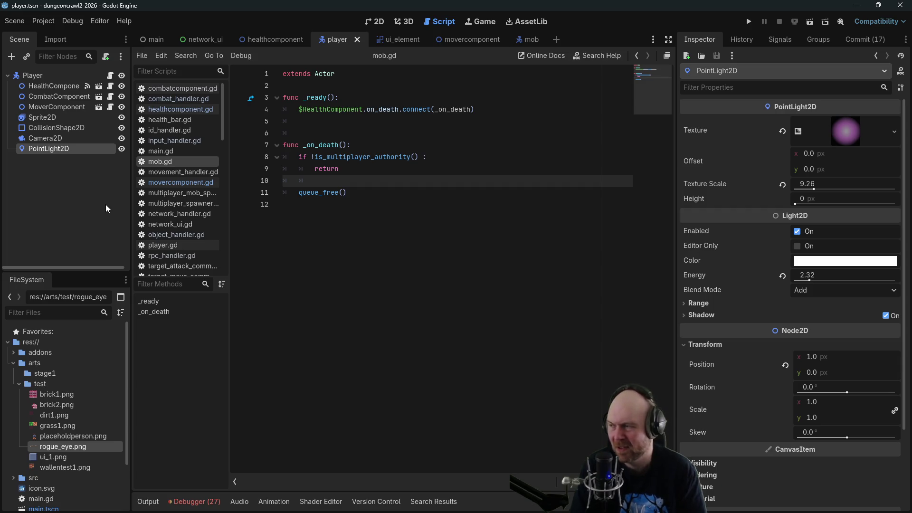
pyautogui.click(7, 76)
pyautogui.click(8, 77)
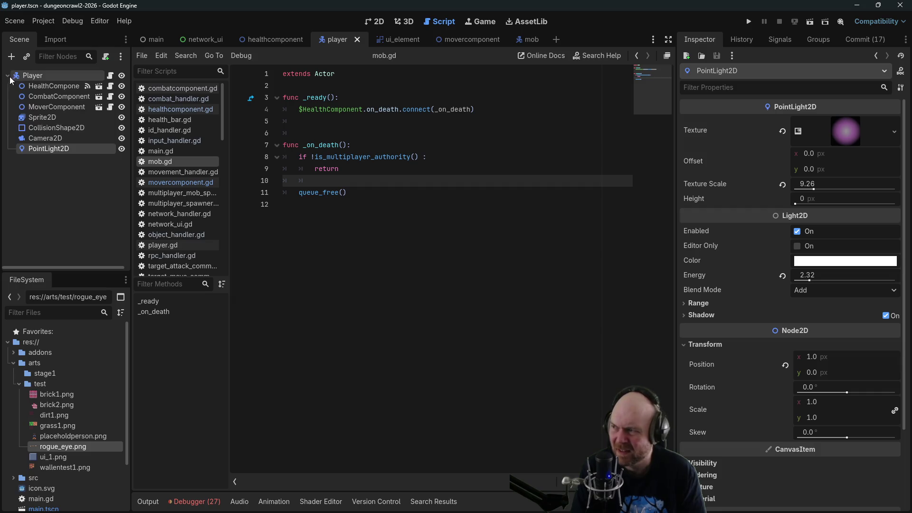
pyautogui.click(19, 384)
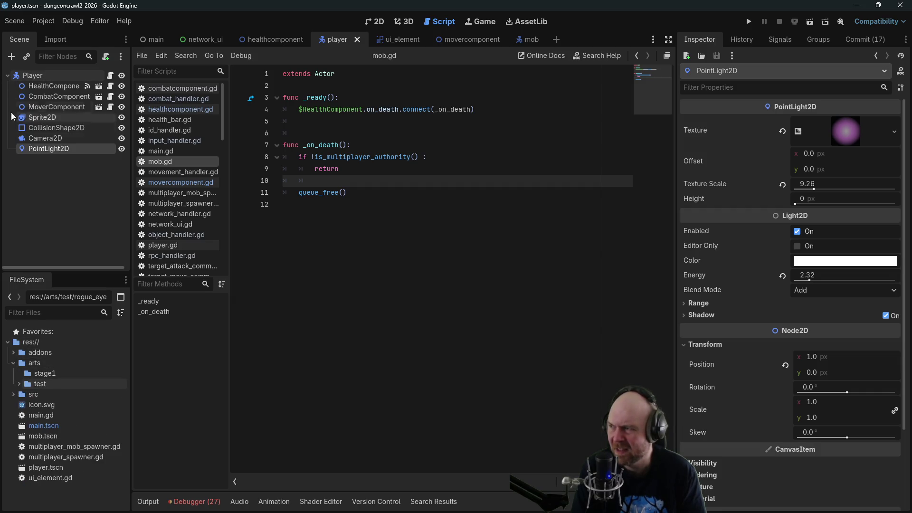
pyautogui.click(11, 57)
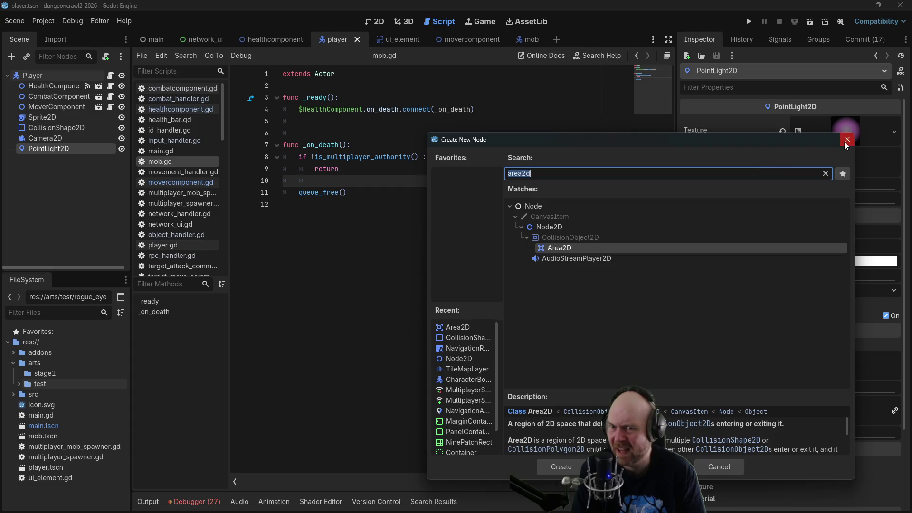
# Dismiss the node list and create a new scene via Scene > New Scene with a 2D Scene root.
pyautogui.click(848, 139)
pyautogui.click(14, 21)
pyautogui.click(17, 41)
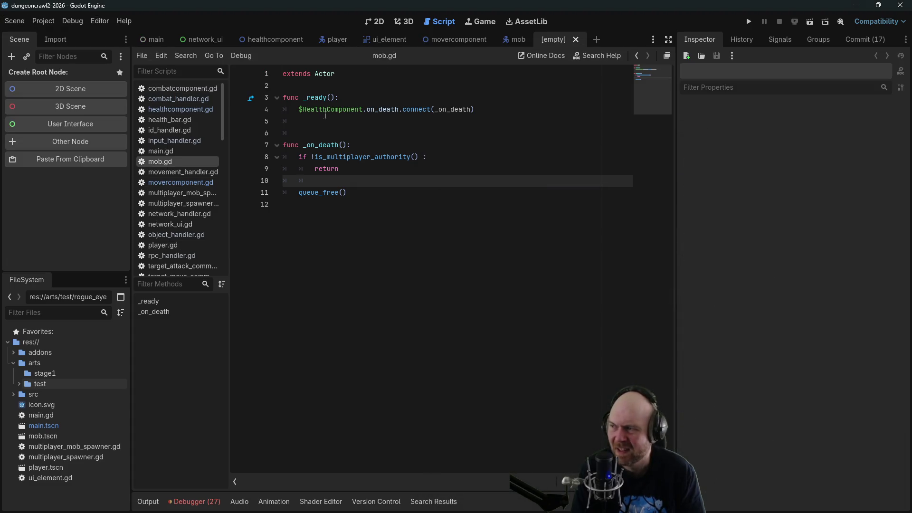
pyautogui.click(76, 143)
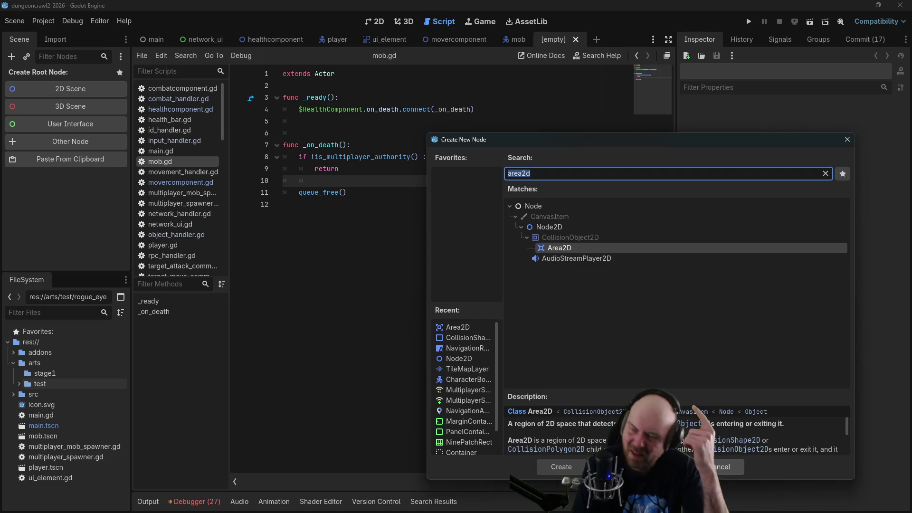
pyautogui.click(711, 470)
pyautogui.click(337, 40)
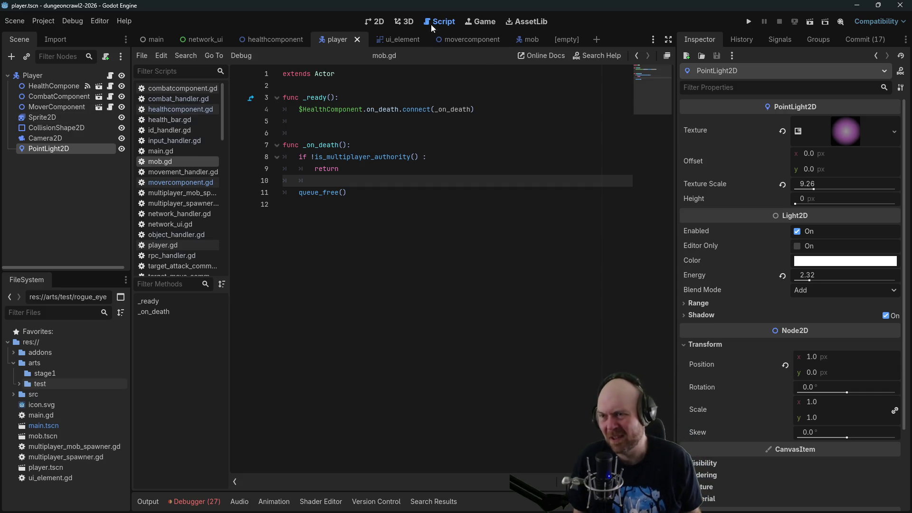
pyautogui.click(558, 38)
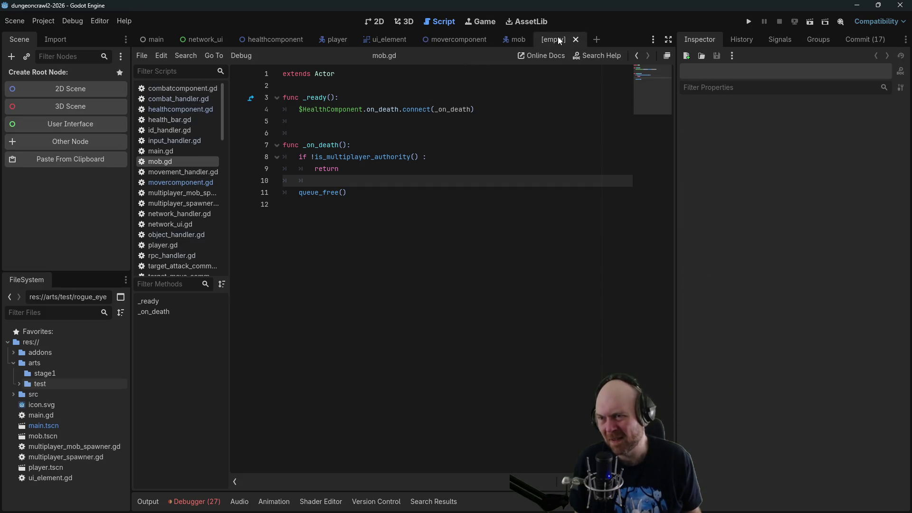
pyautogui.click(70, 92)
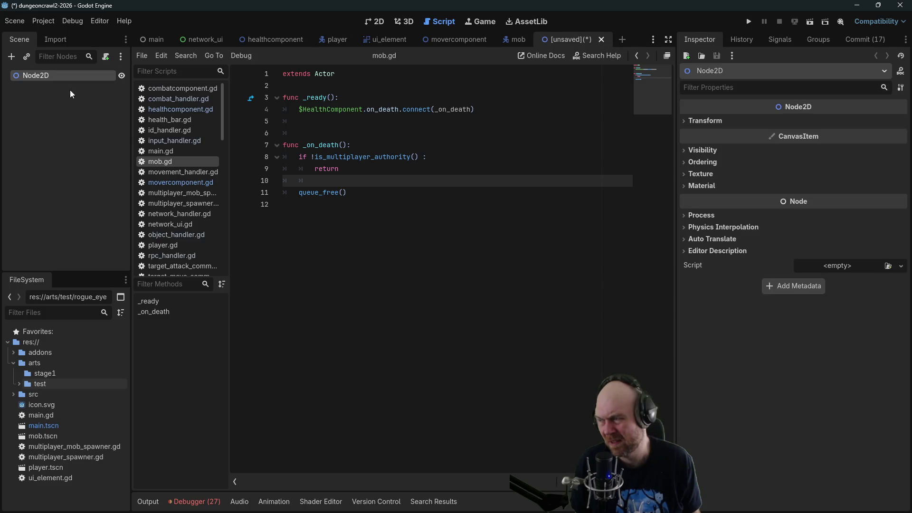
# Rename the Node2D root to InventoryComponent and attach a newly created script to it.
pyautogui.doubleClick(53, 79)
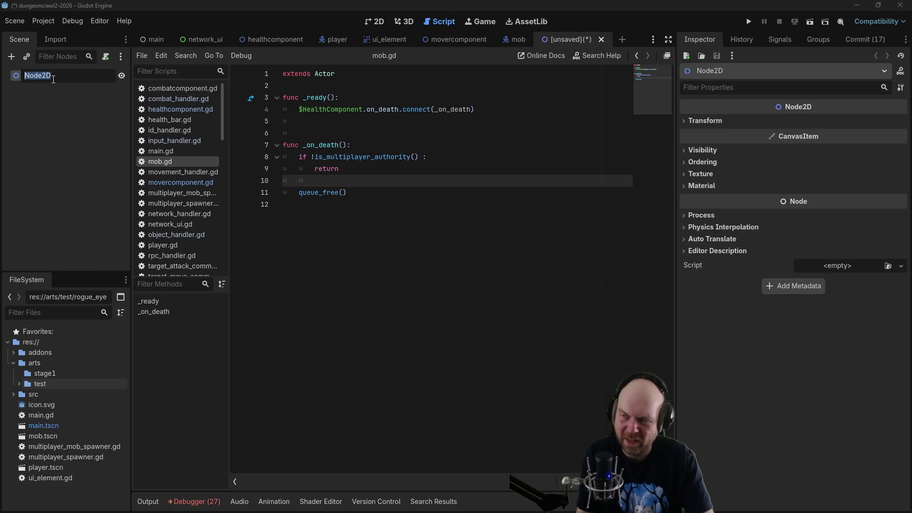
pyautogui.write('I')
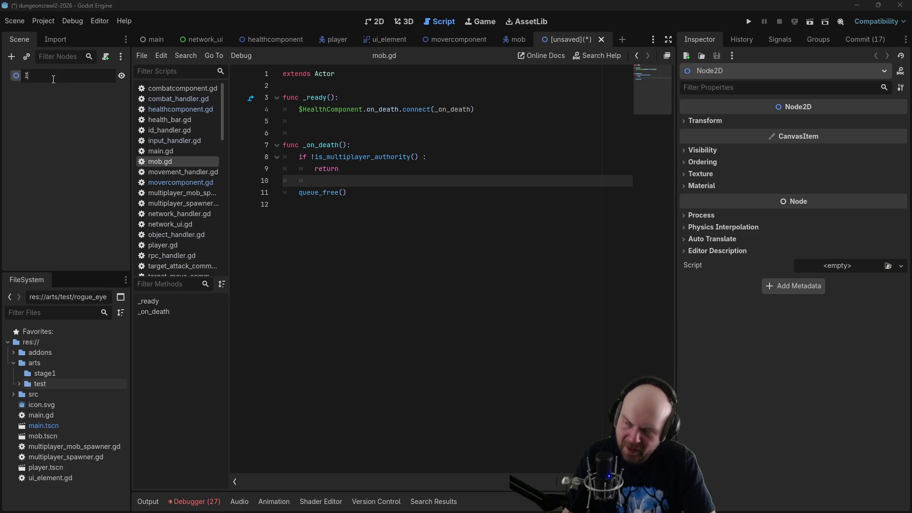
pyautogui.write('nventoryComponent')
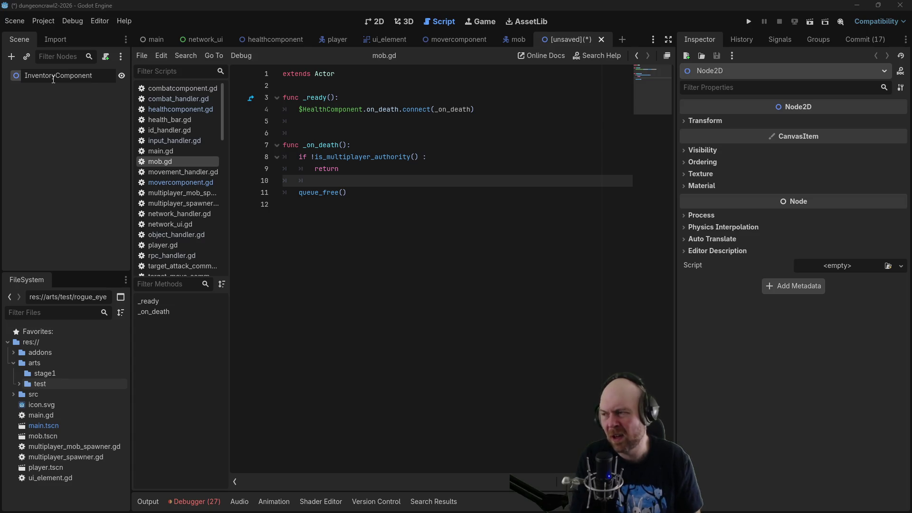
pyautogui.press('Return')
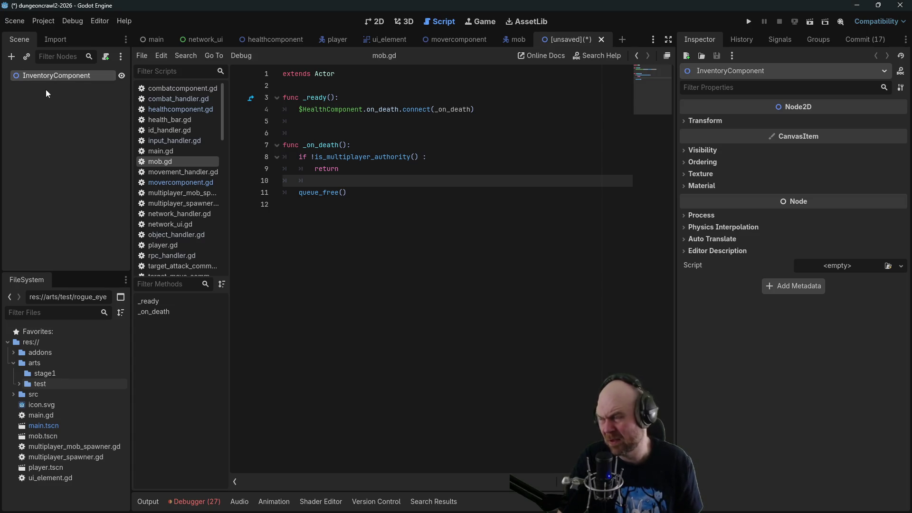
pyautogui.rightClick(110, 76)
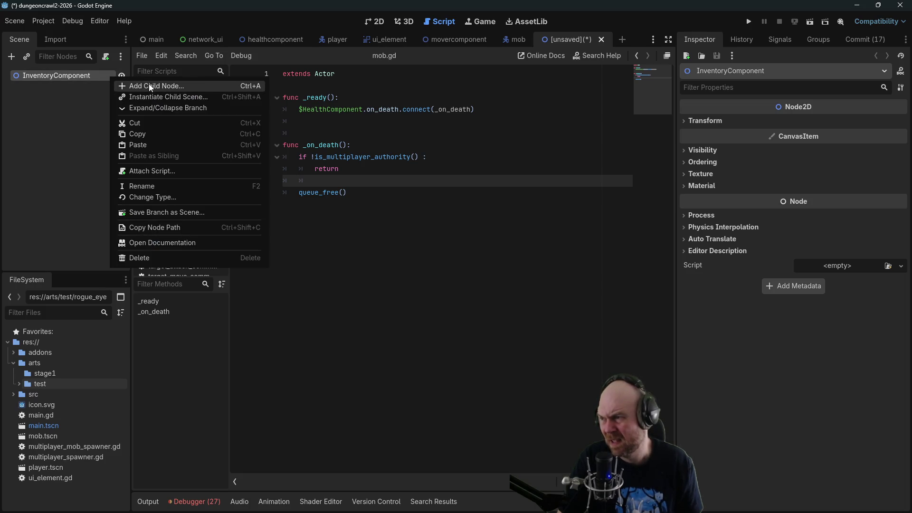
pyautogui.click(149, 170)
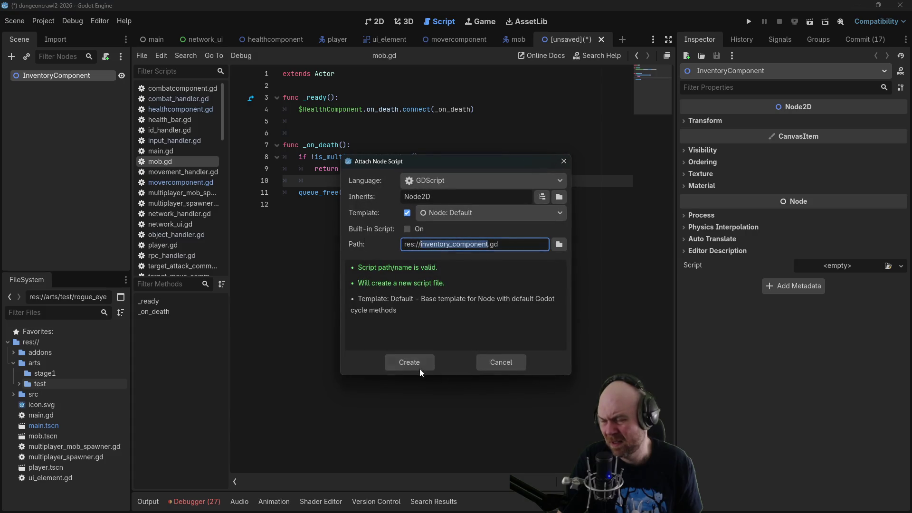
pyautogui.click(398, 359)
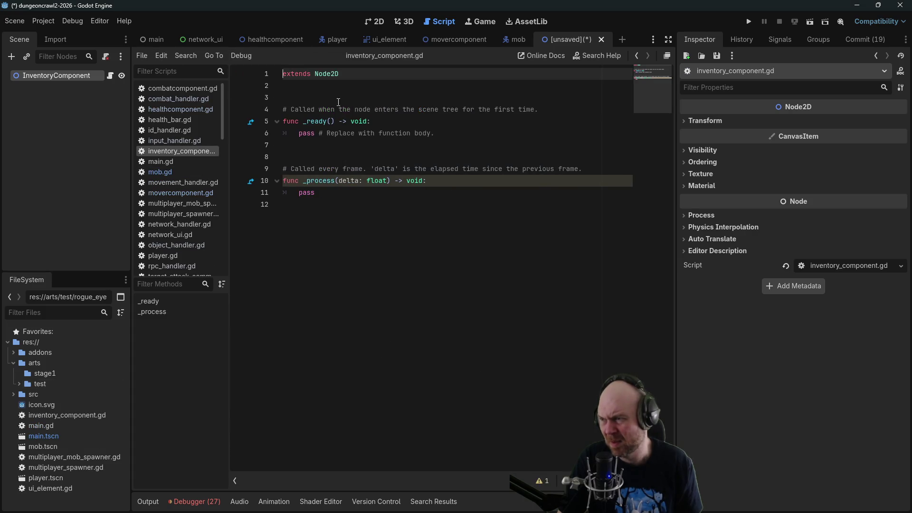
# Rename the script file inventory_component.gd to inventorycomponent.gd in the FileSystem dock.
pyautogui.rightClick(202, 151)
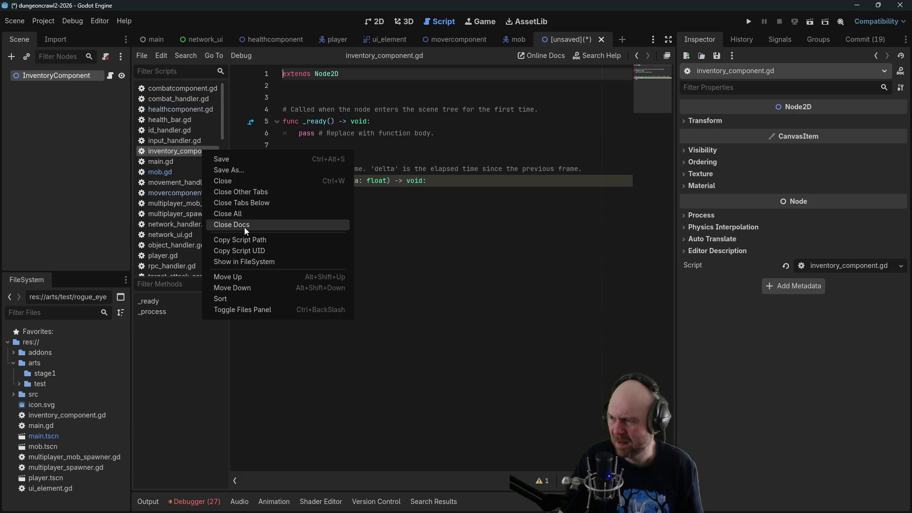
pyautogui.click(441, 258)
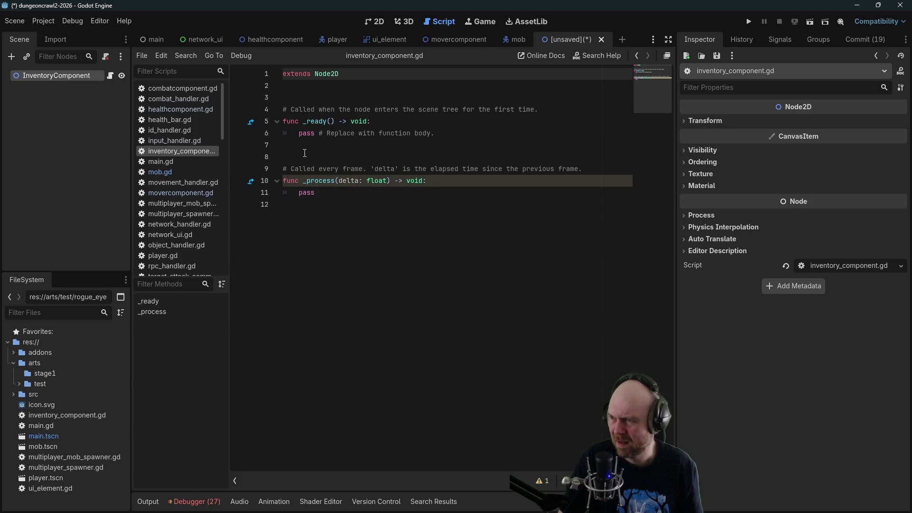
pyautogui.rightClick(43, 415)
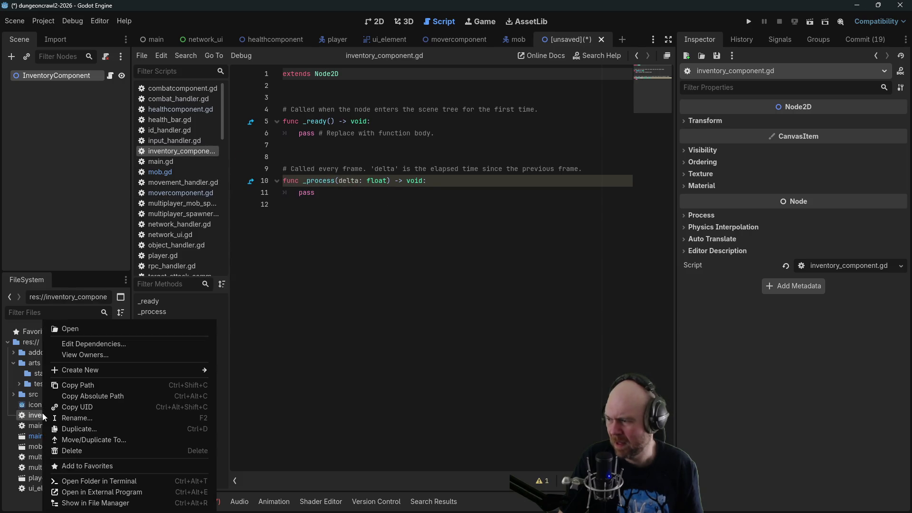
pyautogui.click(69, 418)
pyautogui.click(73, 415)
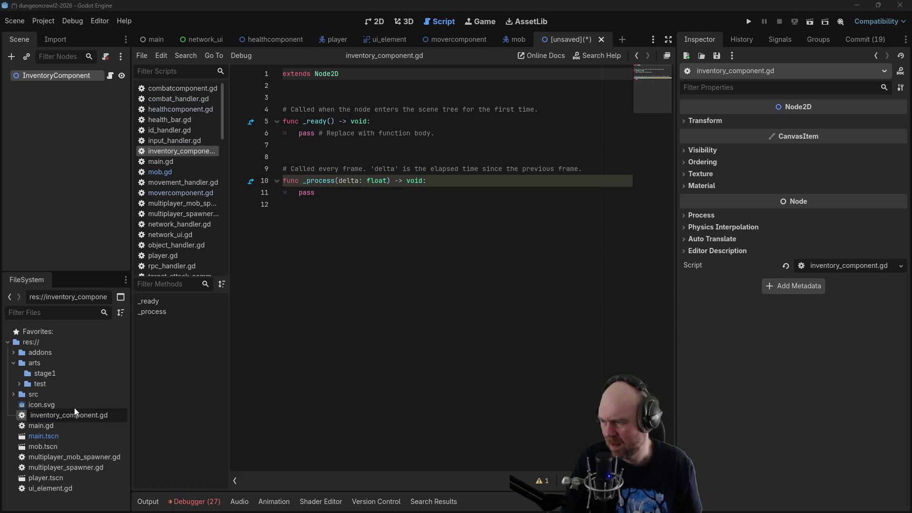
pyautogui.press('BackSpace')
pyautogui.press('Return')
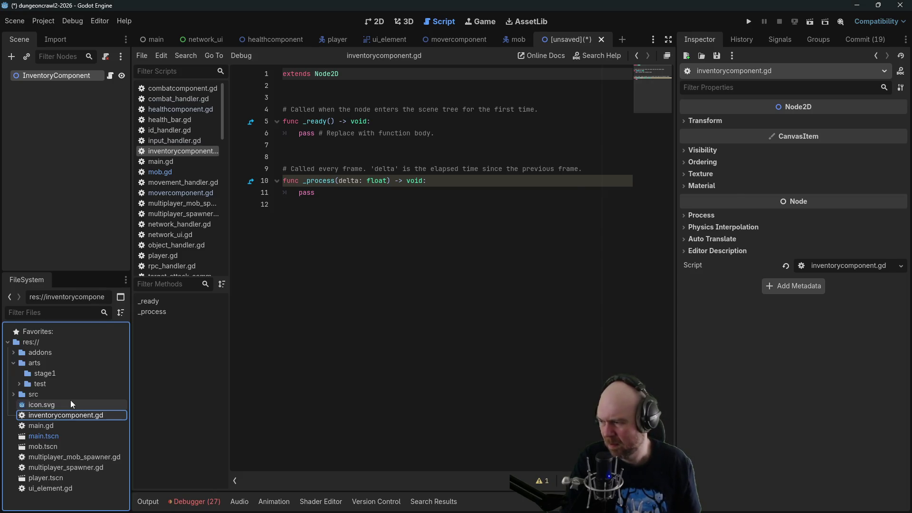
pyautogui.click(532, 110)
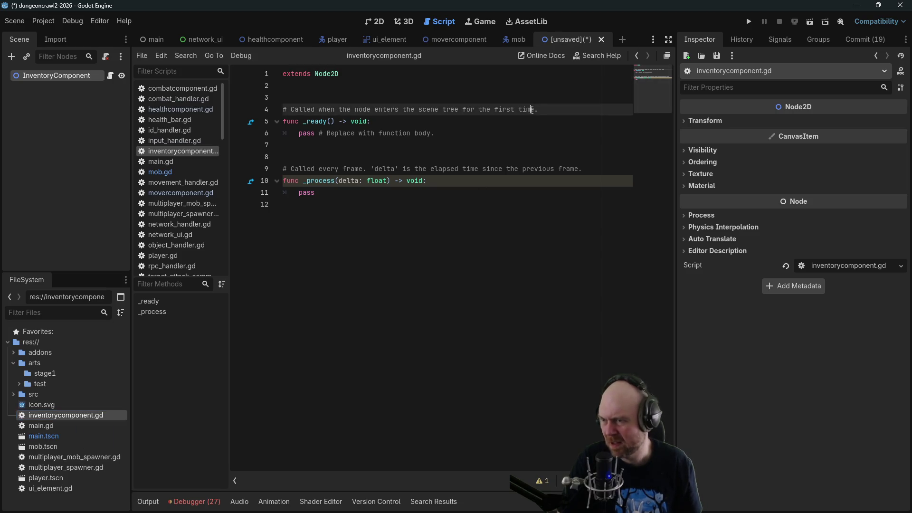
pyautogui.hotkey('ctrl', 's')
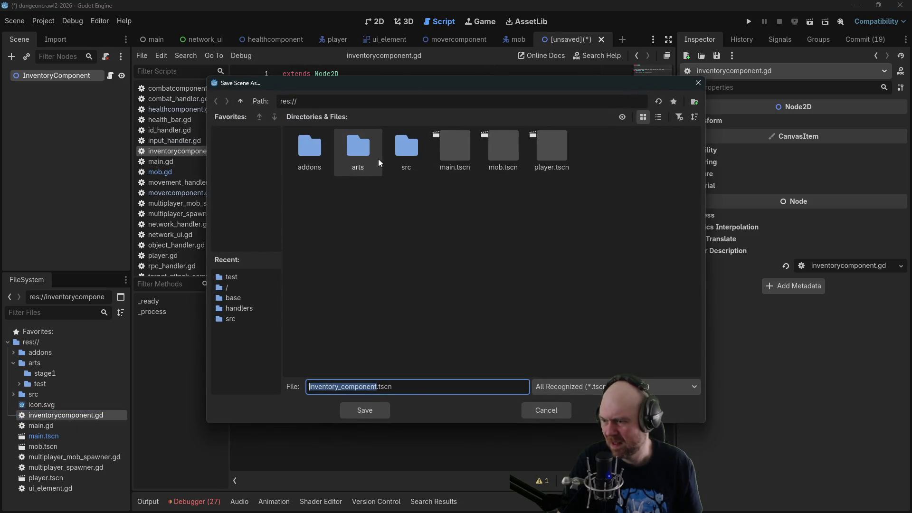
# Save the new scene as inventory_component.tscn inside src/components.
pyautogui.doubleClick(401, 150)
pyautogui.doubleClick(357, 152)
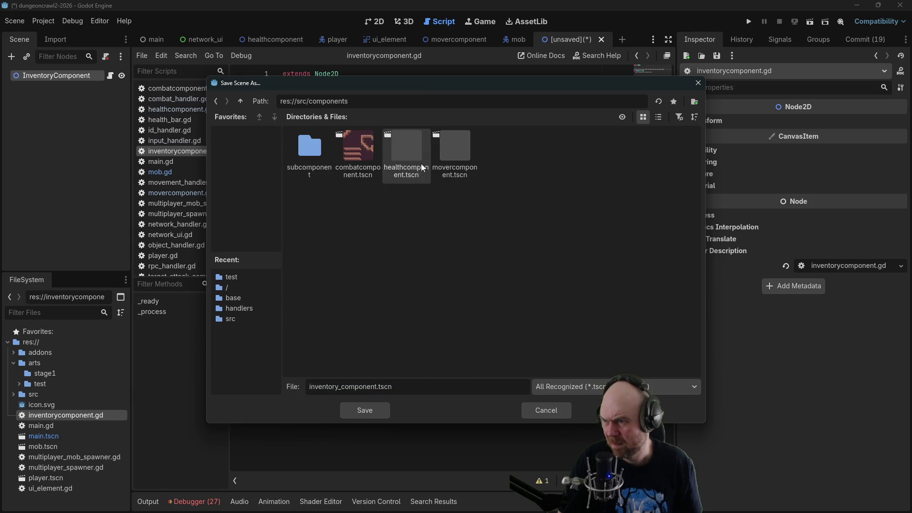
pyautogui.click(381, 415)
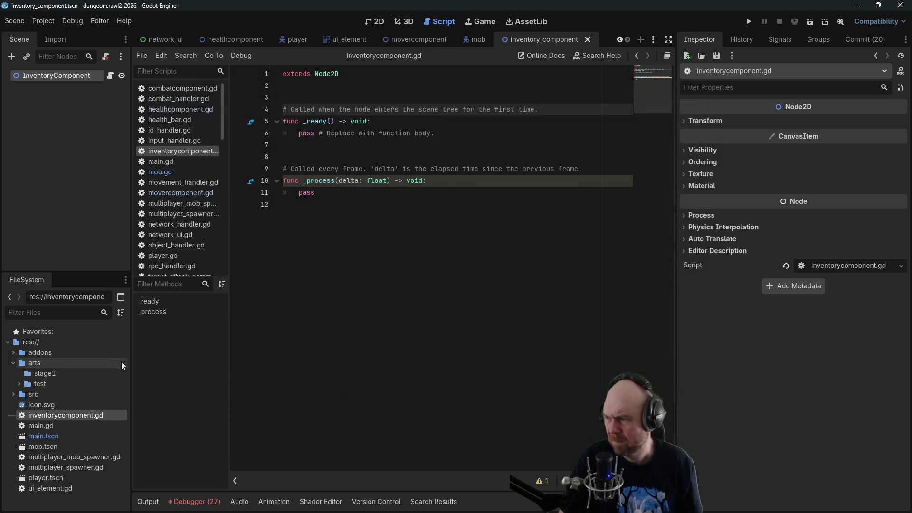
# Move inventorycomponent.gd into the src/components folder.
pyautogui.click(13, 364)
pyautogui.click(13, 374)
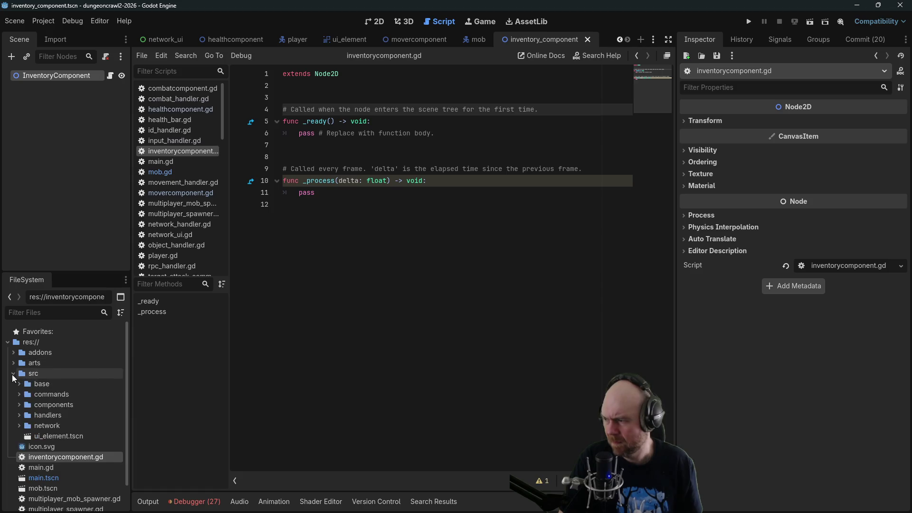
pyautogui.moveTo(36, 454)
pyautogui.mouseDown()
pyautogui.moveTo(55, 409)
pyautogui.moveTo(69, 407)
pyautogui.mouseUp()
pyautogui.click(409, 269)
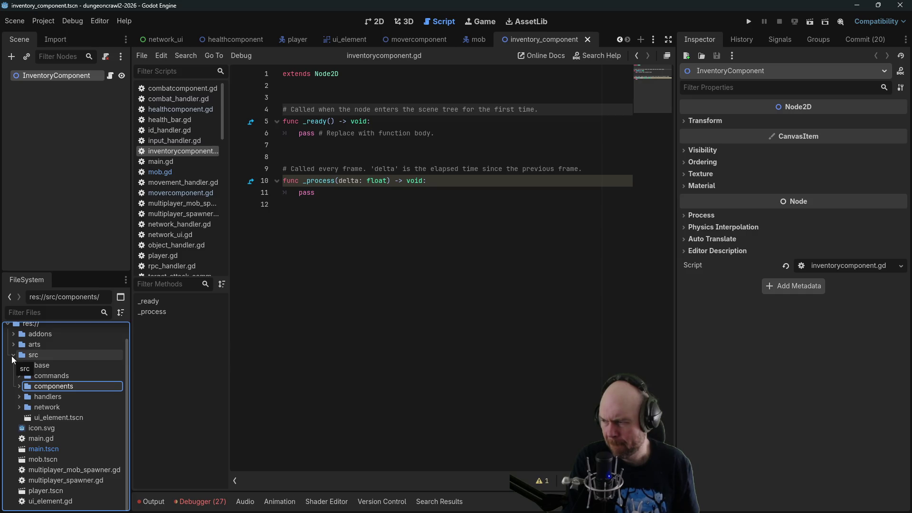
# Move mob.tscn and player.tscn into the src/base folder.
pyautogui.click(20, 366)
pyautogui.click(19, 366)
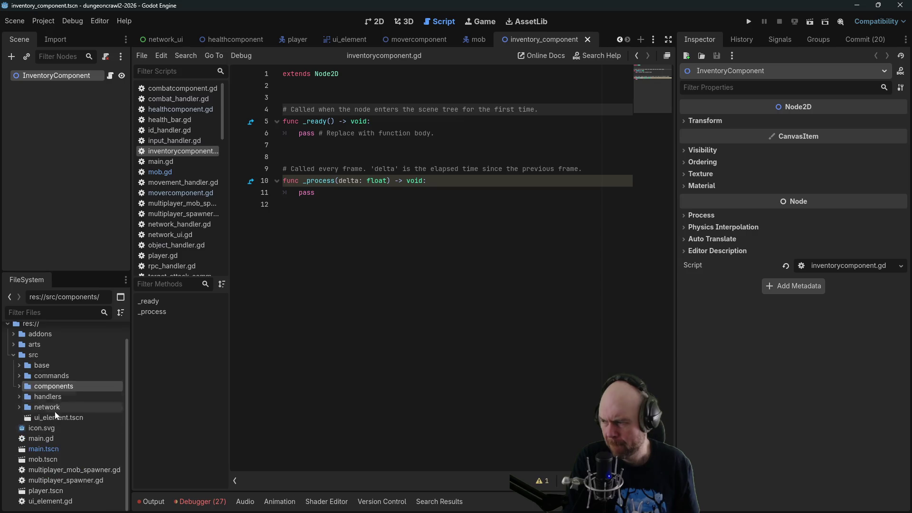
pyautogui.moveTo(53, 460)
pyautogui.mouseDown()
pyautogui.moveTo(52, 370)
pyautogui.moveTo(109, 369)
pyautogui.mouseUp()
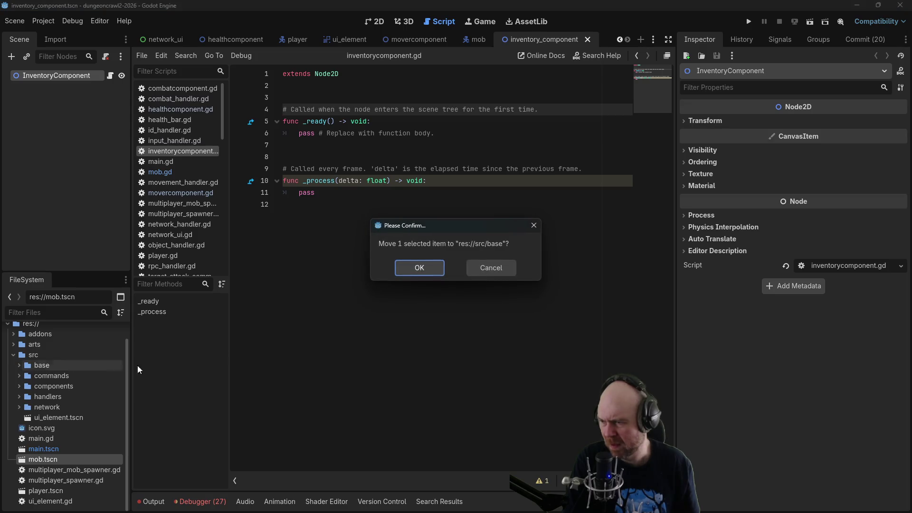
pyautogui.click(418, 270)
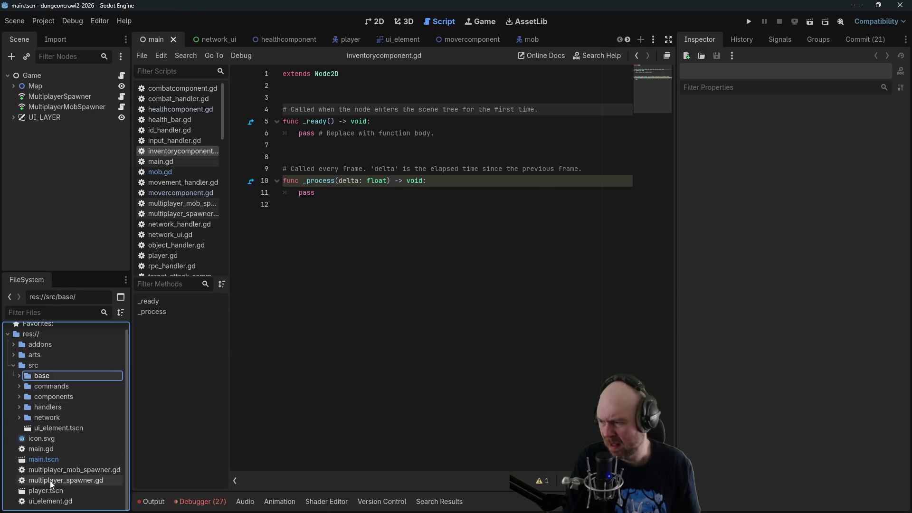
pyautogui.moveTo(47, 492)
pyautogui.mouseDown()
pyautogui.moveTo(74, 385)
pyautogui.moveTo(57, 376)
pyautogui.mouseUp()
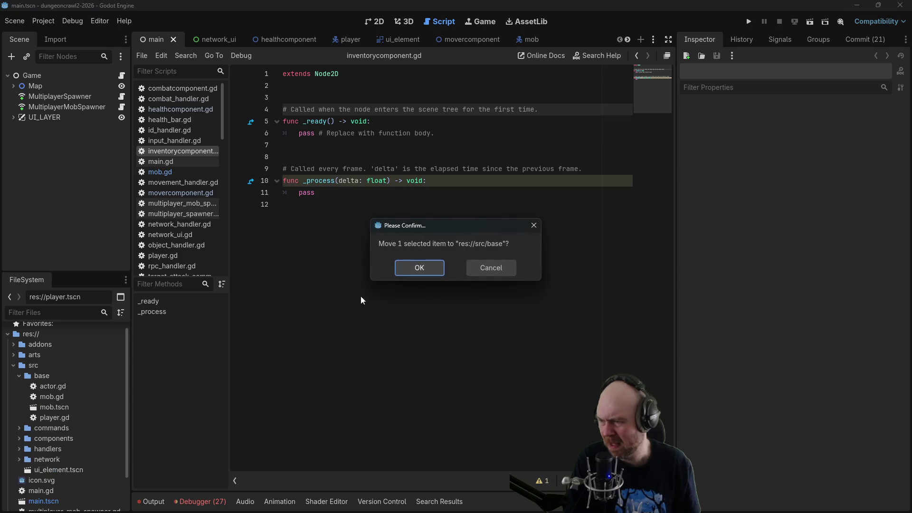
pyautogui.click(411, 268)
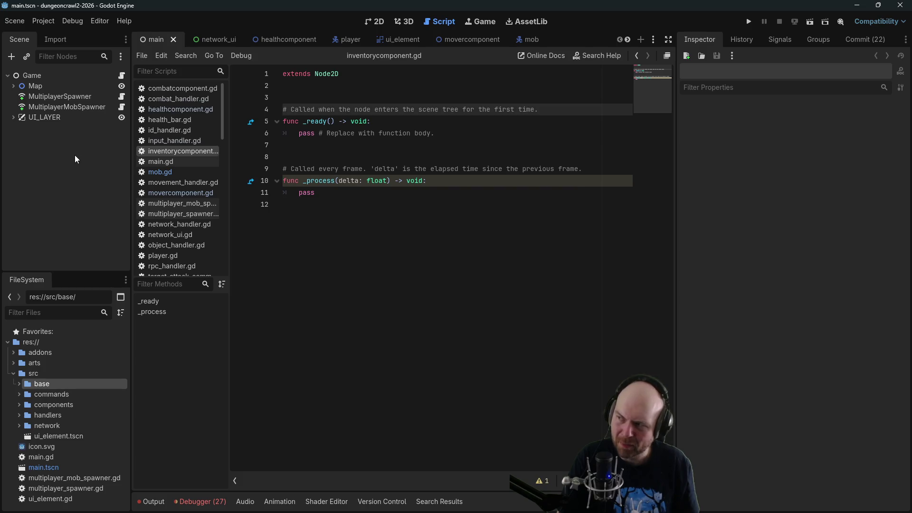
# Correct main.gd's mob preload path to res://src/base/mob.tscn after the run reports load errors.
pyautogui.click(748, 23)
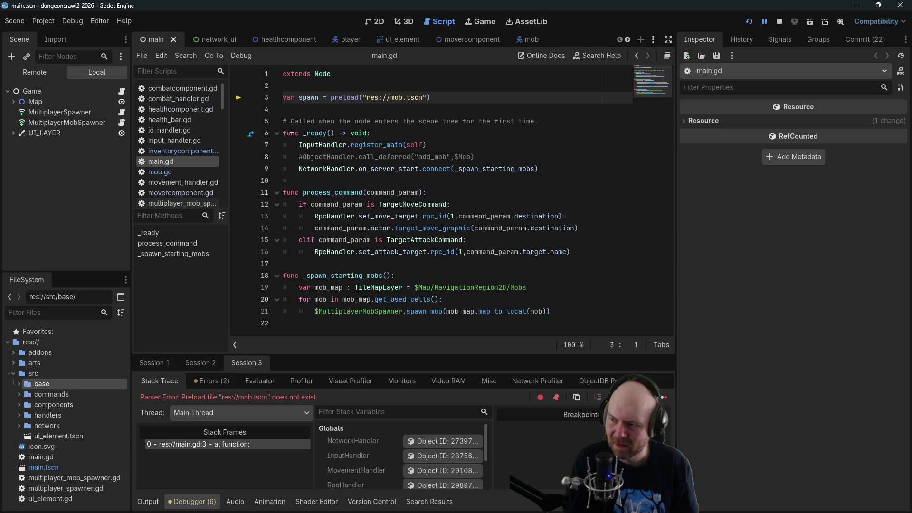
pyautogui.click(391, 97)
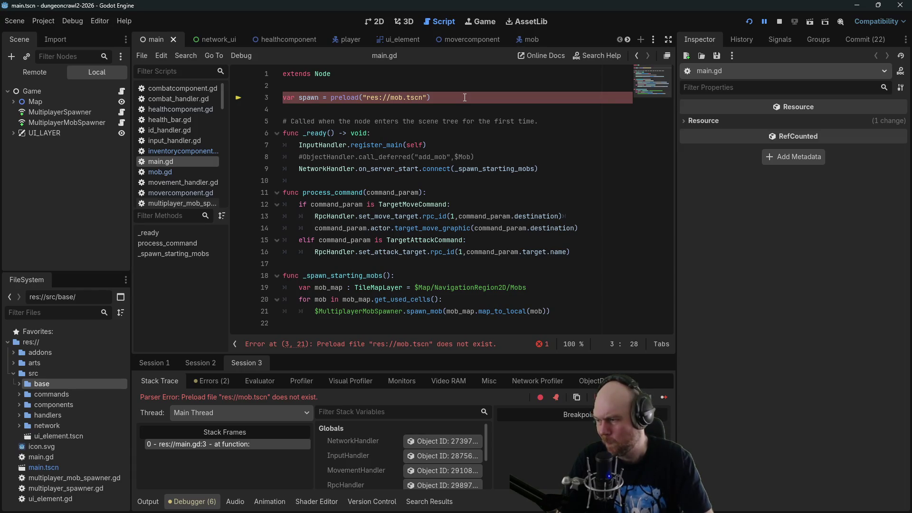
pyautogui.write('base/')
pyautogui.hotkey('ctrl', 's')
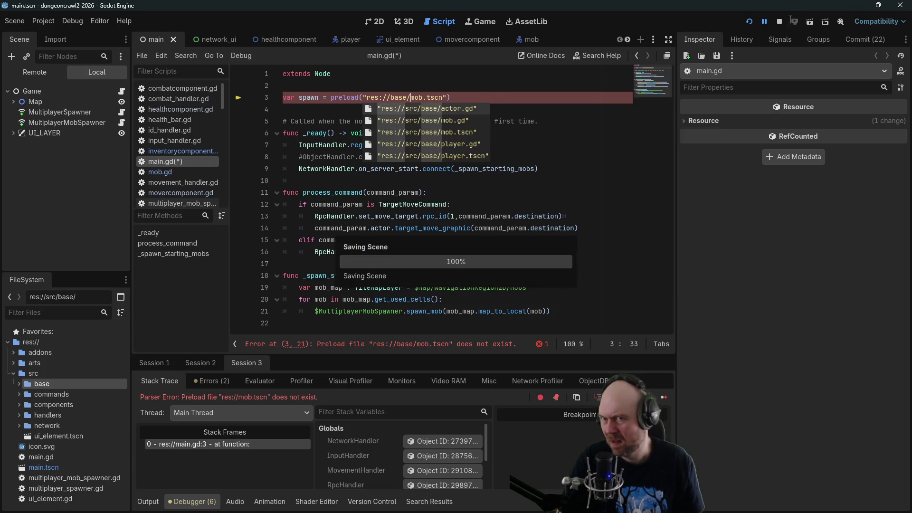
pyautogui.press('Return')
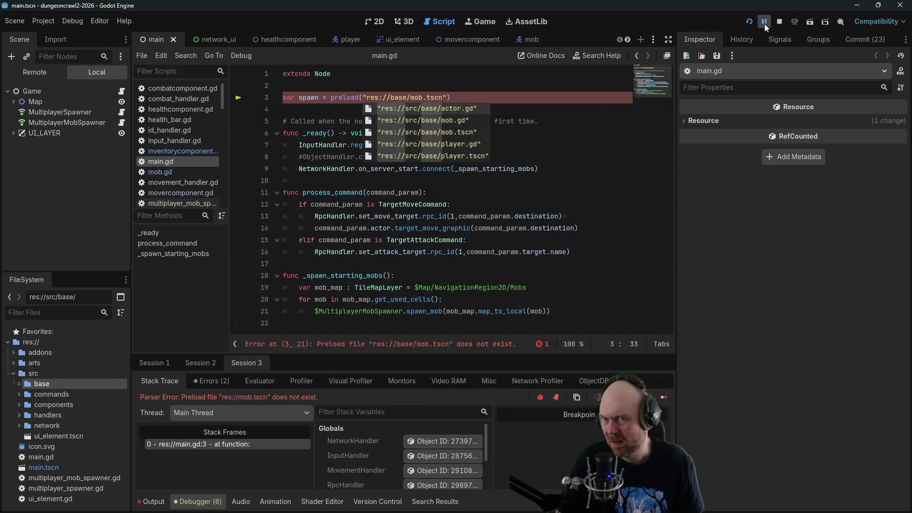
pyautogui.click(749, 21)
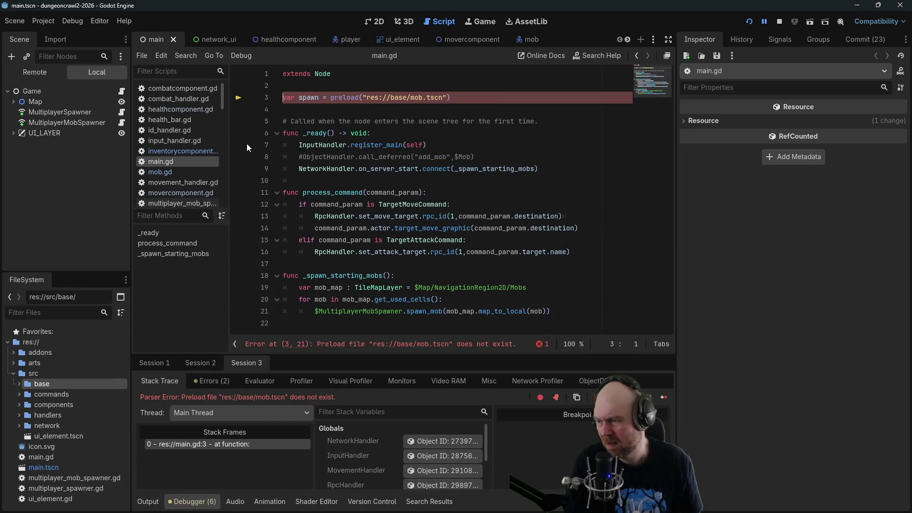
pyautogui.click(781, 23)
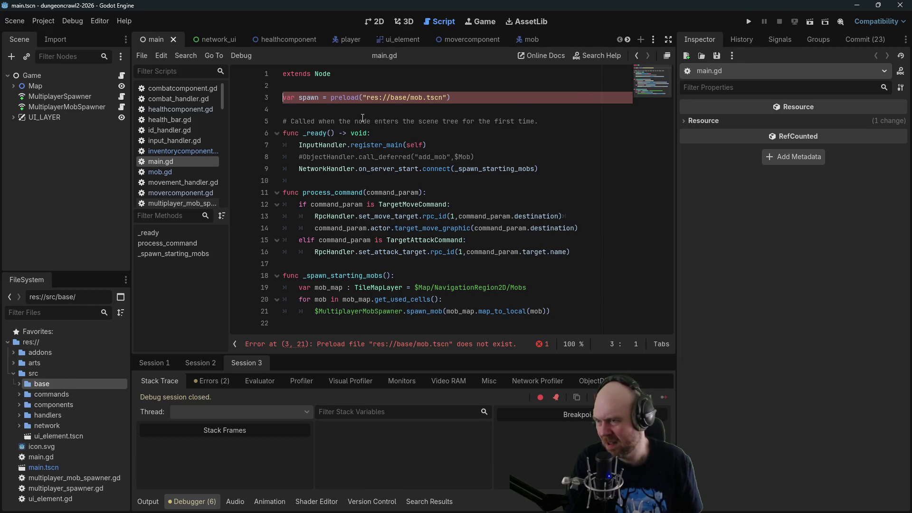
pyautogui.click(390, 98)
pyautogui.write('src/')
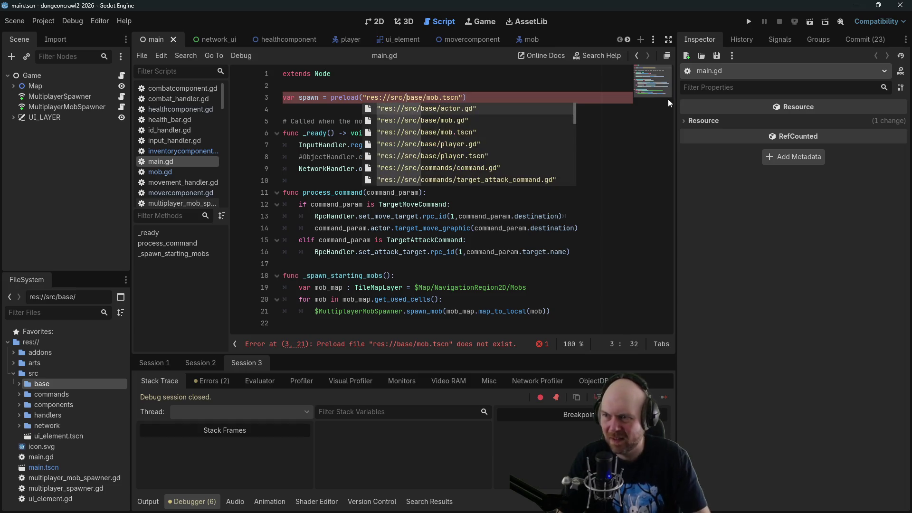
pyautogui.hotkey('ctrl', 's')
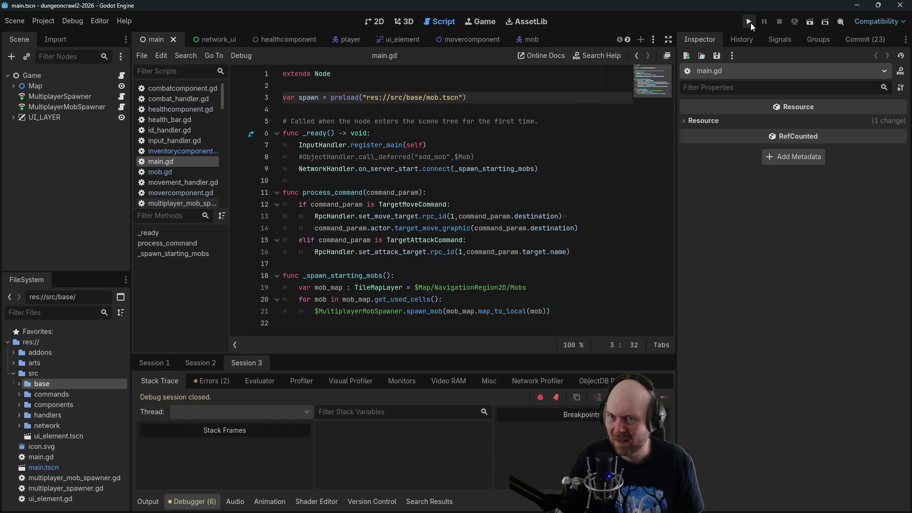
# Launch the game, join the first instance as a client and walk the player up-right.
pyautogui.click(749, 22)
pyautogui.click(220, 127)
pyautogui.click(204, 151)
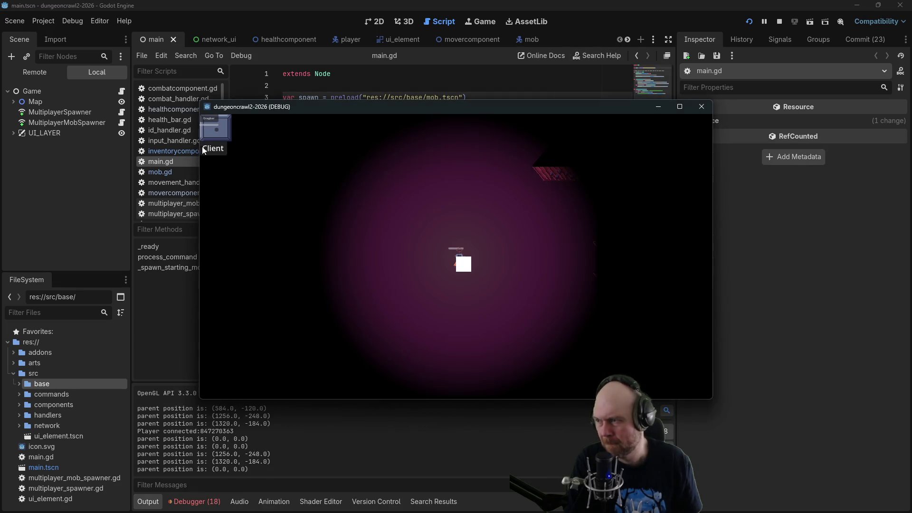
pyautogui.click(518, 212)
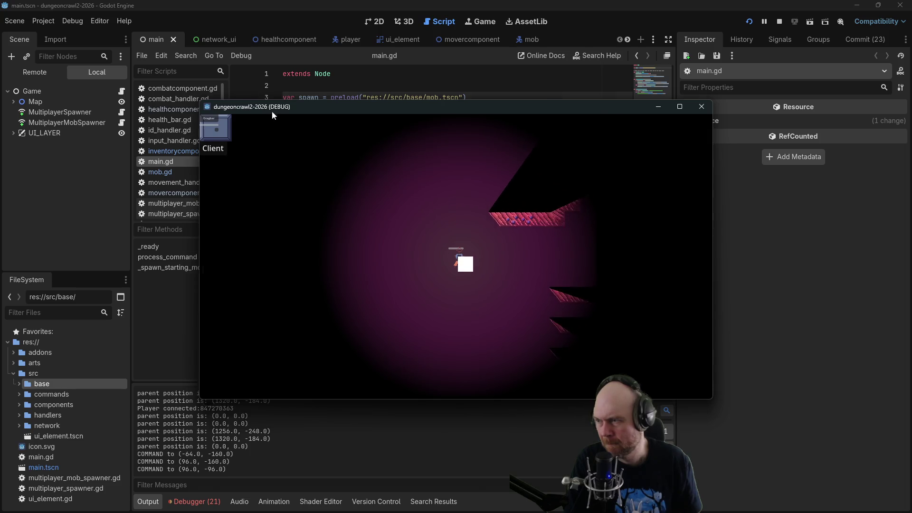
# Join the second game instance as a client, walk the player through the level, then stop the game.
pyautogui.moveTo(273, 112); pyautogui.dragTo(381, 196)
pyautogui.click(210, 149)
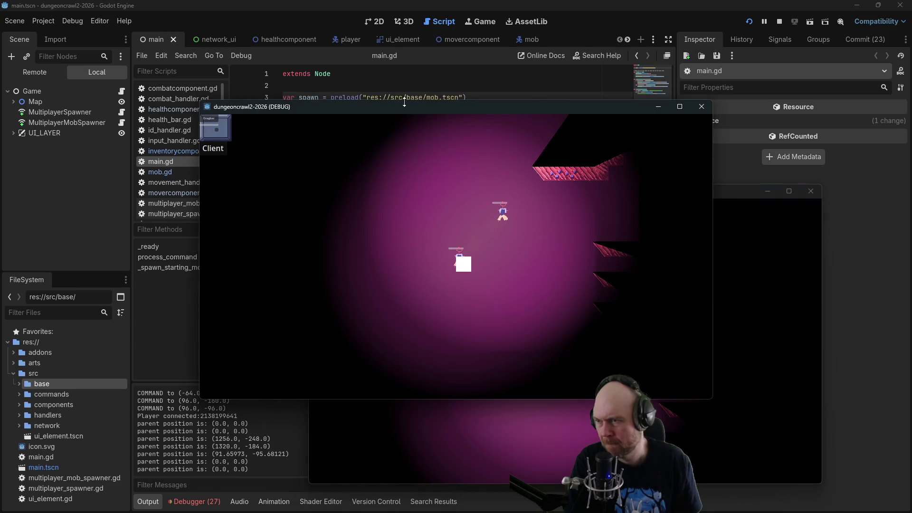
pyautogui.moveTo(405, 101); pyautogui.dragTo(214, 54)
pyautogui.click(340, 149)
pyautogui.click(447, 173)
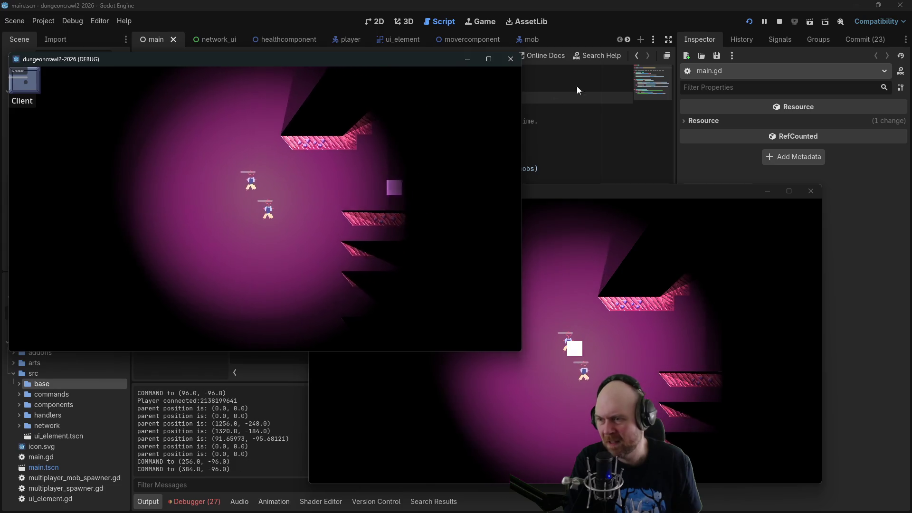
pyautogui.click(356, 122)
pyautogui.click(389, 167)
pyautogui.click(386, 205)
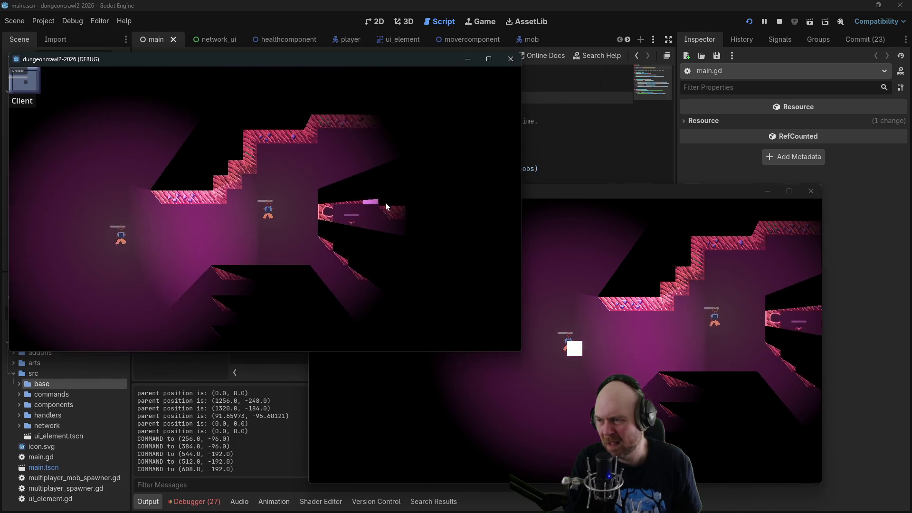
pyautogui.click(780, 21)
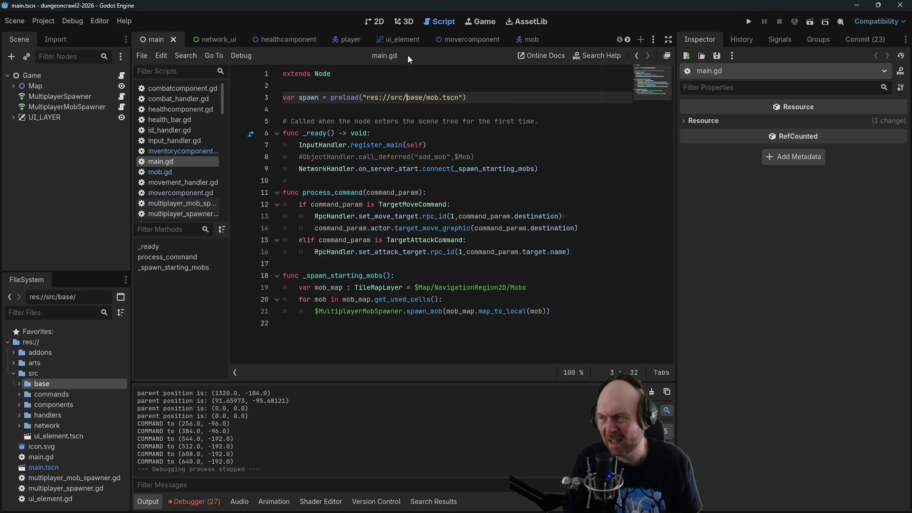
pyautogui.click(416, 228)
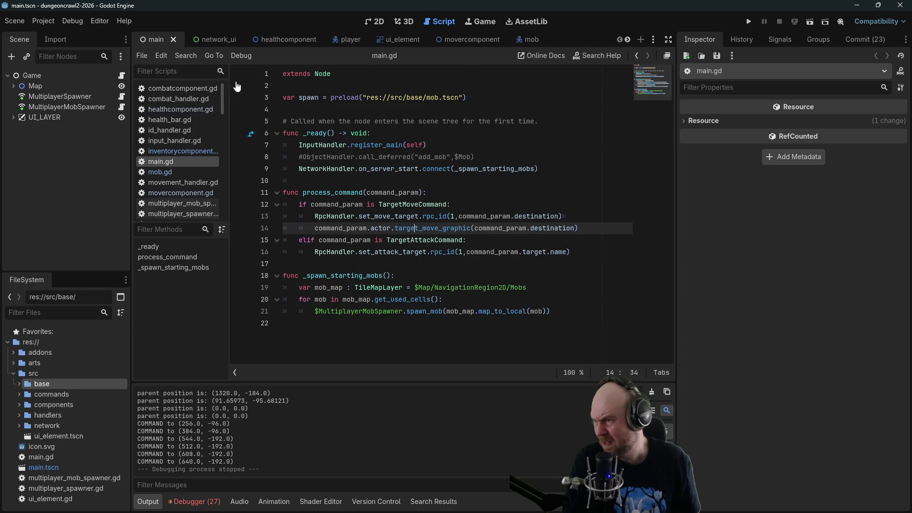
# Open inventorycomponent.gd from the src/components folder.
pyautogui.click(16, 409)
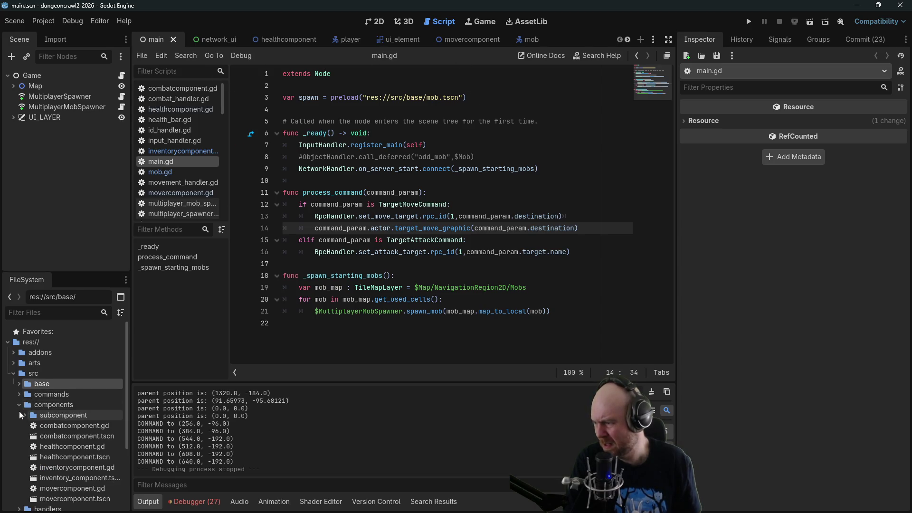
pyautogui.click(66, 468)
pyautogui.doubleClick(66, 469)
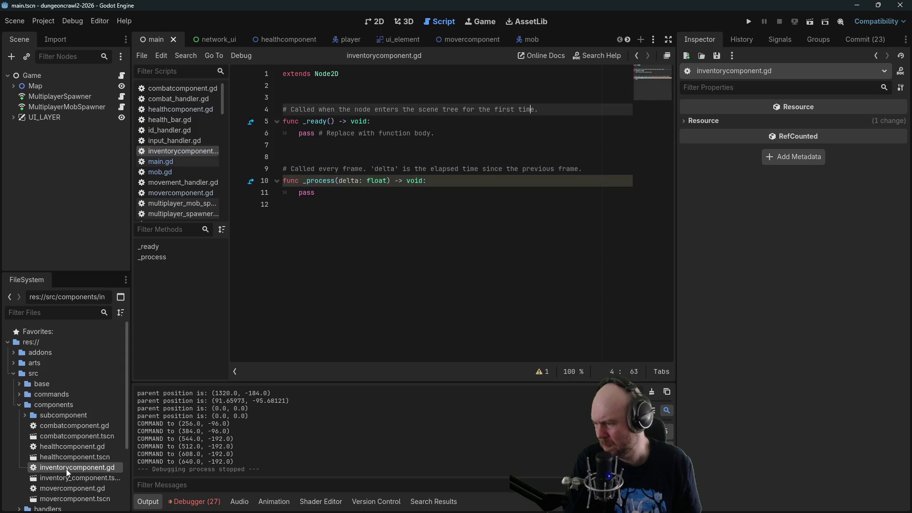
# Delete the template functions on lines 4–12 and add a '## TODO: hook into healthcomponent?' comment.
pyautogui.click(402, 204)
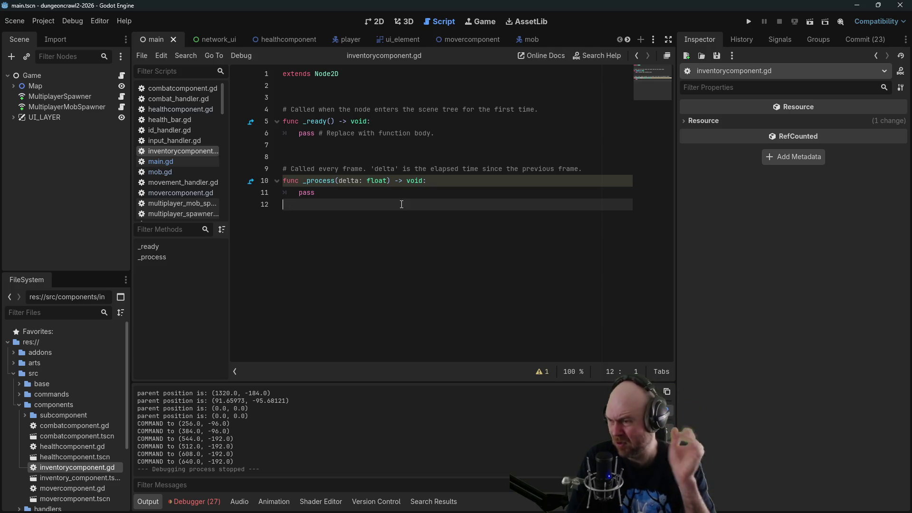
pyautogui.moveTo(401, 205)
pyautogui.mouseDown()
pyautogui.moveTo(333, 119)
pyautogui.moveTo(283, 109)
pyautogui.mouseUp()
pyautogui.press('BackSpace')
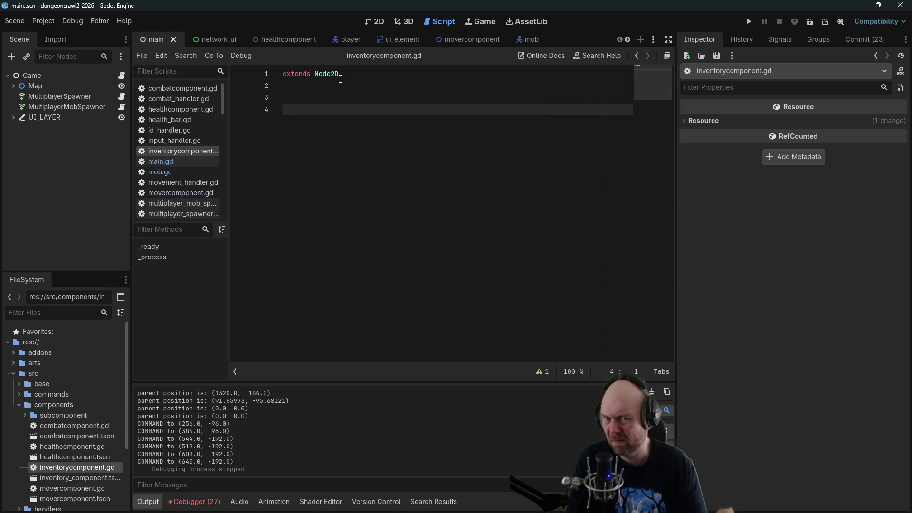
pyautogui.write('##')
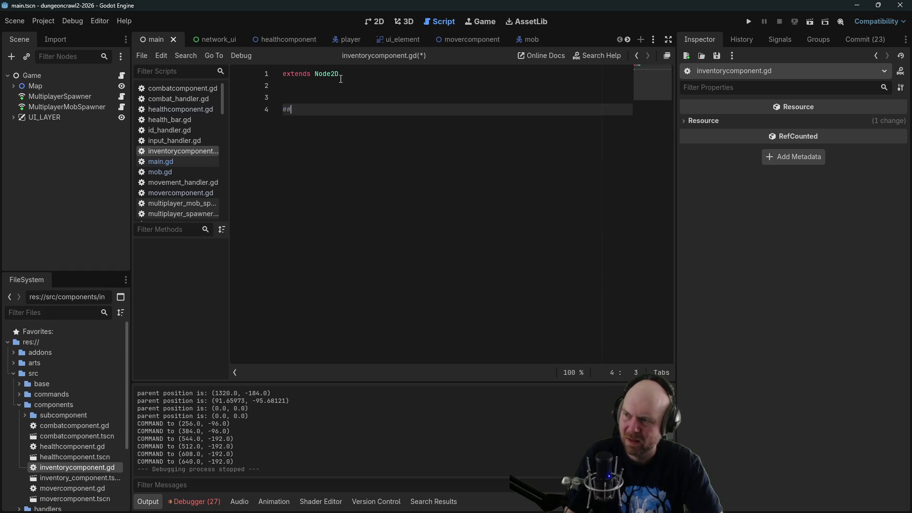
pyautogui.write(' TODO: hook into')
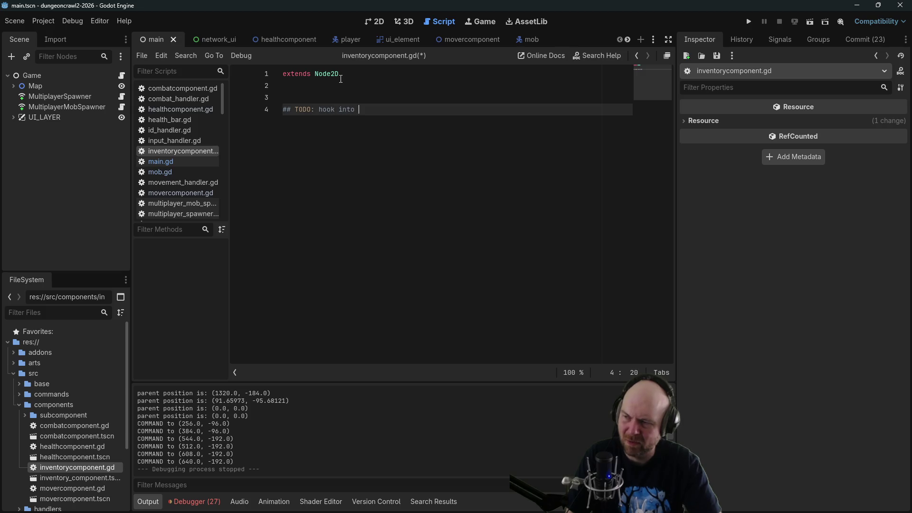
pyautogui.write('thcomponent?')
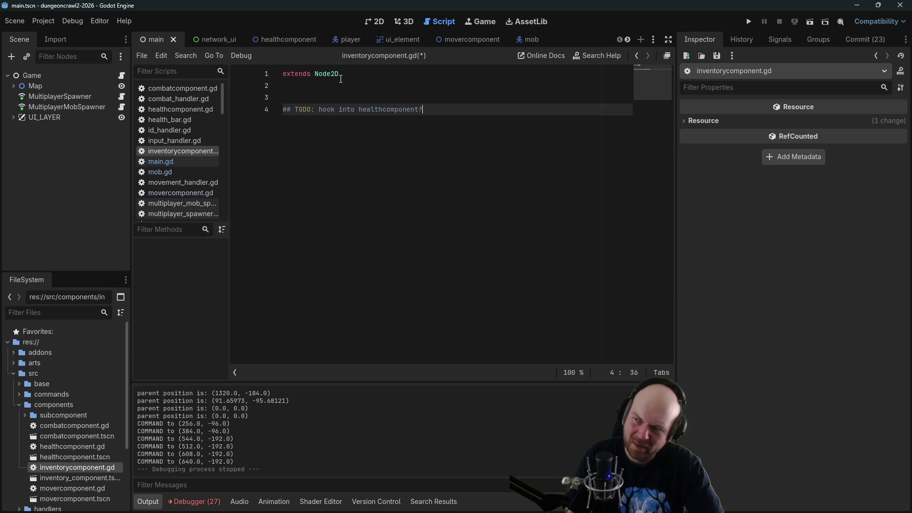
pyautogui.press('Up')
pyautogui.press('Return')
pyautogui.press('Return')
pyautogui.press('Return')
pyautogui.press('Up')
pyautogui.press('Up')
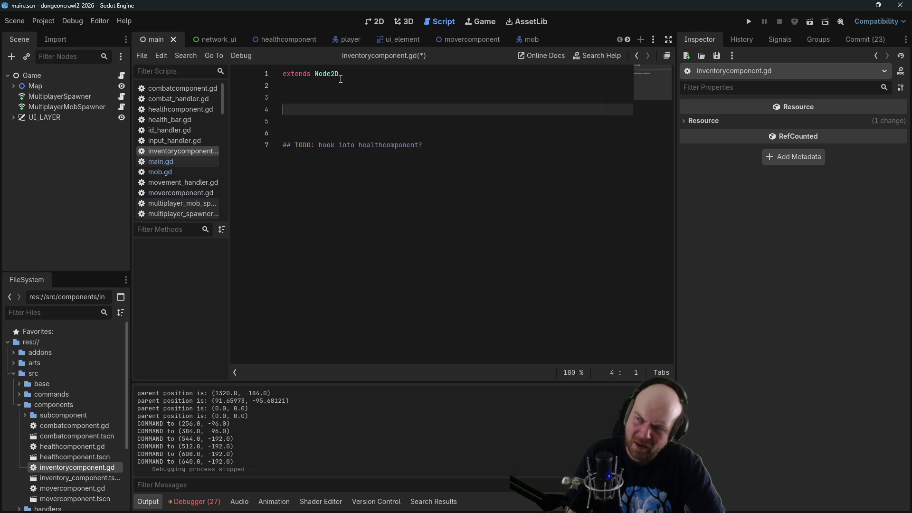
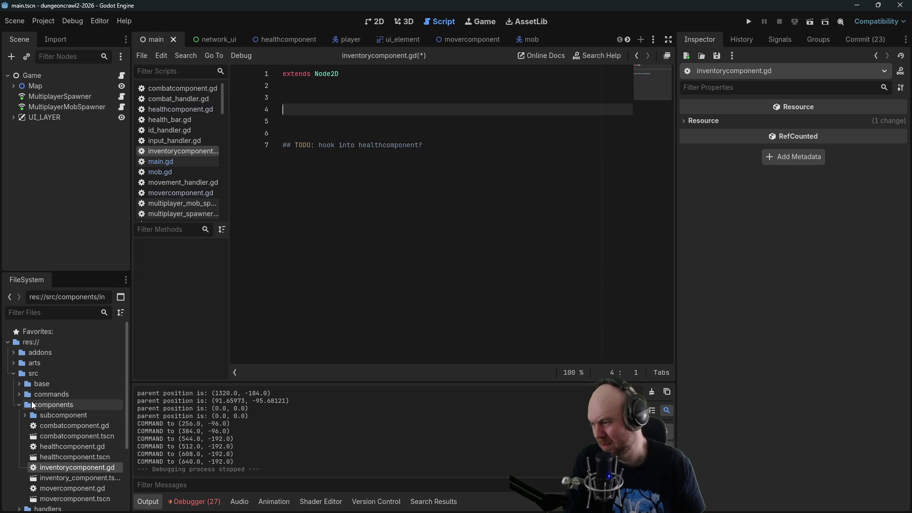
# Open the ui_element scene to check it, then return to the main scene with UI_LAYER expanded.
pyautogui.click(17, 407)
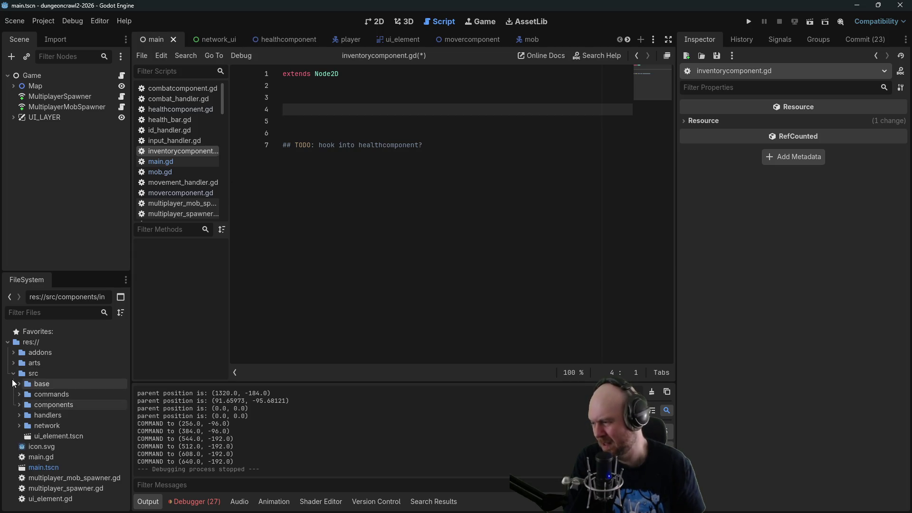
pyautogui.click(45, 438)
pyautogui.doubleClick(46, 438)
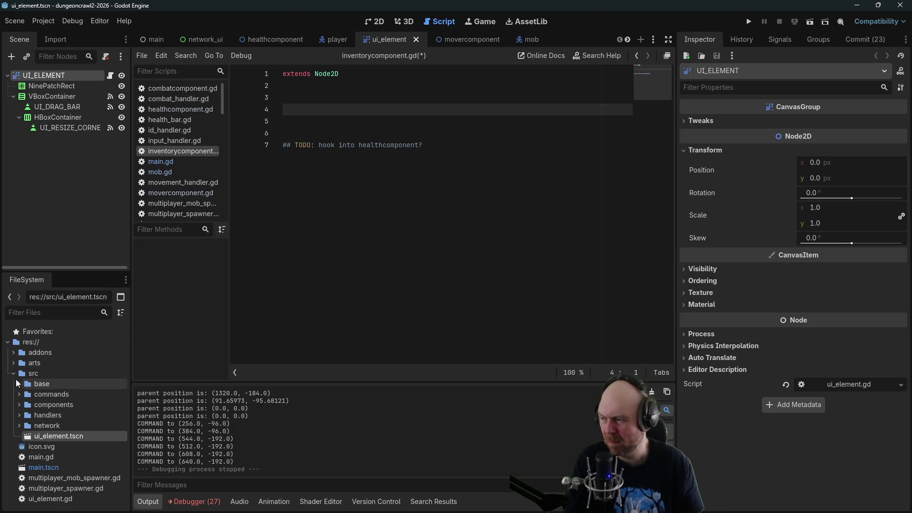
pyautogui.click(13, 374)
pyautogui.click(153, 39)
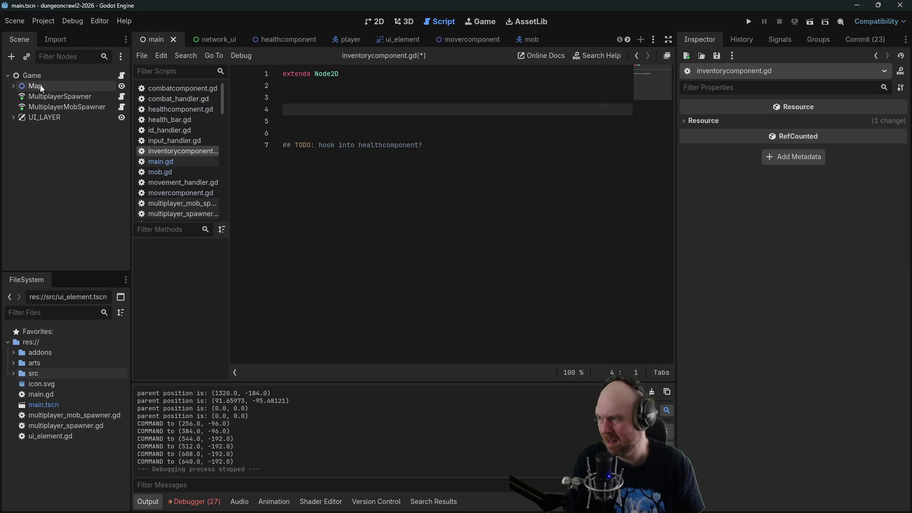
pyautogui.click(14, 117)
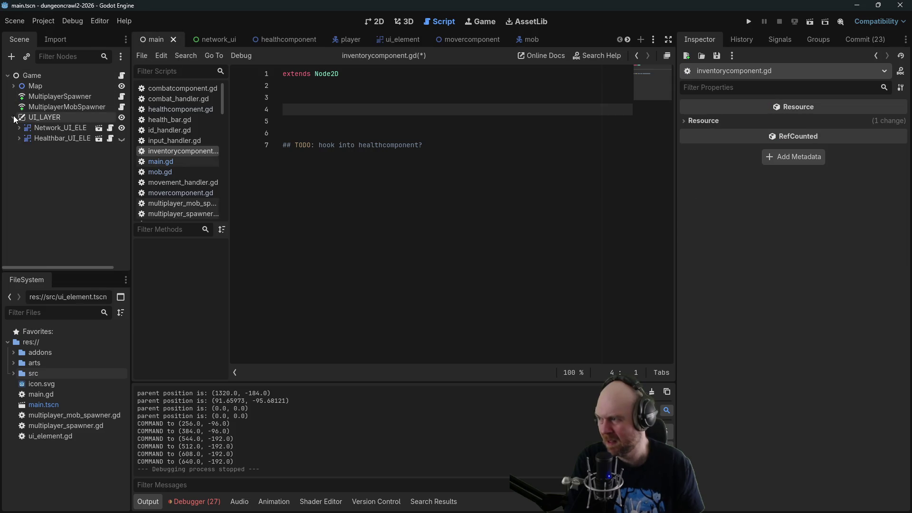
# Move ui_element.gd into the src folder, undoing an accidental script attachment to UI_LAYER.
pyautogui.click(54, 414)
pyautogui.moveTo(32, 437)
pyautogui.mouseDown()
pyautogui.moveTo(72, 204)
pyautogui.moveTo(52, 118)
pyautogui.mouseUp()
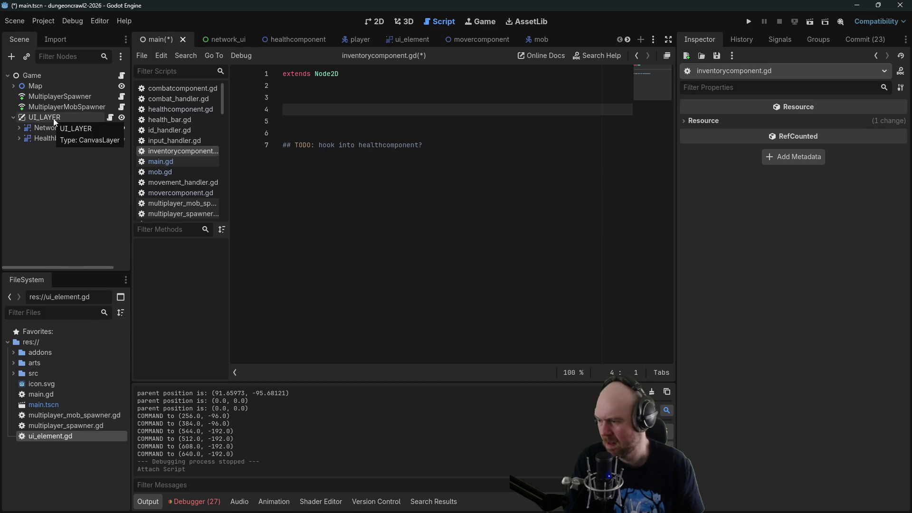
pyautogui.hotkey('ctrl', 'z')
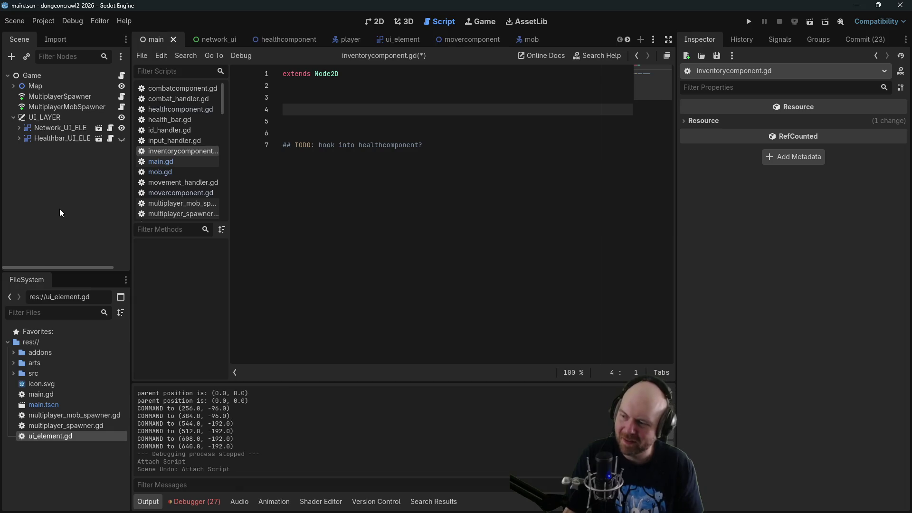
pyautogui.click(13, 373)
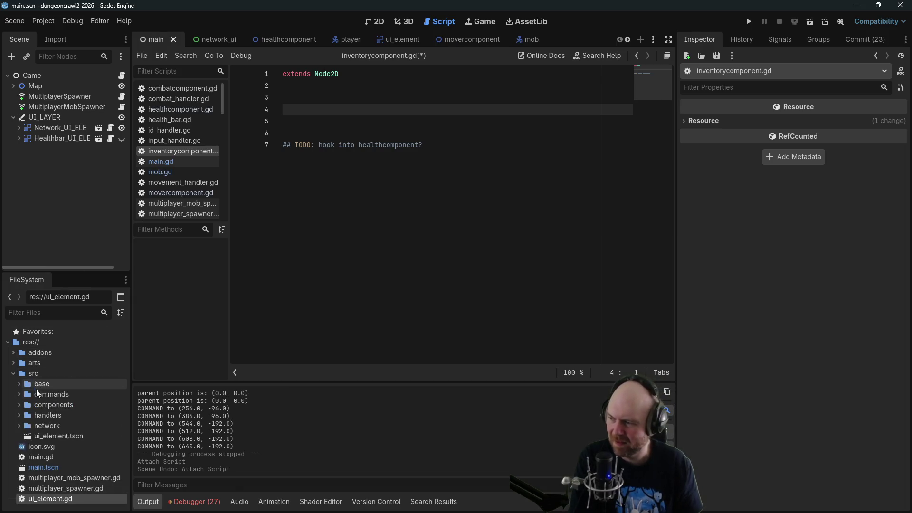
pyautogui.moveTo(63, 497)
pyautogui.mouseDown()
pyautogui.moveTo(108, 192)
pyautogui.moveTo(46, 118)
pyautogui.mouseUp()
pyautogui.click(438, 266)
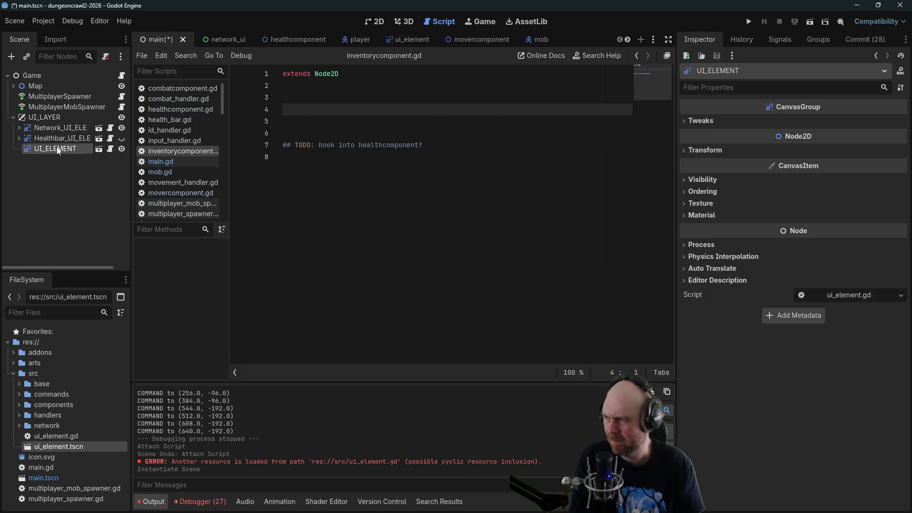
# Rename the UI_ELEMENT instance to Inventory_UI_ELEMENT and enable Editable Children on it.
pyautogui.click(59, 147)
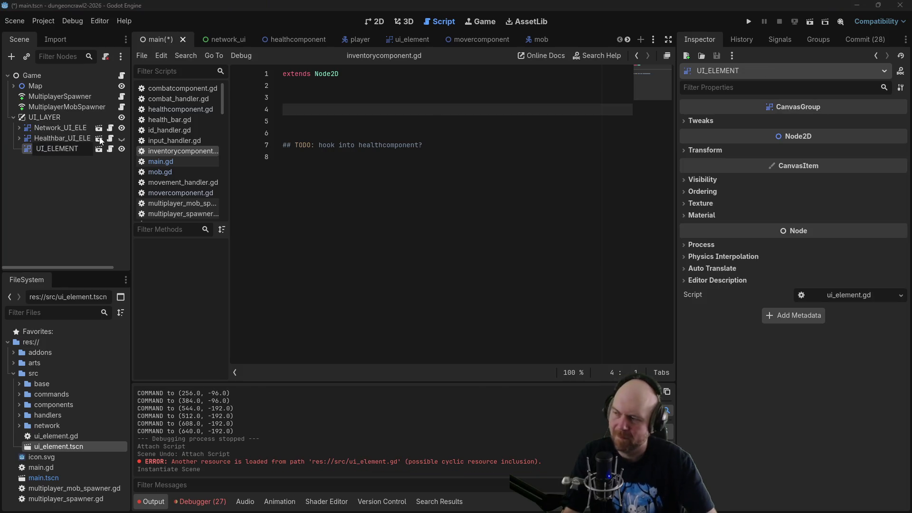
pyautogui.write('Inventory_')
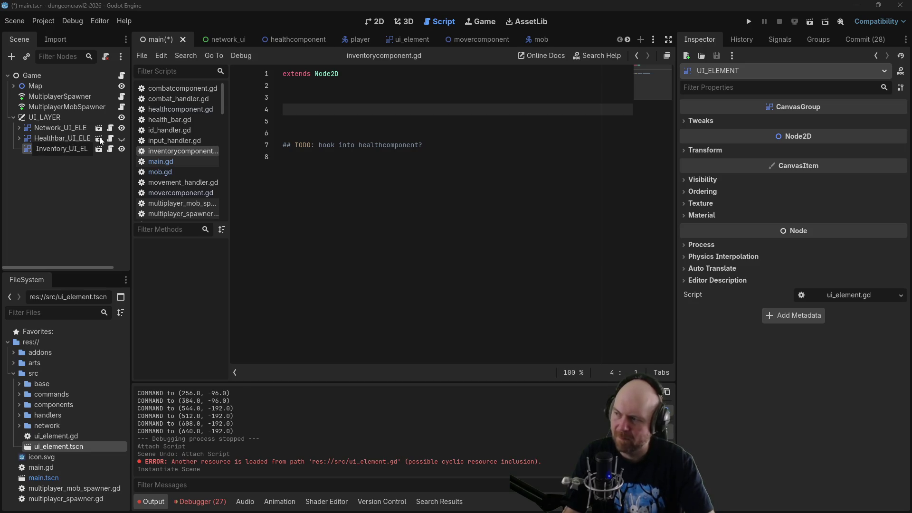
pyautogui.press('Return')
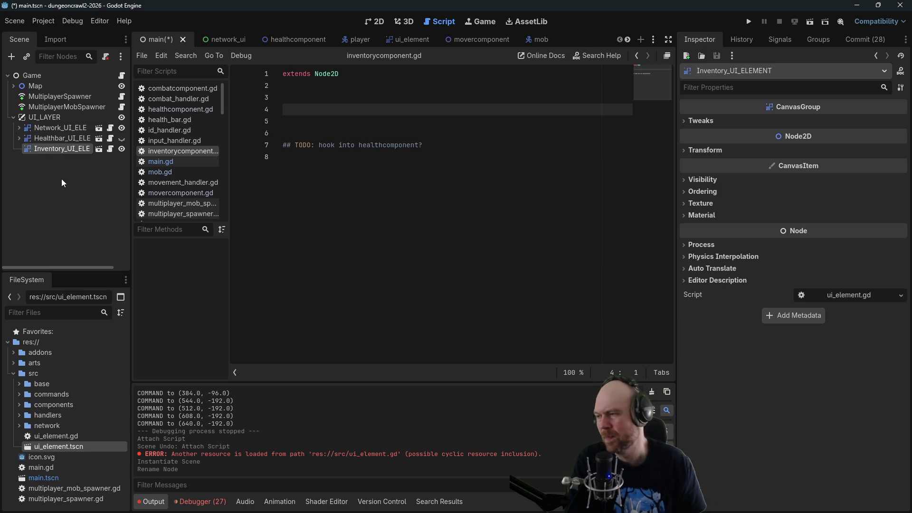
pyautogui.rightClick(67, 149)
pyautogui.click(121, 406)
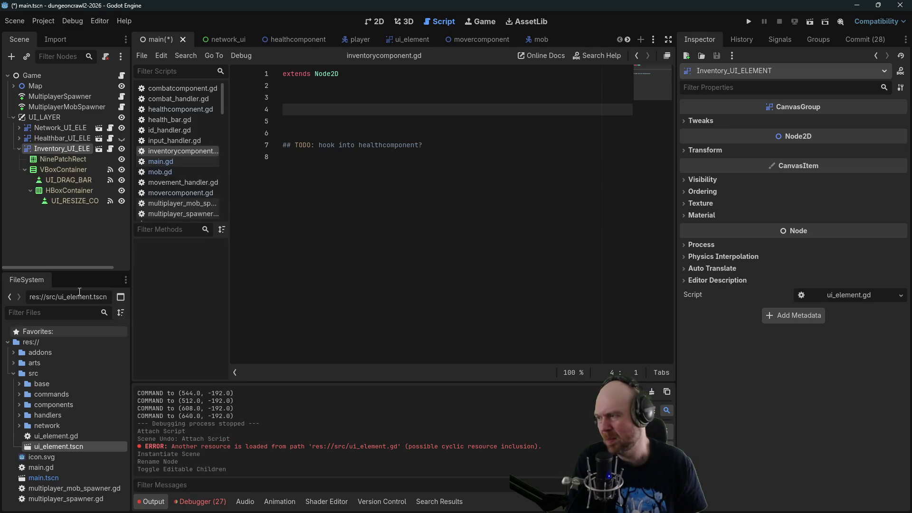
pyautogui.click(369, 21)
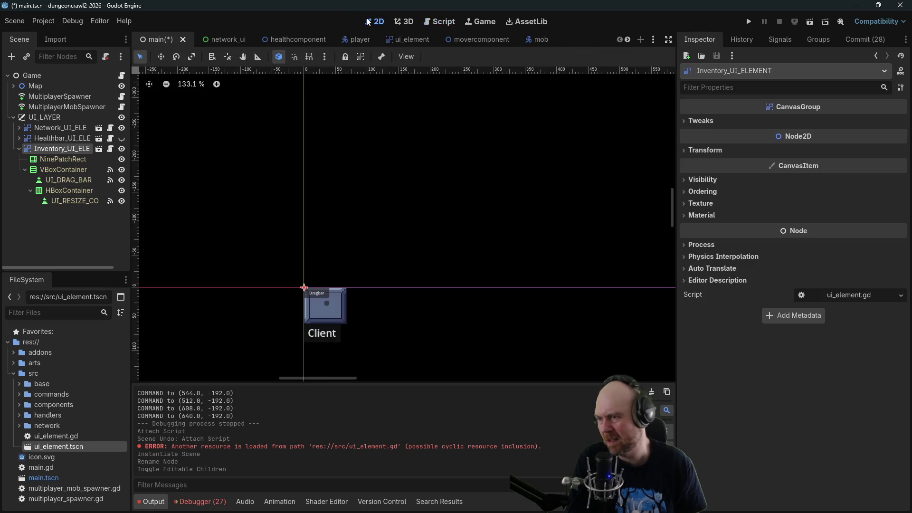
# Add a ColorRect to Inventory_UI_ELEMENT and place it in VBoxContainer below UI_DRAG_BAR.
pyautogui.moveTo(441, 318)
pyautogui.mouseDown()
pyautogui.moveTo(475, 150)
pyautogui.moveTo(455, 160)
pyautogui.mouseUp()
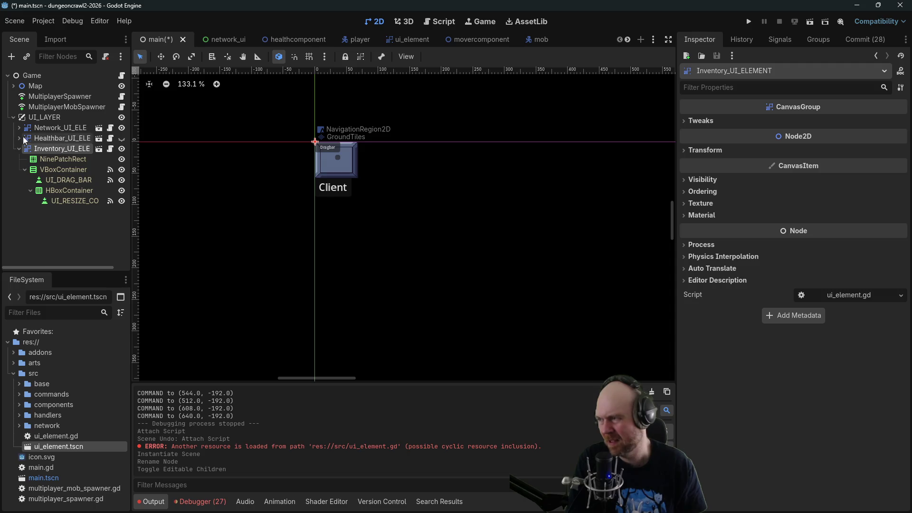
pyautogui.rightClick(68, 152)
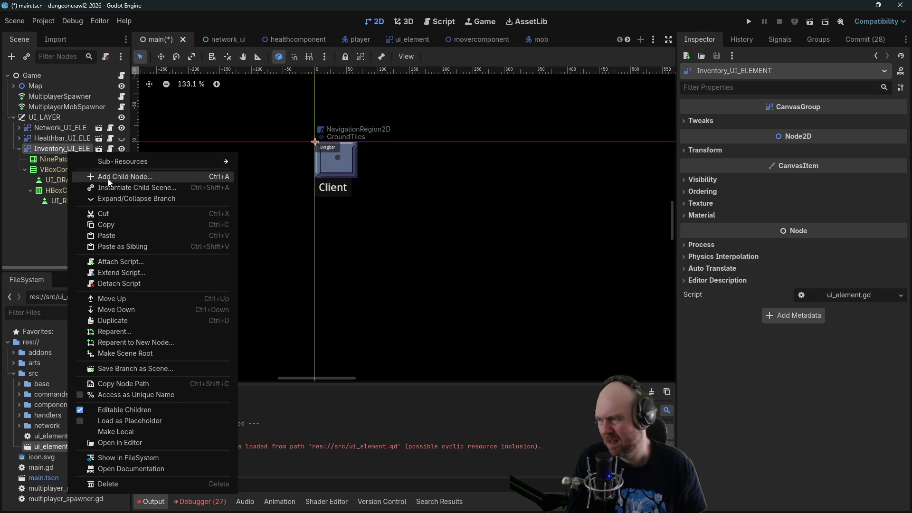
pyautogui.click(157, 176)
pyautogui.write('color')
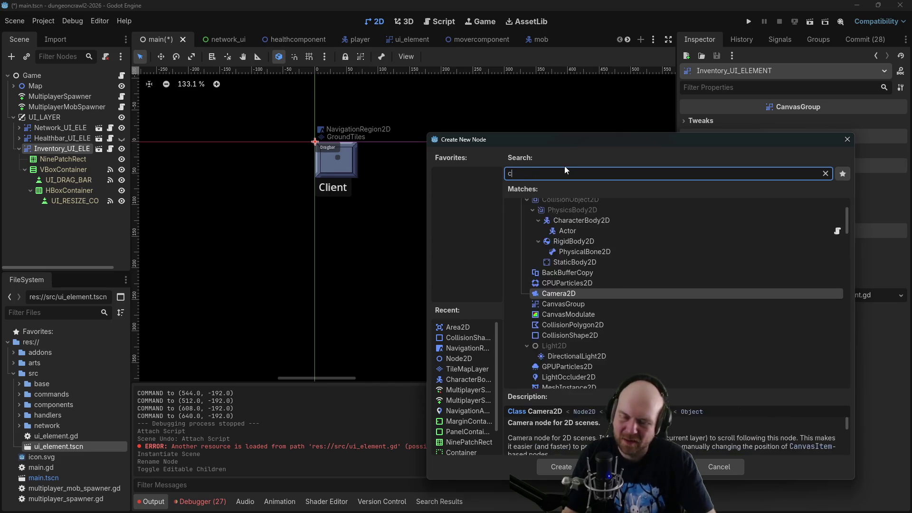
pyautogui.click(552, 297)
pyautogui.click(552, 465)
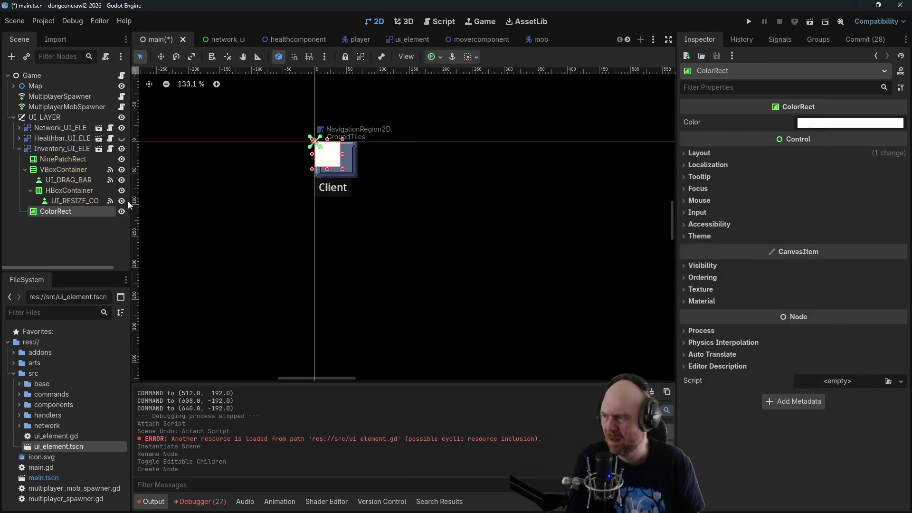
pyautogui.moveTo(41, 211)
pyautogui.mouseDown()
pyautogui.moveTo(67, 189)
pyautogui.moveTo(85, 200)
pyautogui.moveTo(54, 186)
pyautogui.mouseUp()
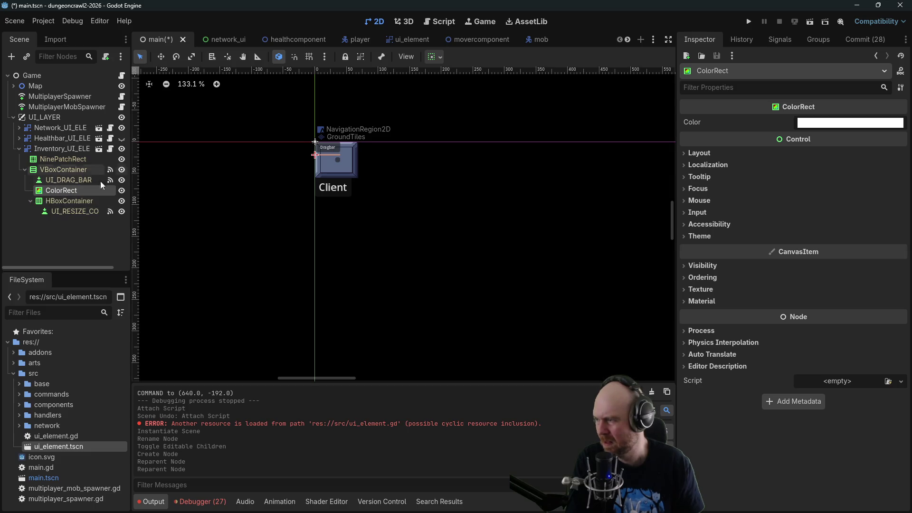
# Inspect the ColorRect's colour and the sibling nodes inside VBoxContainer.
pyautogui.click(702, 123)
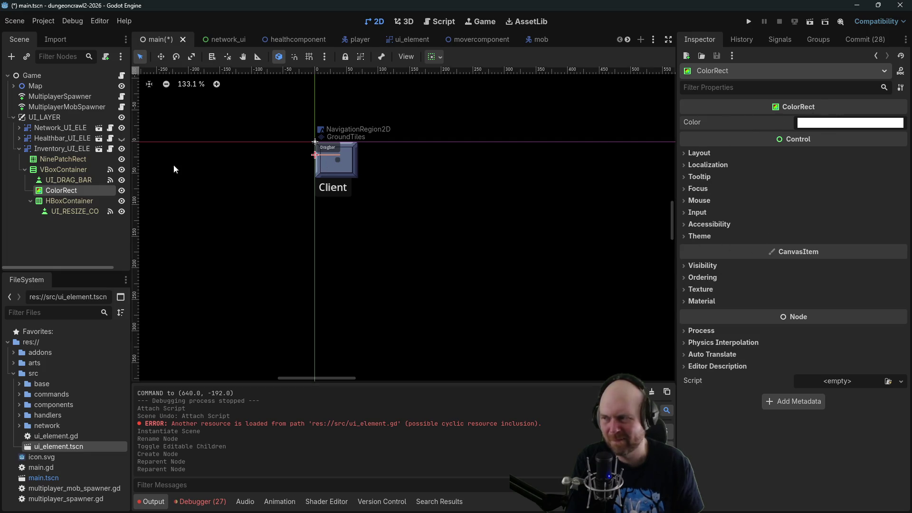
pyautogui.click(63, 171)
pyautogui.click(59, 180)
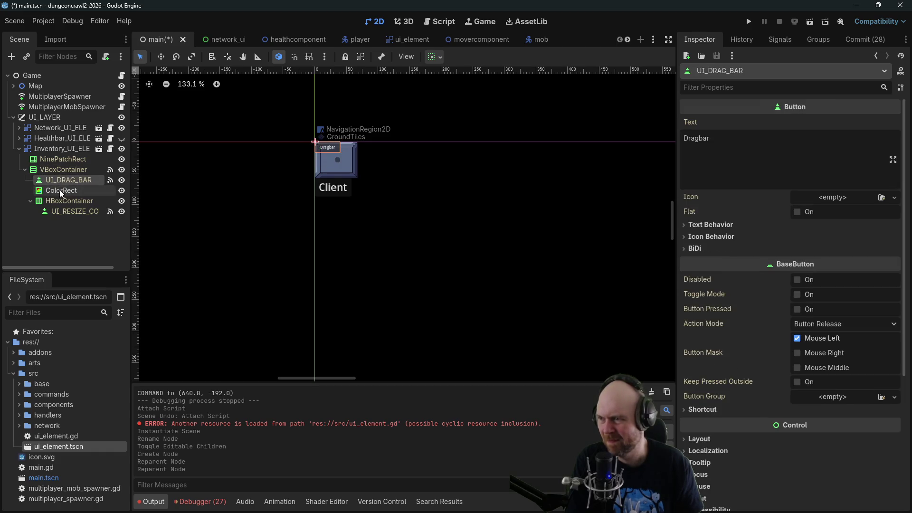
pyautogui.click(61, 191)
pyautogui.click(61, 201)
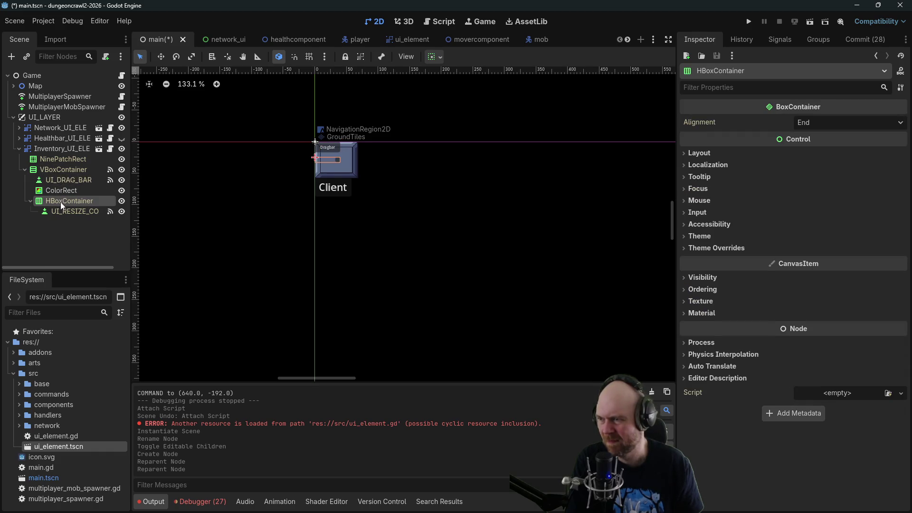
pyautogui.click(61, 190)
pyautogui.click(58, 182)
pyautogui.click(59, 189)
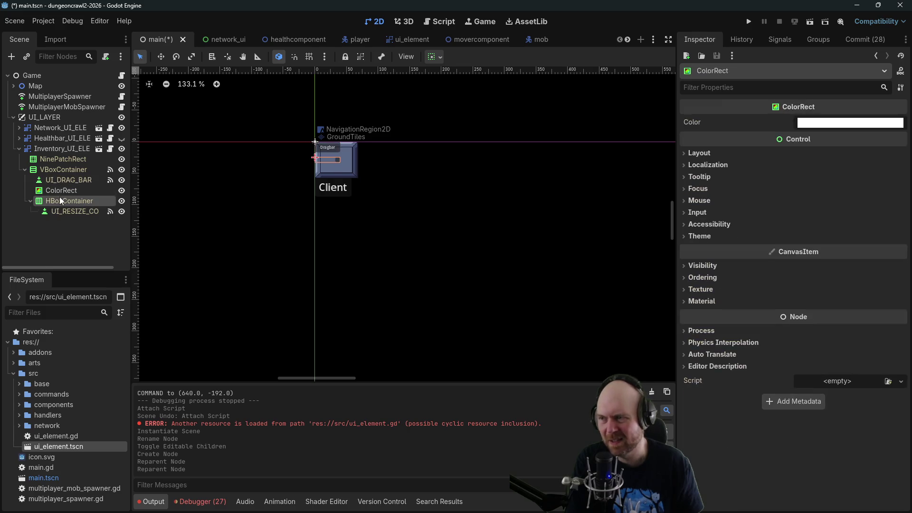
pyautogui.click(59, 197)
pyautogui.click(64, 167)
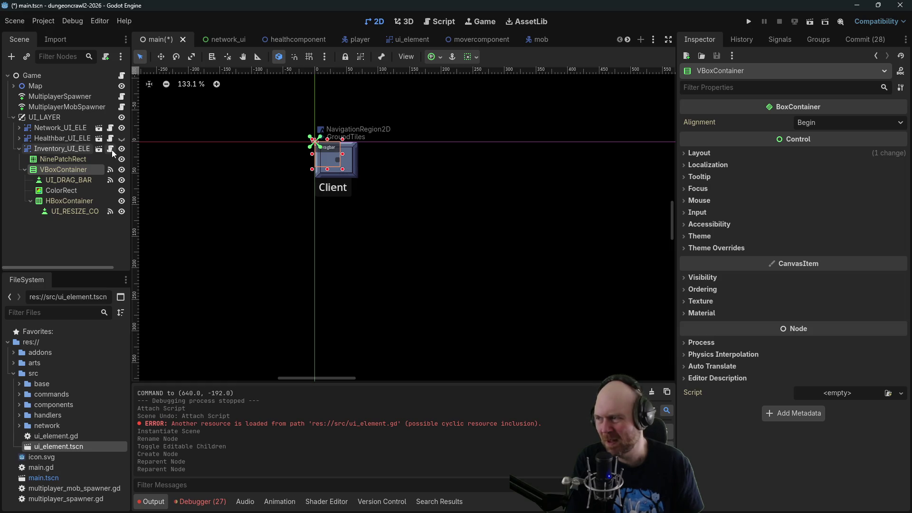
# Resize the VBoxContainer to 66 × 55 so it fills the NinePatchRect panel.
pyautogui.click(79, 158)
pyautogui.click(73, 167)
pyautogui.click(72, 160)
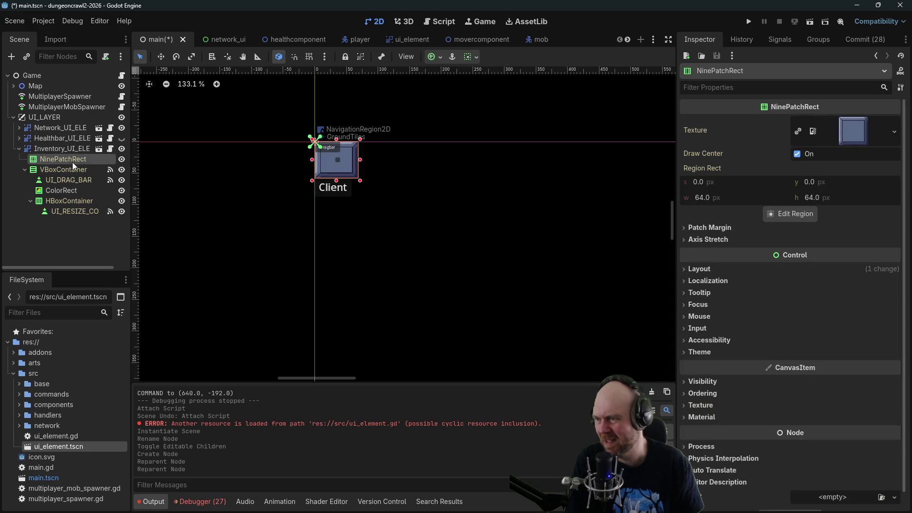
pyautogui.click(71, 169)
pyautogui.rightClick(71, 171)
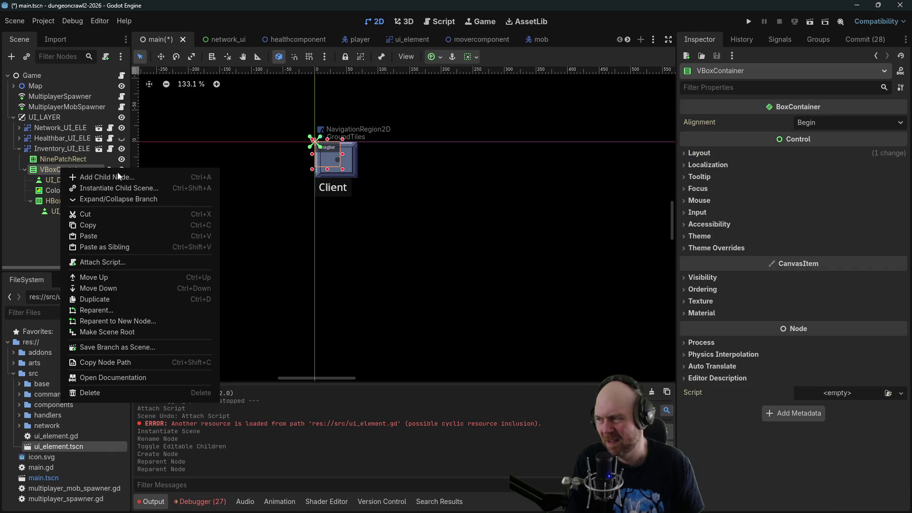
pyautogui.click(536, 240)
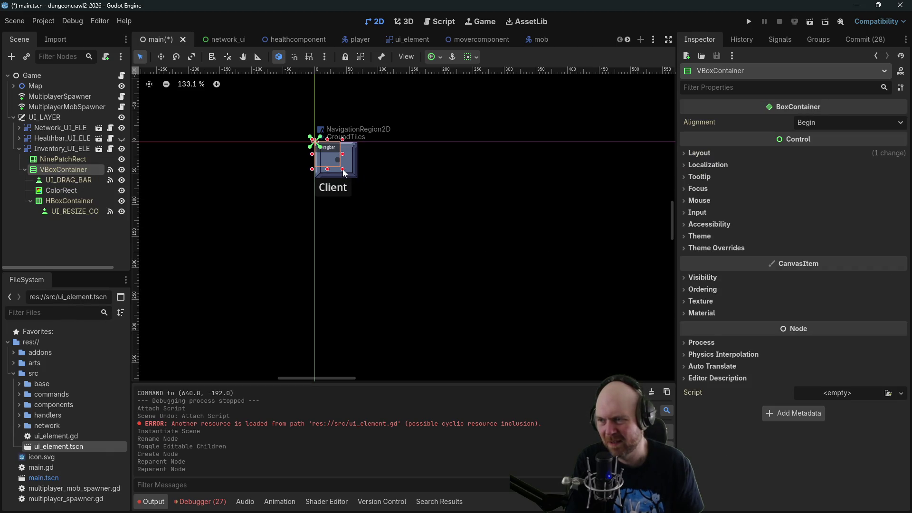
pyautogui.moveTo(346, 171); pyautogui.dragTo(358, 177)
pyautogui.click(70, 190)
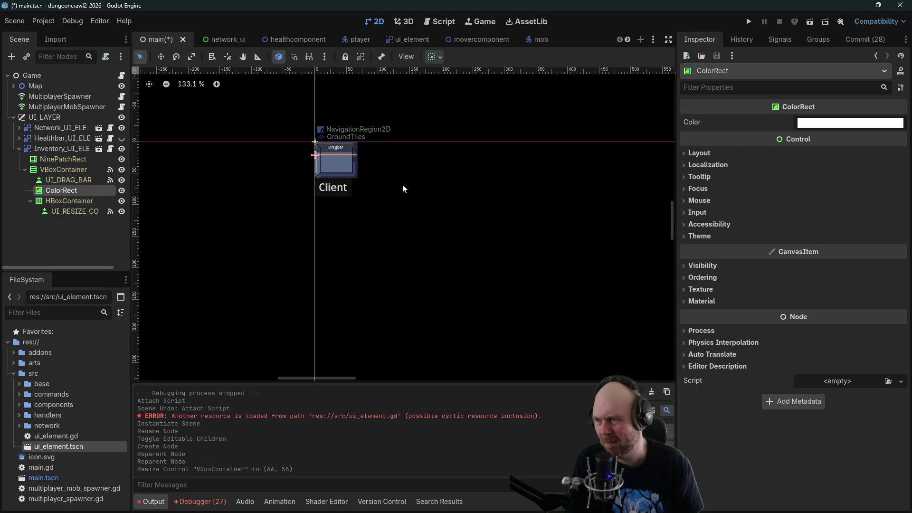
# Select the inventory's ColorRect and check its layout settings.
pyautogui.scroll(4, 397, 186)
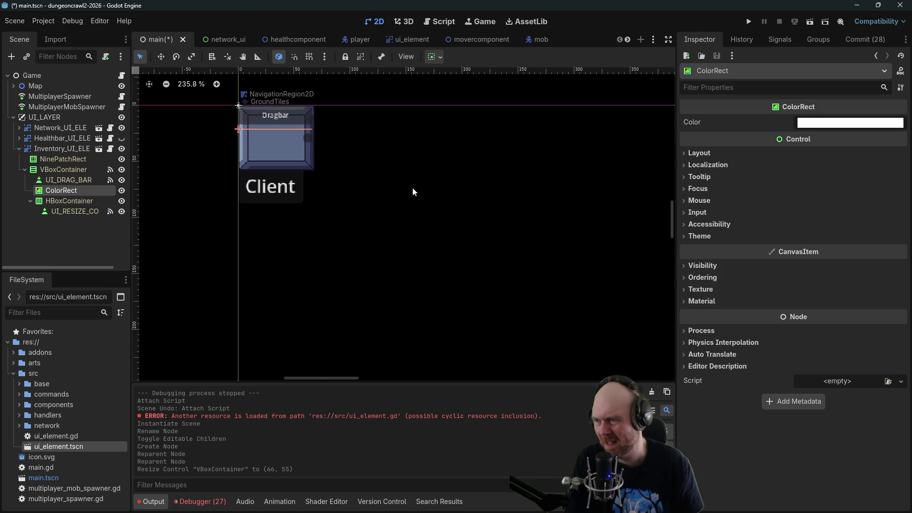
pyautogui.click(75, 167)
pyautogui.click(50, 181)
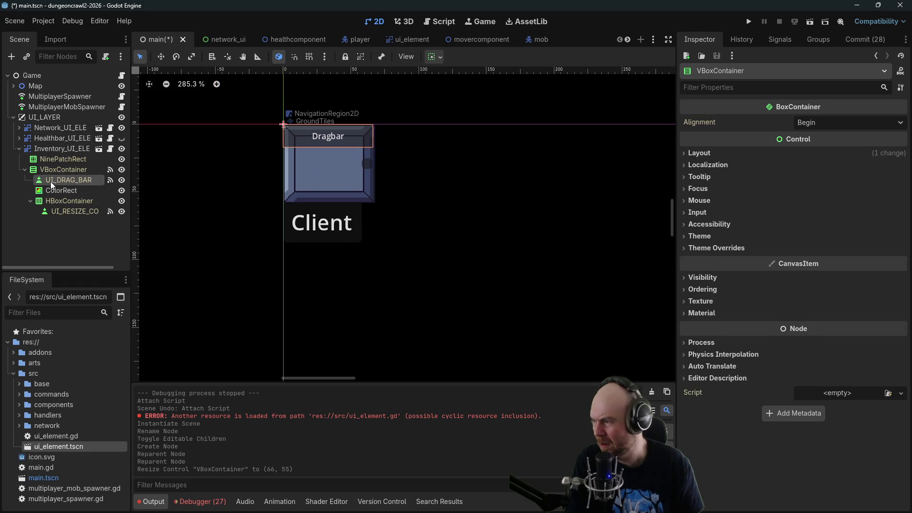
pyautogui.click(50, 192)
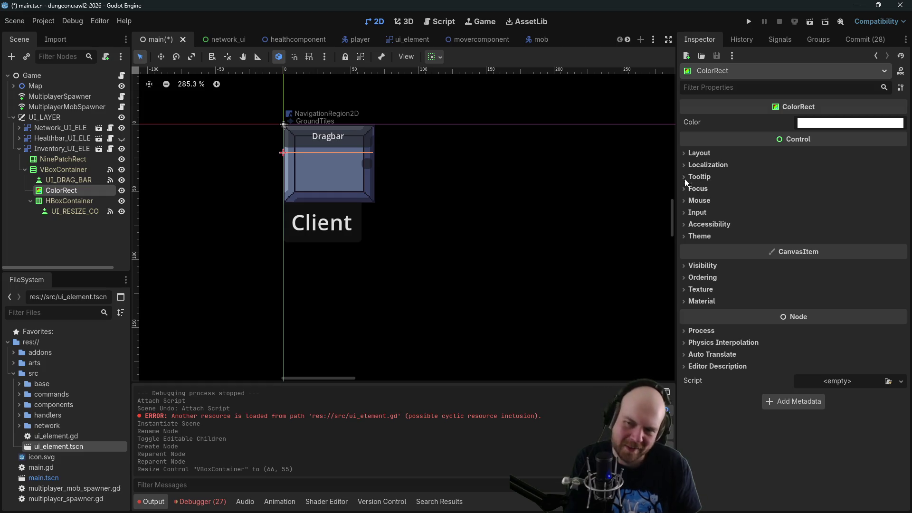
pyautogui.click(683, 154)
pyautogui.click(684, 153)
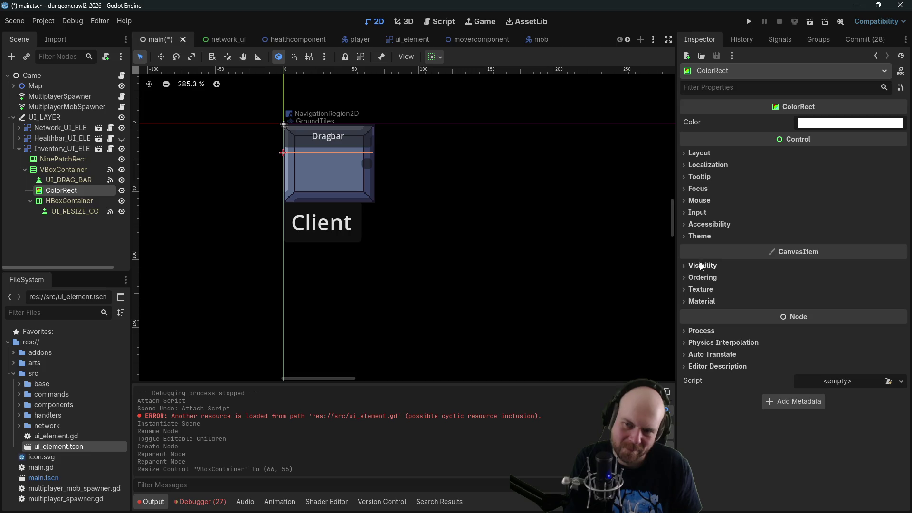
# Set the ColorRect's custom minimum size to 32 × 32.
pyautogui.click(725, 82)
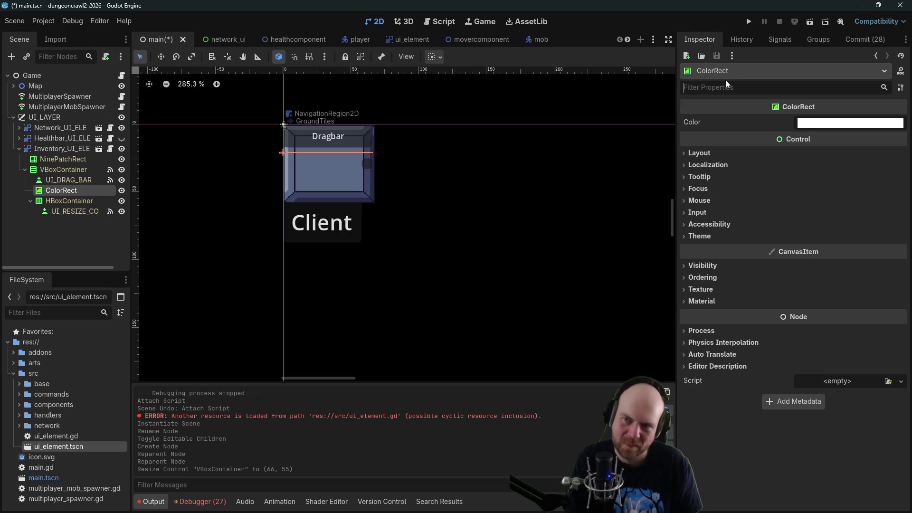
pyautogui.write('size')
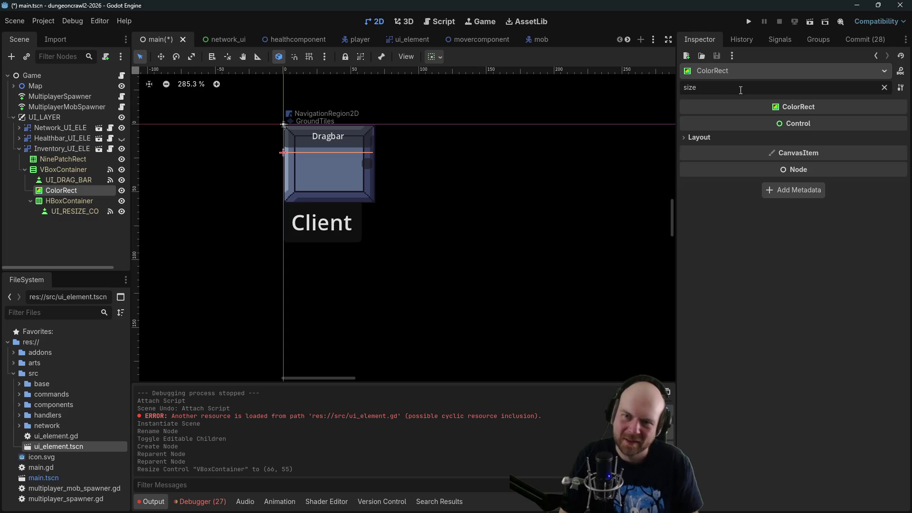
pyautogui.click(683, 137)
pyautogui.click(826, 173)
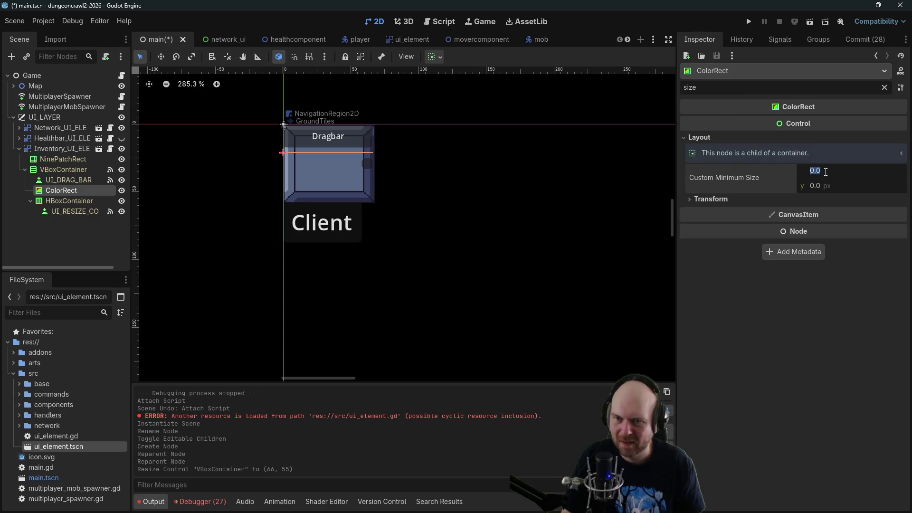
pyautogui.write('32')
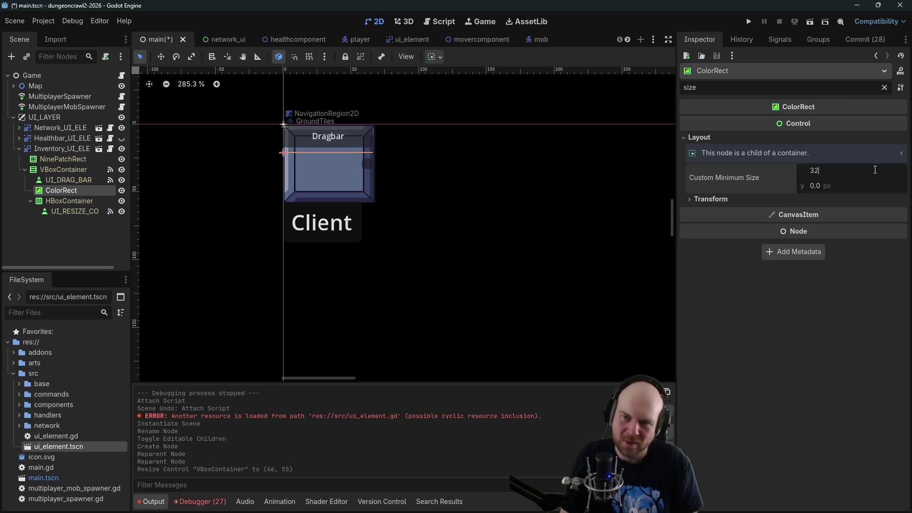
pyautogui.click(832, 187)
pyautogui.write('32')
pyautogui.click(831, 171)
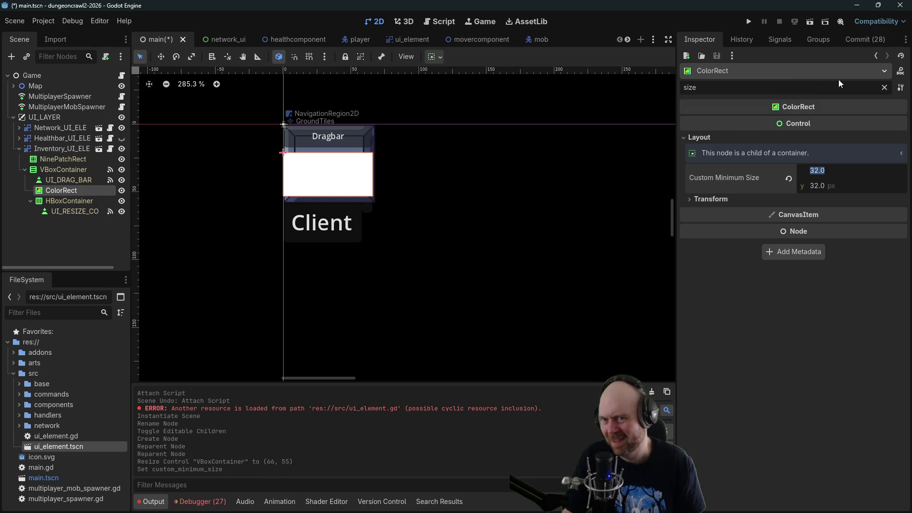
# Colour the ColorRect cyan (00ffff) and run the project.
pyautogui.click(884, 88)
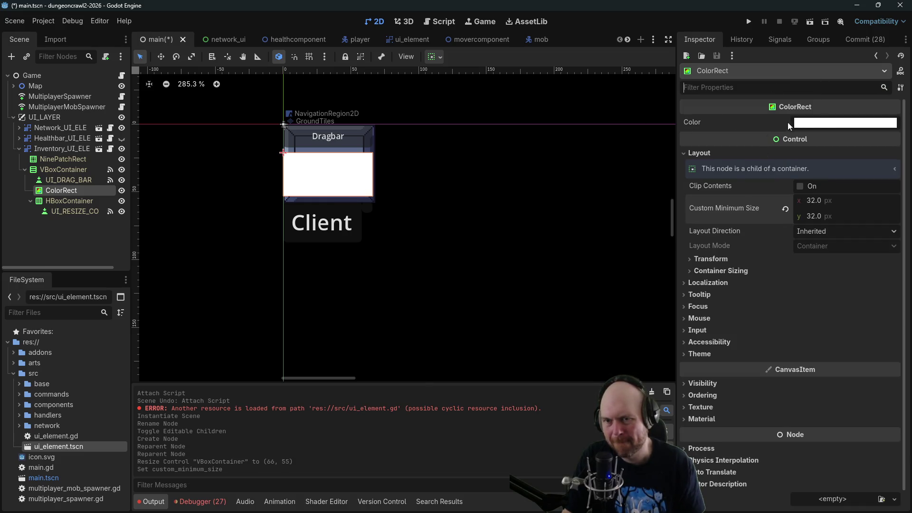
pyautogui.click(824, 124)
pyautogui.write('00ffff')
pyautogui.press('Return')
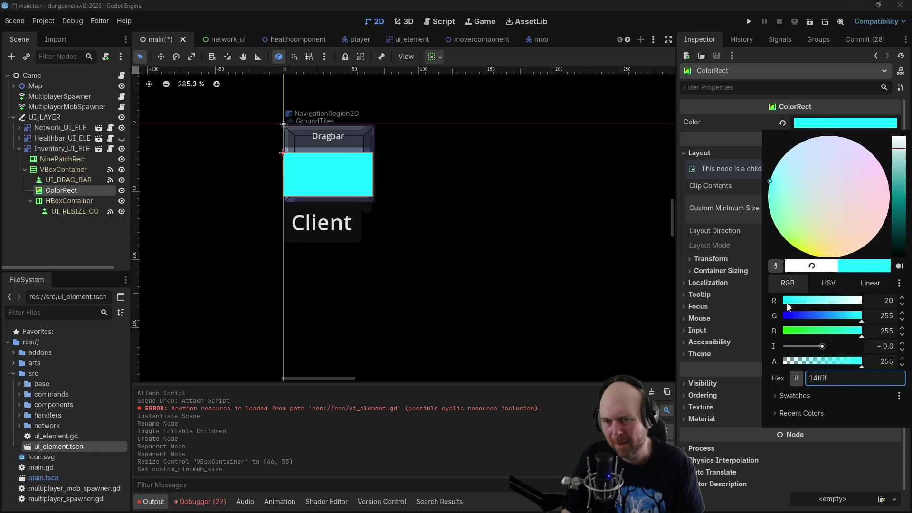
pyautogui.click(499, 190)
pyautogui.click(750, 21)
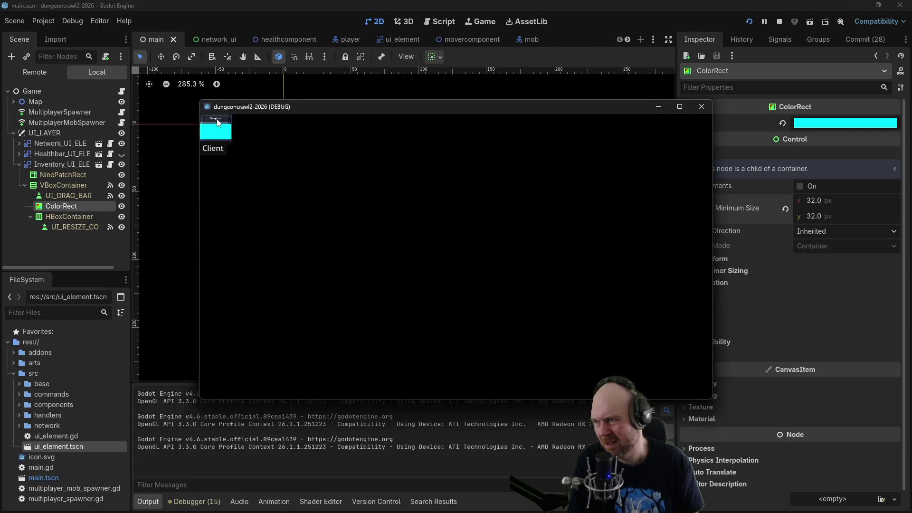
# Drag the cyan inventory panel to the top right and back left, then close the game window.
pyautogui.moveTo(217, 123)
pyautogui.mouseDown()
pyautogui.moveTo(583, 195)
pyautogui.moveTo(688, 124)
pyautogui.mouseUp()
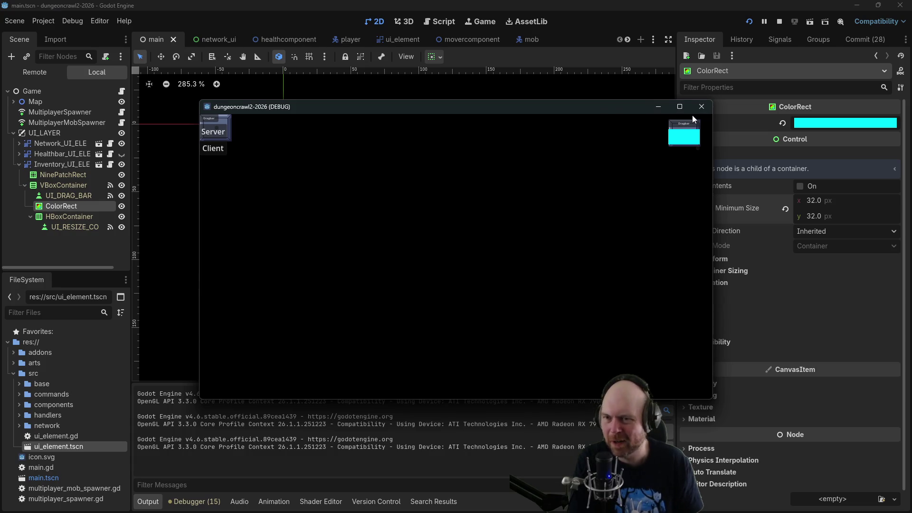
pyautogui.moveTo(692, 133); pyautogui.dragTo(627, 132)
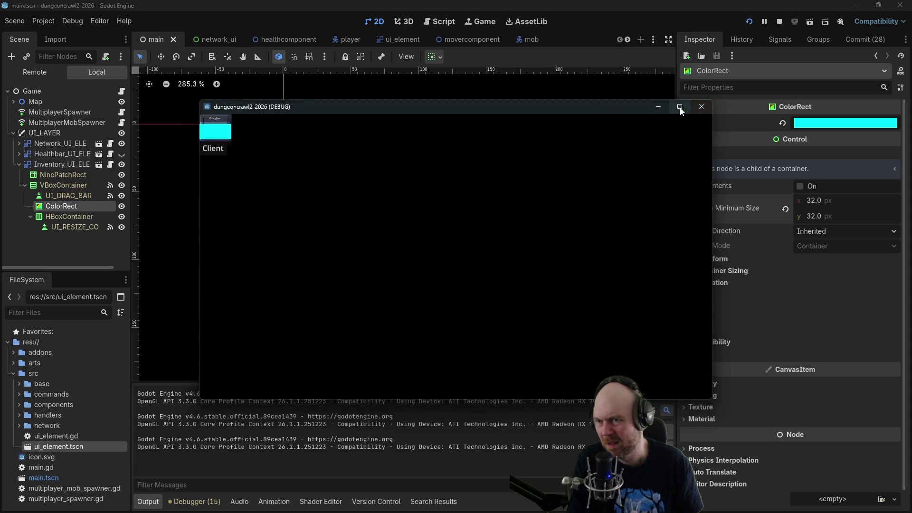
pyautogui.click(703, 107)
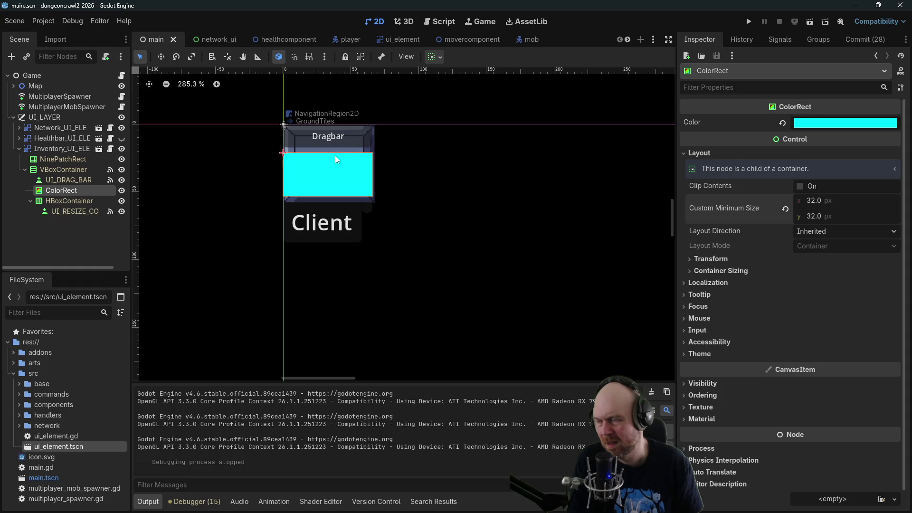
# Add a Label child under the ColorRect with text INV, centred in the cyan square.
pyautogui.rightClick(51, 184)
pyautogui.click(109, 196)
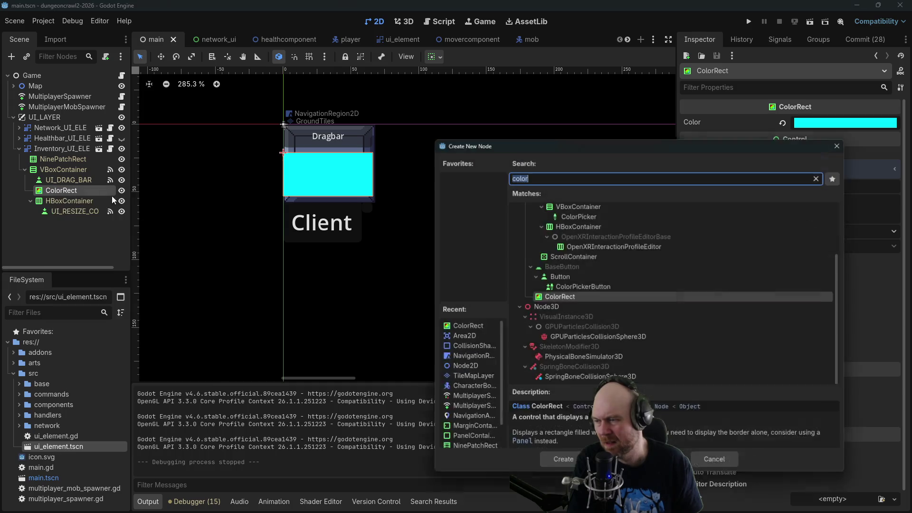
pyautogui.write('label')
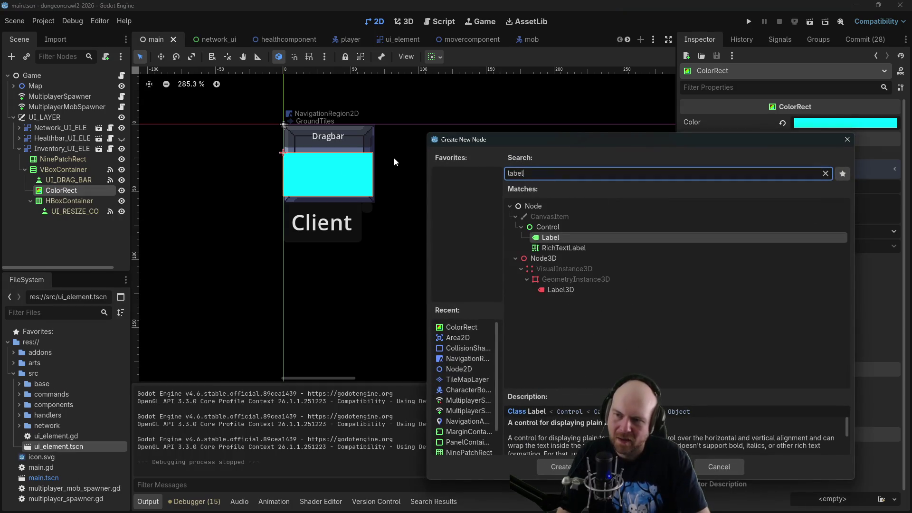
pyautogui.press('Return')
pyautogui.click(691, 153)
pyautogui.write('Placehold')
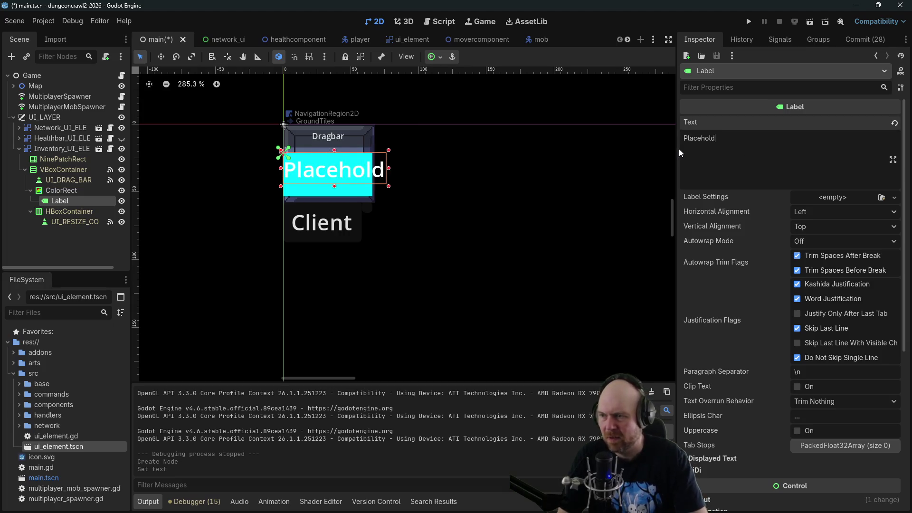
pyautogui.press('BackSpace')
pyautogui.press('BackSpace')
pyautogui.press('BackSpace')
pyautogui.write('INV')
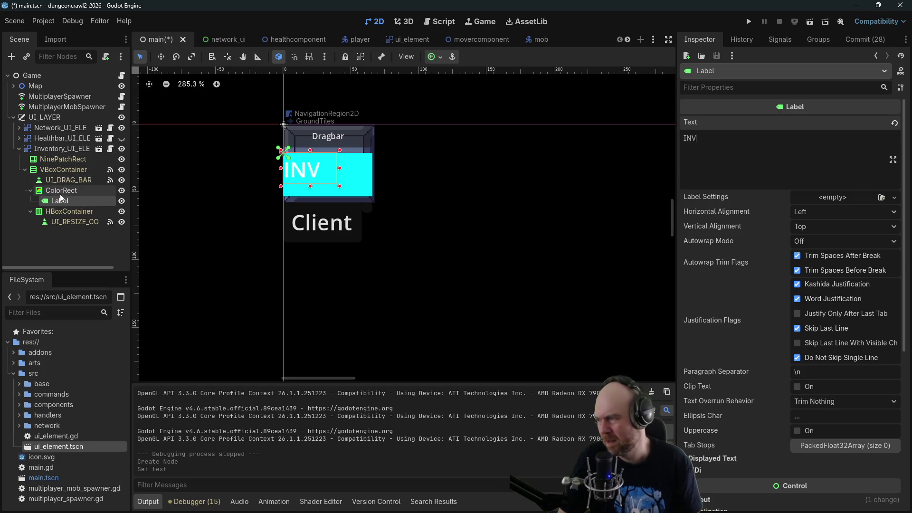
pyautogui.click(314, 174)
pyautogui.moveTo(313, 174); pyautogui.dragTo(340, 179)
pyautogui.click(539, 156)
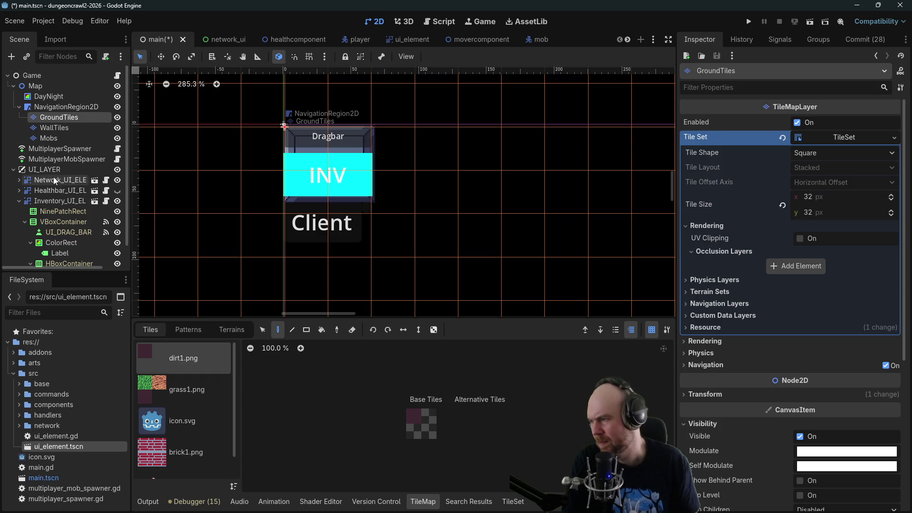
pyautogui.click(30, 242)
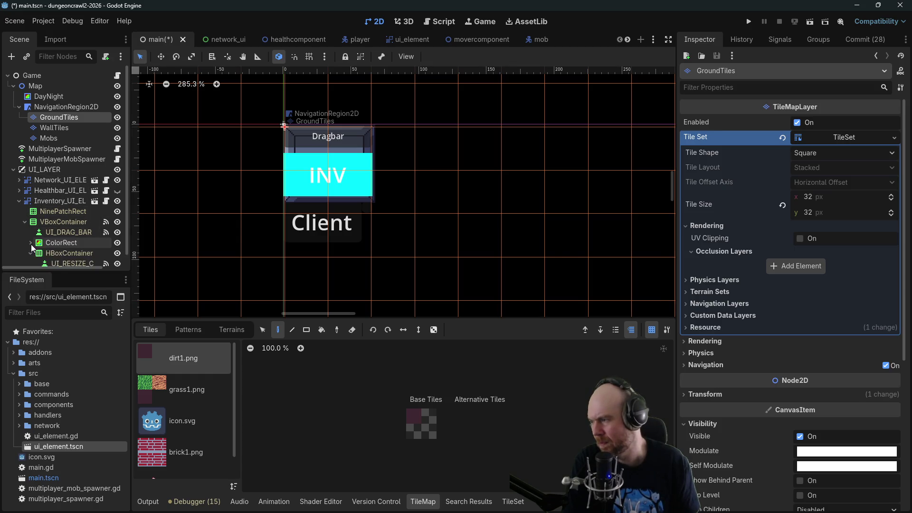
pyautogui.click(24, 222)
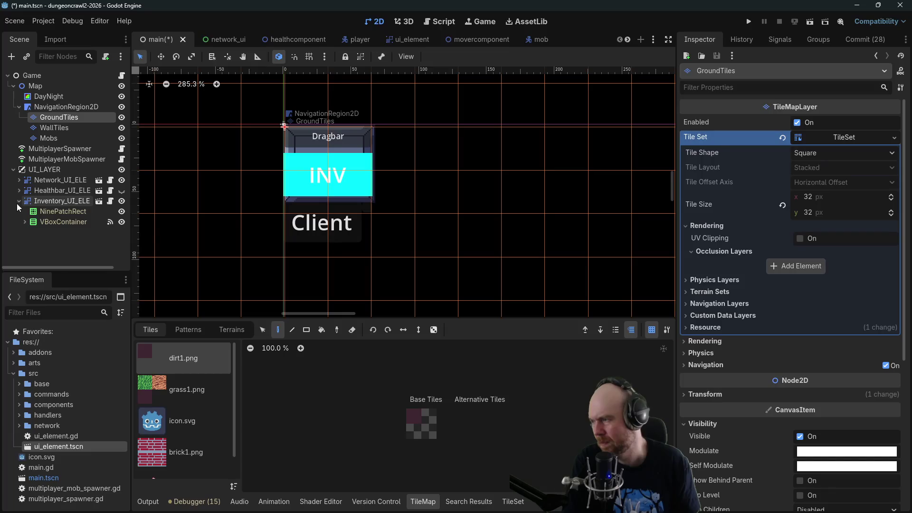
pyautogui.click(18, 202)
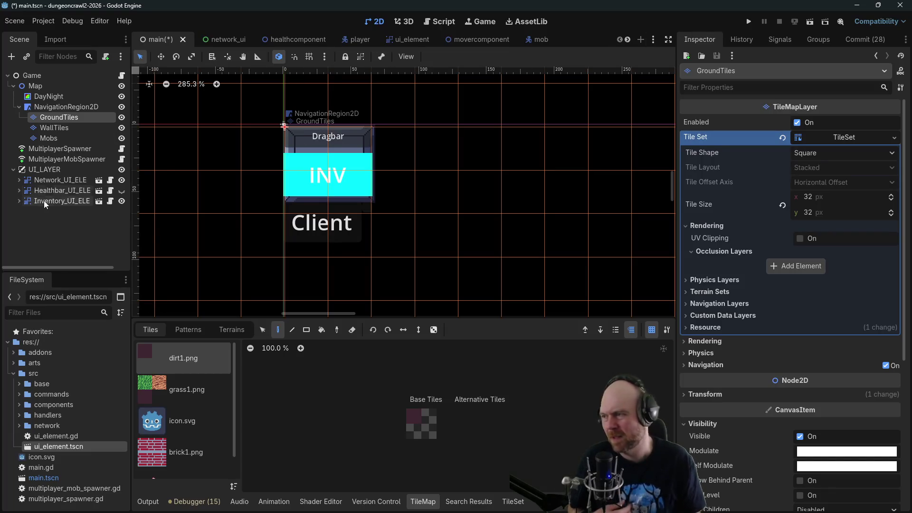
pyautogui.scroll(-8, 592, 215)
pyautogui.scroll(-7, 534, 188)
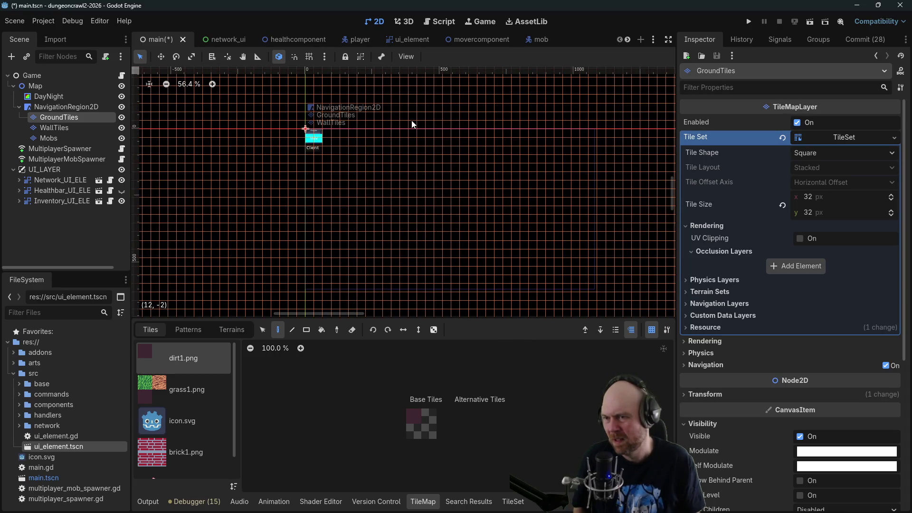
pyautogui.scroll(3, 411, 121)
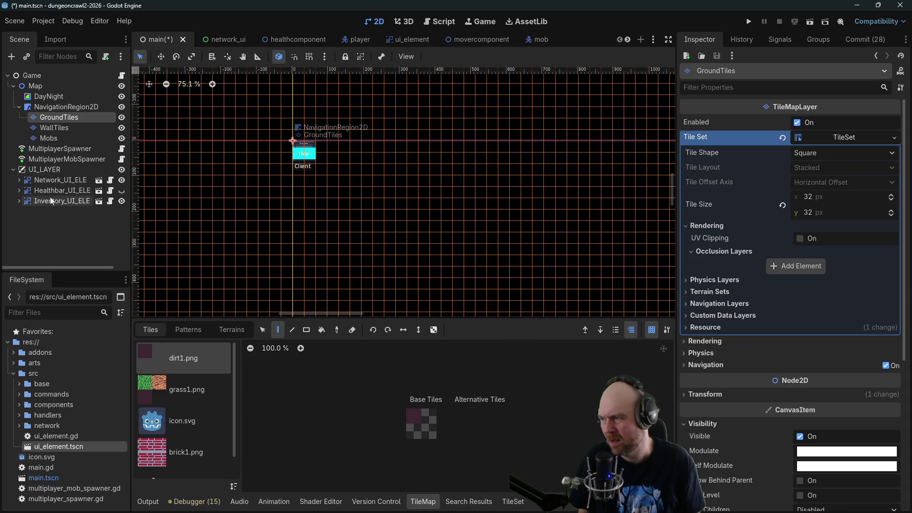
pyautogui.click(50, 200)
pyautogui.scroll(5, 430, 149)
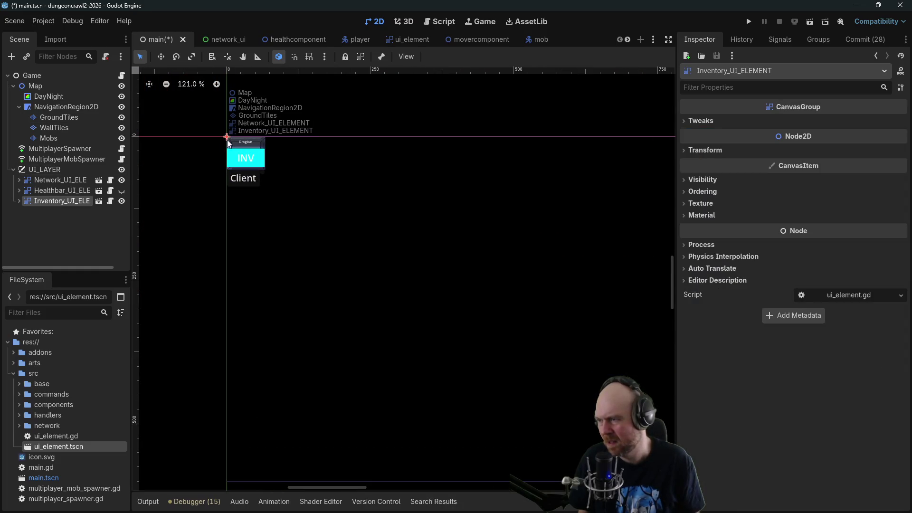
pyautogui.click(245, 142)
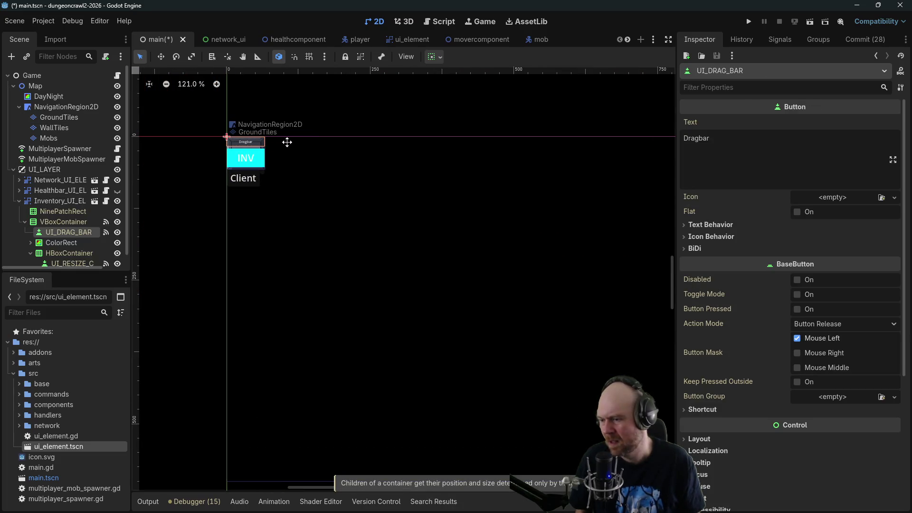
pyautogui.click(64, 222)
pyautogui.click(58, 202)
pyautogui.moveTo(292, 167)
pyautogui.mouseDown()
pyautogui.moveTo(341, 155)
pyautogui.moveTo(393, 203)
pyautogui.mouseUp()
pyautogui.scroll(2, 394, 202)
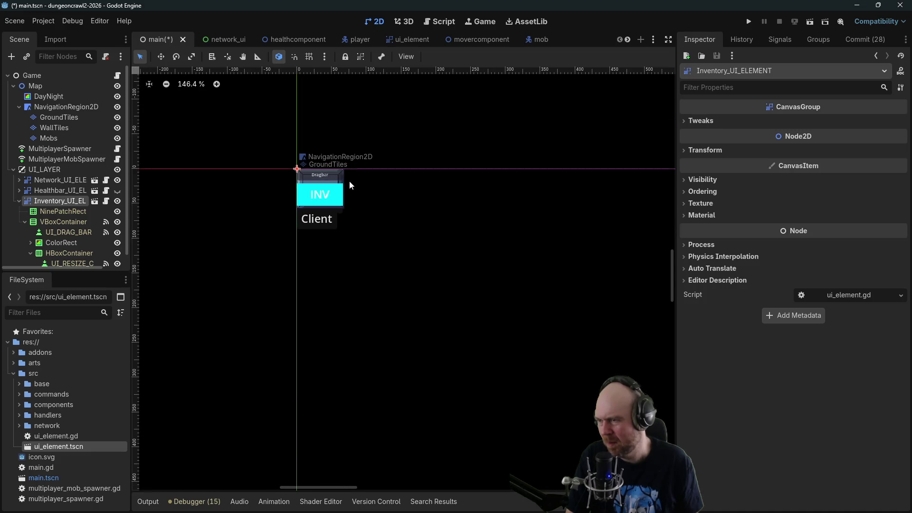
pyautogui.click(306, 177)
pyautogui.click(49, 221)
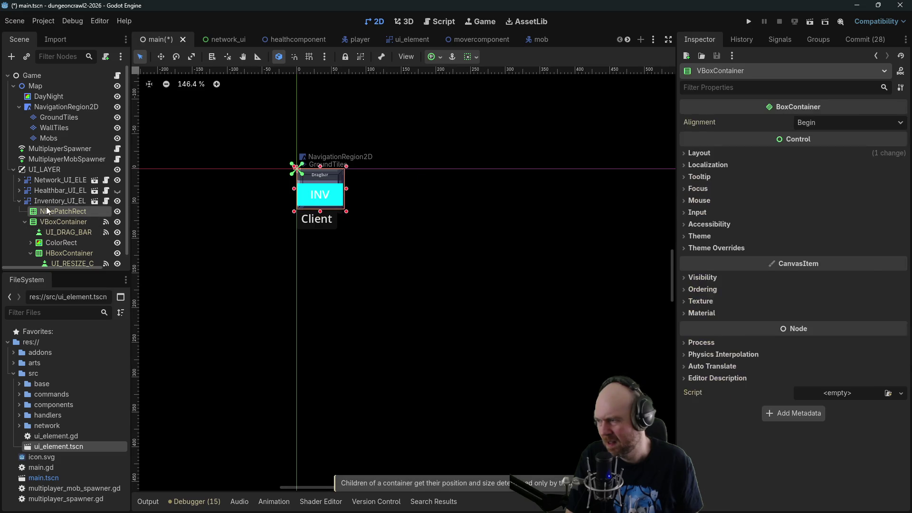
pyautogui.click(45, 204)
pyautogui.rightClick(46, 203)
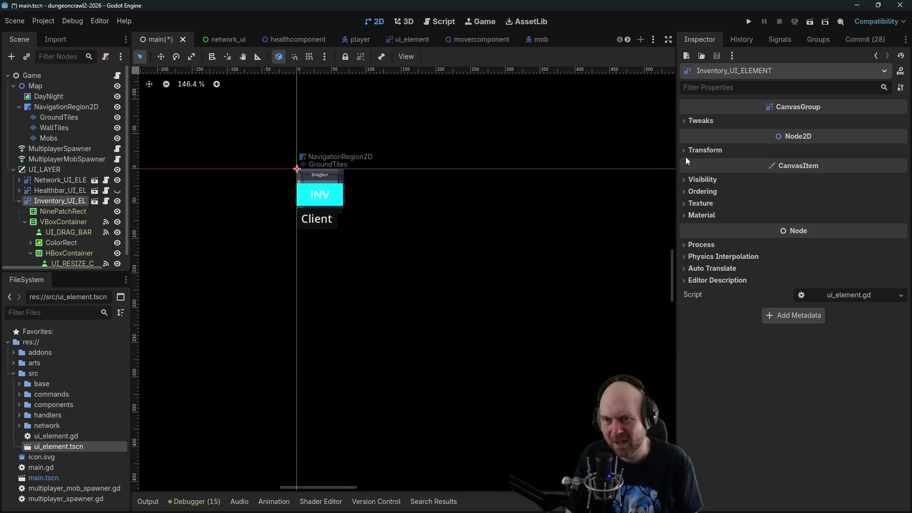
# Set the Inventory_UI_ELEMENT transform position to 200, 200.
pyautogui.click(687, 151)
pyautogui.click(826, 162)
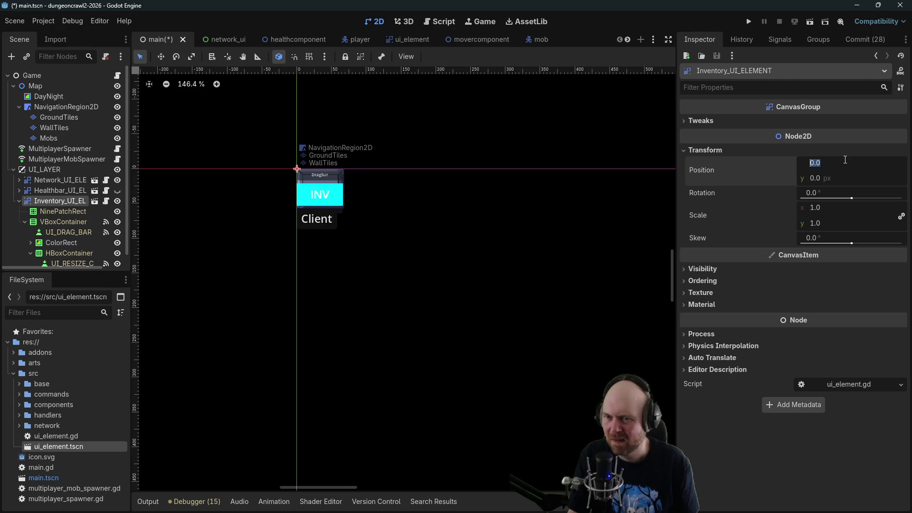
pyautogui.write('200')
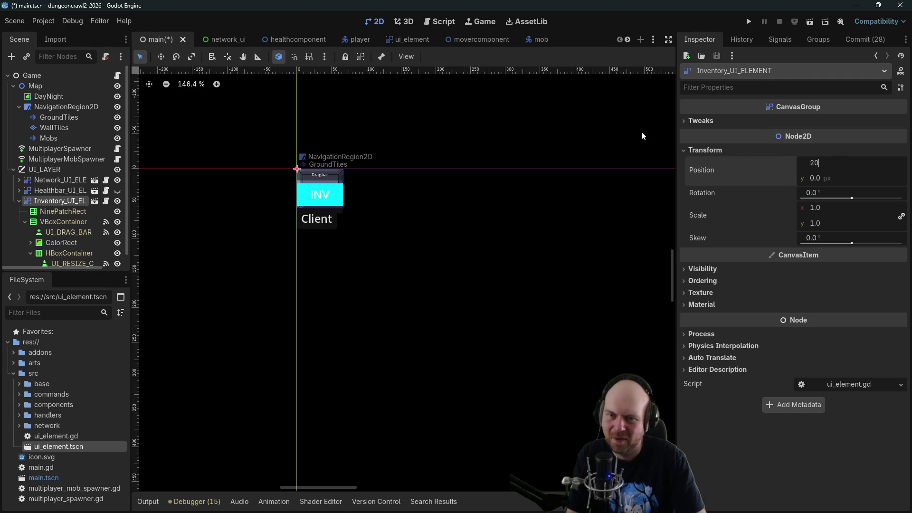
pyautogui.press('Tab')
pyautogui.write('200')
pyautogui.click(634, 217)
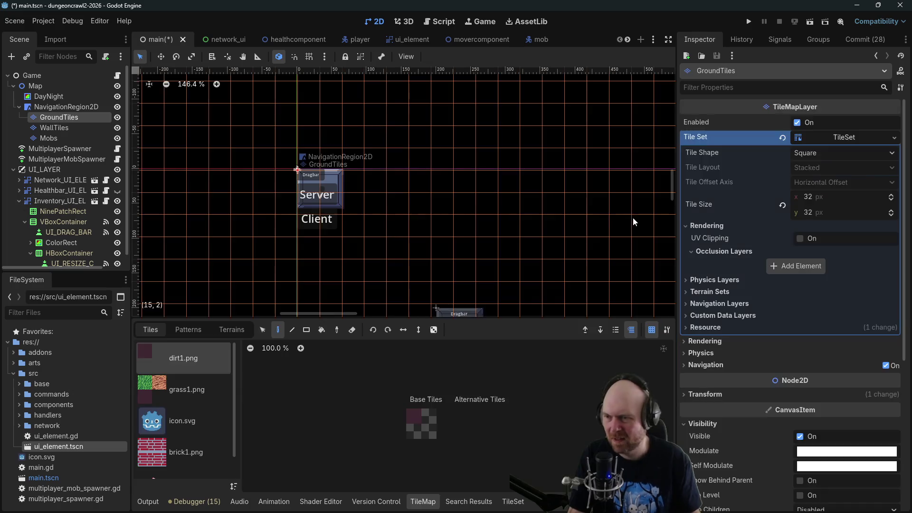
# Drag the inventory panel to the top-right edge at about 1009, 2 and run the game.
pyautogui.moveTo(601, 210); pyautogui.dragTo(461, 124)
pyautogui.scroll(-1, 422, 152)
pyautogui.scroll(1, 395, 167)
pyautogui.scroll(-1, 395, 166)
pyautogui.click(59, 201)
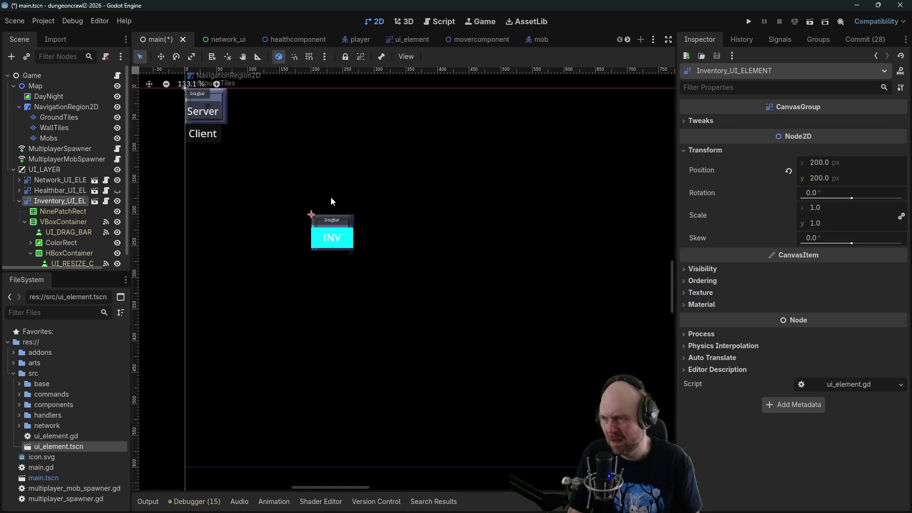
pyautogui.scroll(-2, 324, 198)
pyautogui.click(319, 214)
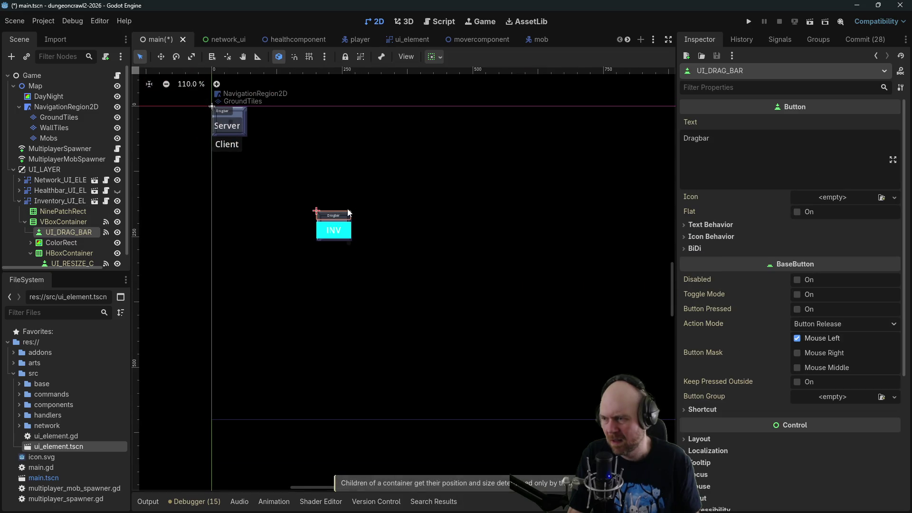
pyautogui.moveTo(326, 214)
pyautogui.mouseDown()
pyautogui.moveTo(510, 190)
pyautogui.moveTo(625, 145)
pyautogui.mouseUp()
pyautogui.hscroll(5, 428, 214)
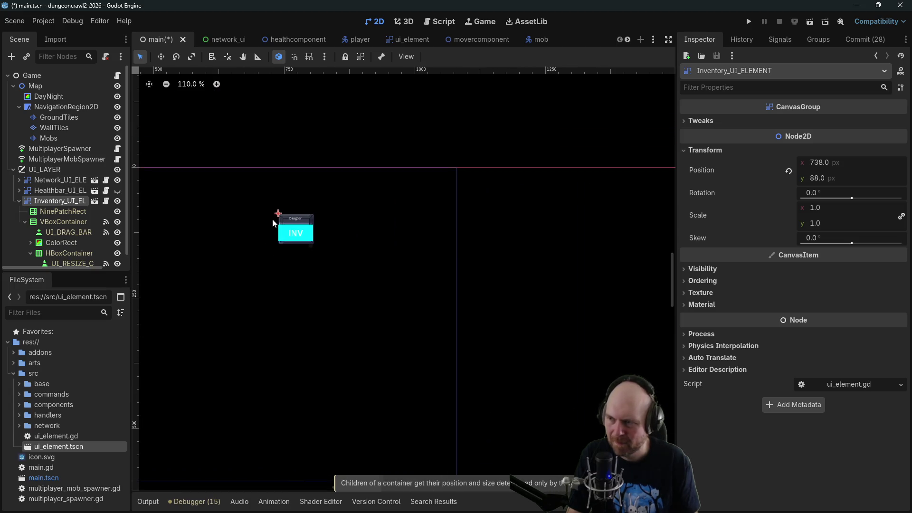
pyautogui.moveTo(279, 212); pyautogui.dragTo(422, 169)
pyautogui.click(749, 22)
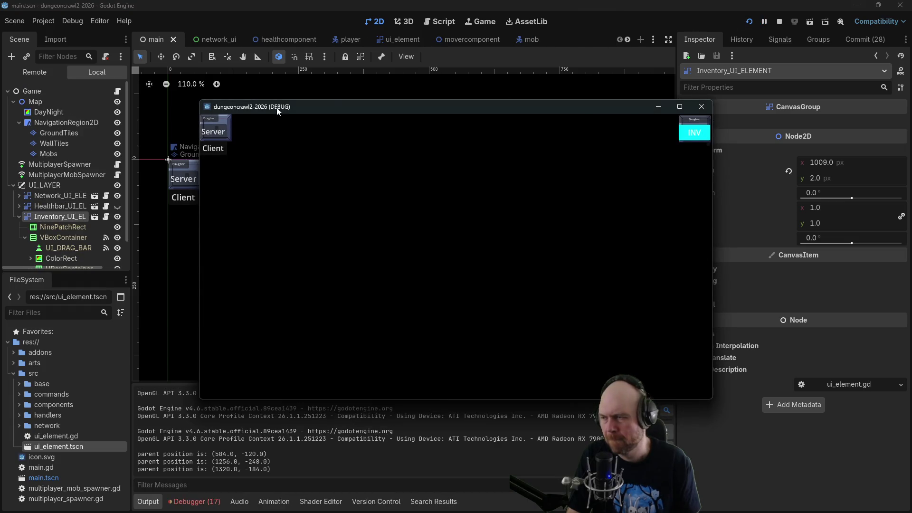
# Host the game as server, walk the player through the cave and drag the inventory panel.
pyautogui.click(225, 142)
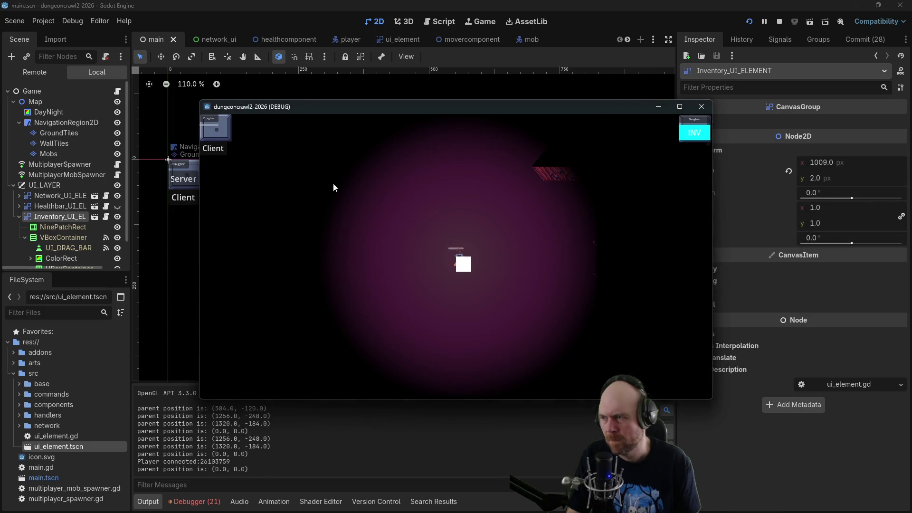
pyautogui.click(426, 228)
pyautogui.click(533, 213)
pyautogui.click(586, 218)
pyautogui.click(603, 246)
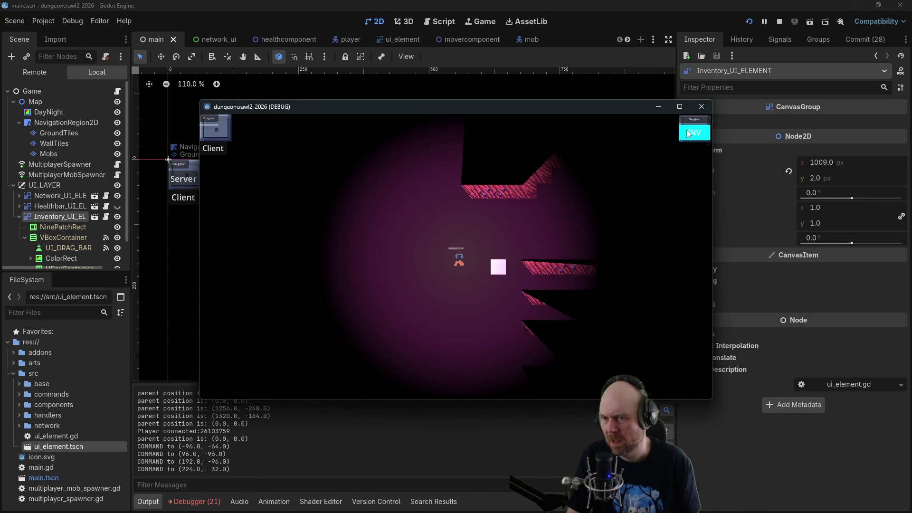
pyautogui.moveTo(709, 144)
pyautogui.mouseDown()
pyautogui.moveTo(689, 124)
pyautogui.moveTo(654, 131)
pyautogui.moveTo(733, 126)
pyautogui.mouseUp()
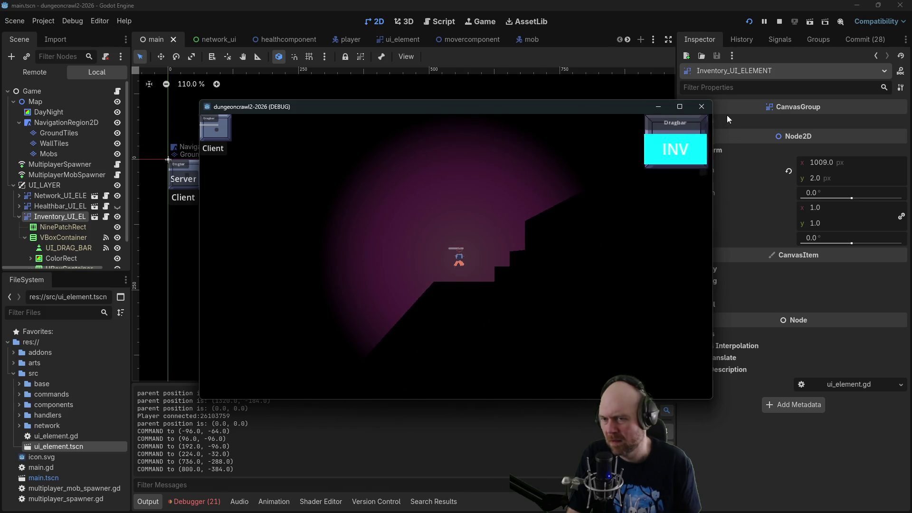
# Keep walking the player around the cave, then close the game and stop debugging.
pyautogui.click(512, 220)
pyautogui.click(568, 251)
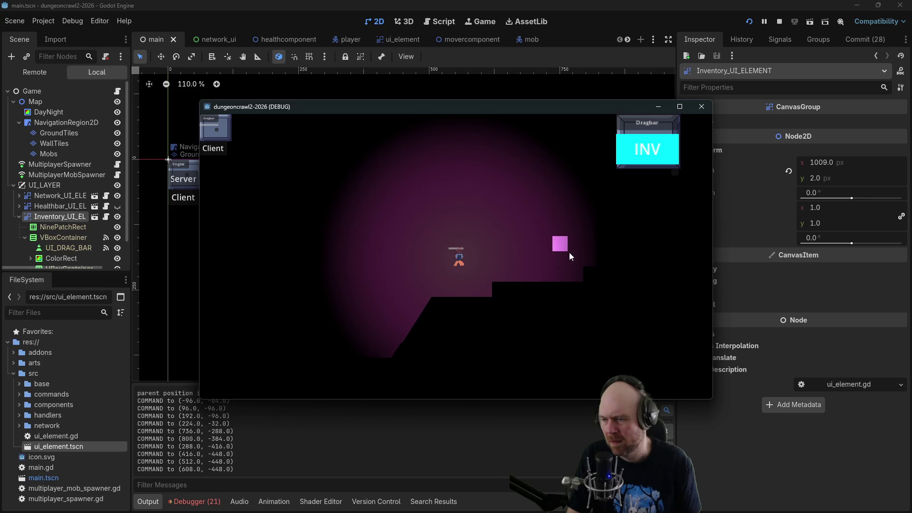
pyautogui.click(553, 235)
pyautogui.click(462, 144)
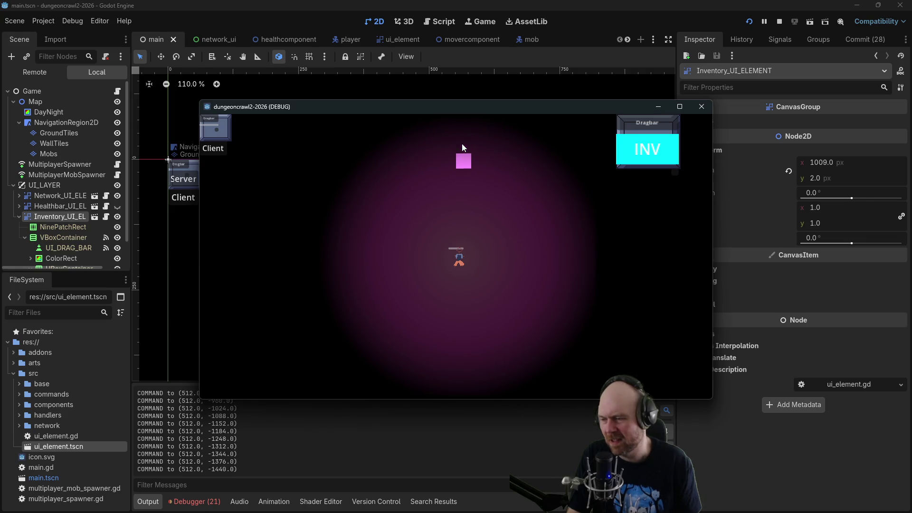
pyautogui.click(372, 154)
pyautogui.moveTo(372, 154)
pyautogui.mouseDown()
pyautogui.moveTo(575, 153)
pyautogui.moveTo(463, 155)
pyautogui.moveTo(453, 148)
pyautogui.moveTo(466, 121)
pyautogui.mouseUp()
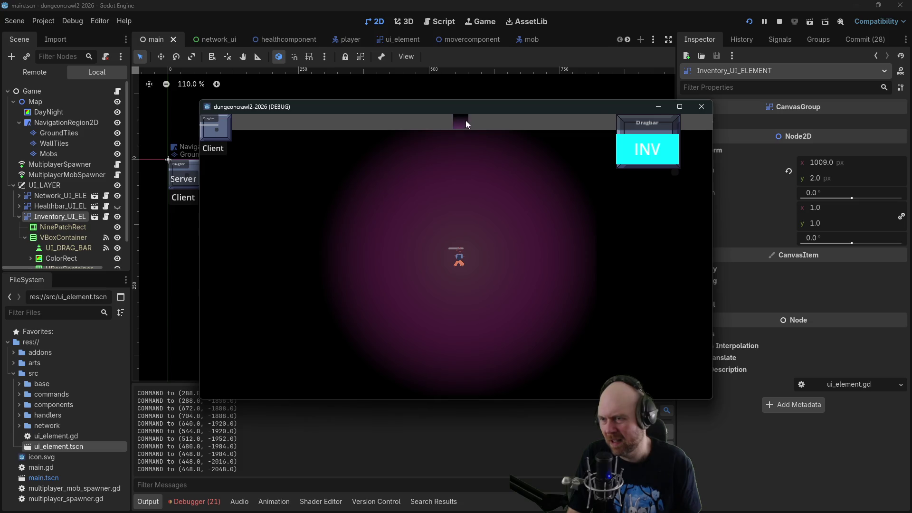
pyautogui.click(448, 158)
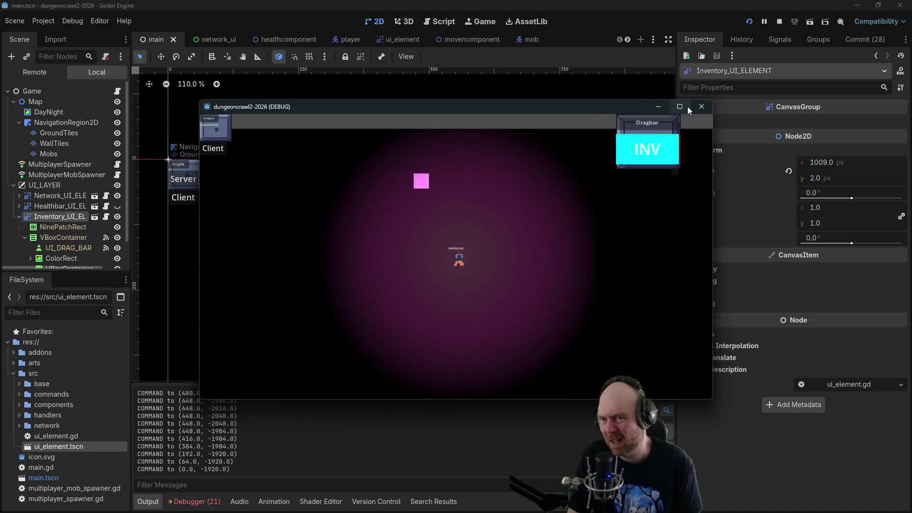
pyautogui.click(702, 107)
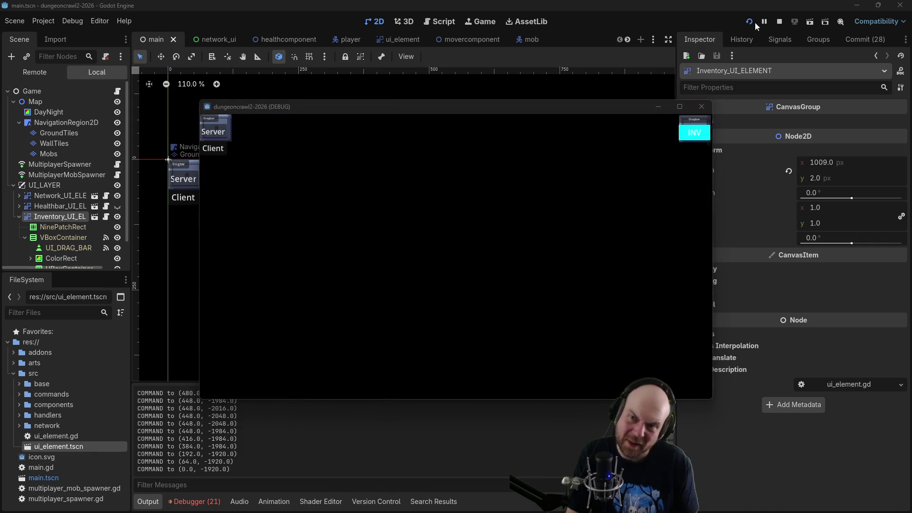
pyautogui.click(777, 21)
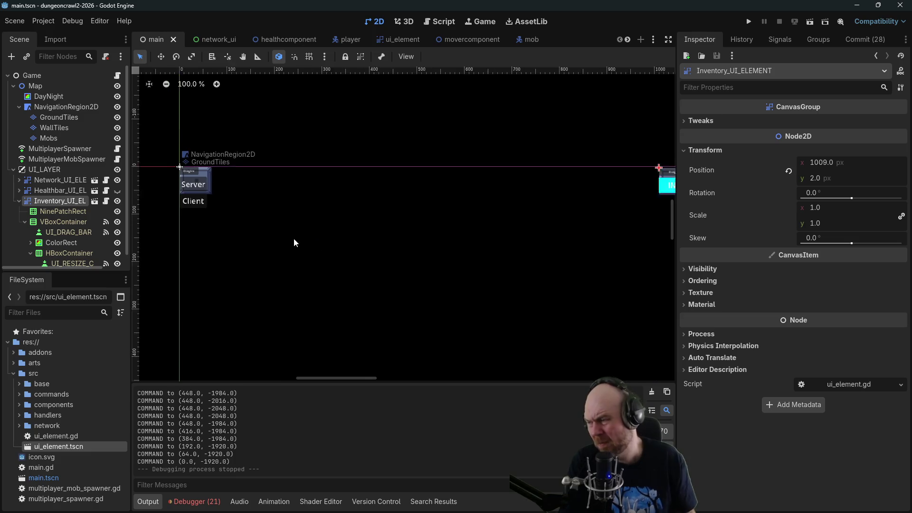
# Hide the DayNight node so the map tiles show clearly in the 2D view.
pyautogui.click(20, 200)
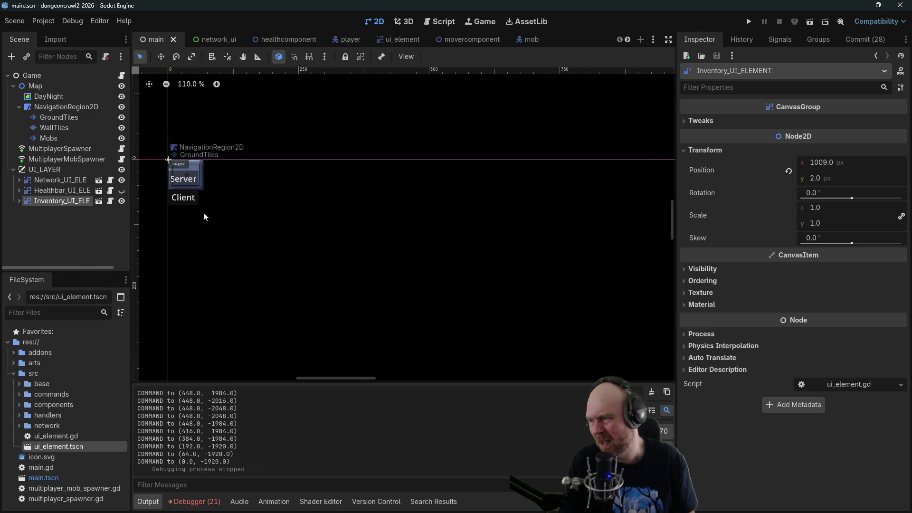
pyautogui.scroll(-8, 358, 207)
pyautogui.scroll(-2, 360, 207)
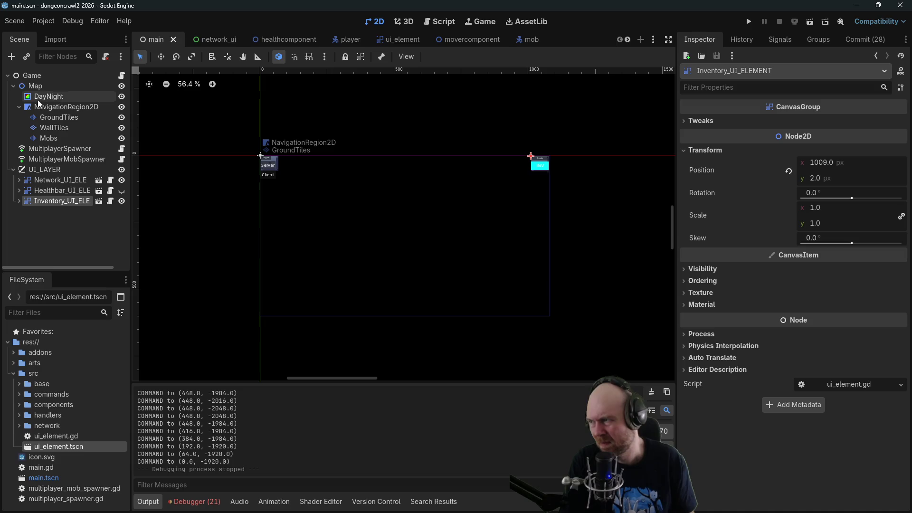
pyautogui.click(122, 97)
pyautogui.scroll(3, 298, 251)
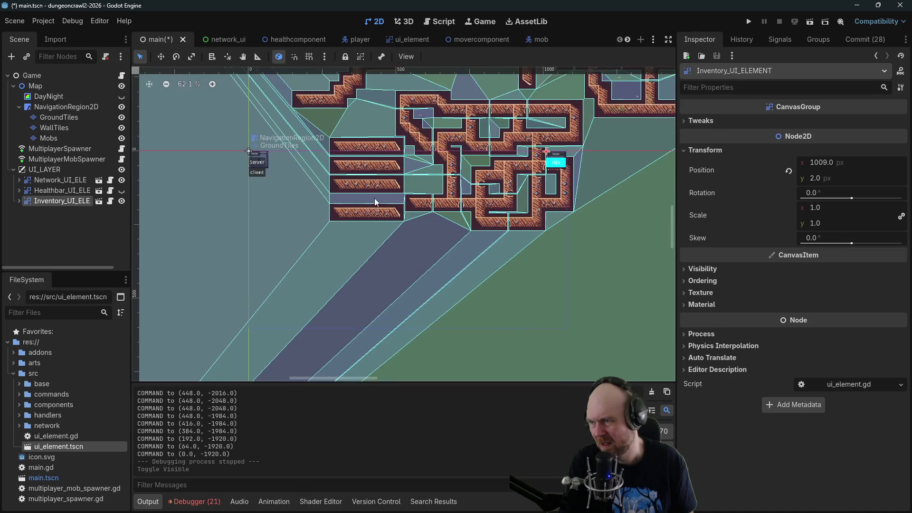
pyautogui.moveTo(299, 251); pyautogui.dragTo(354, 294)
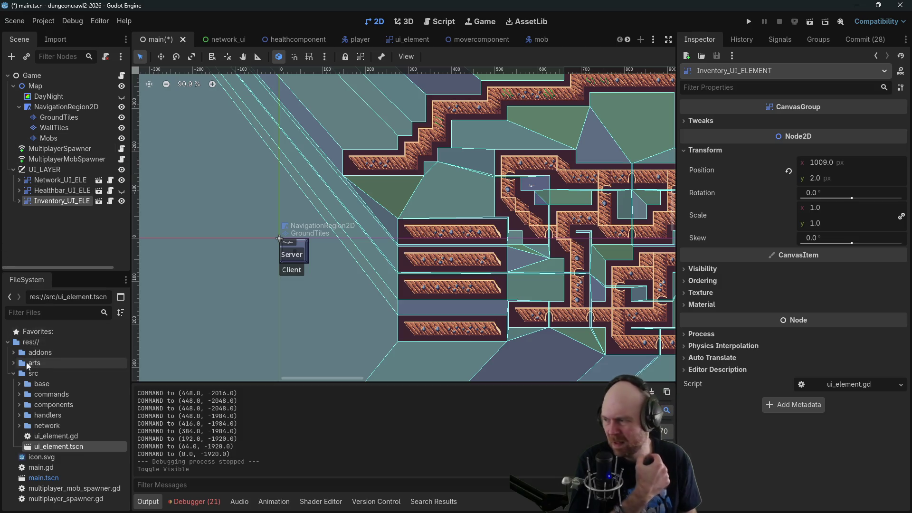
# Browse the arts/test images, then collapse the scene tree and expand the src/base folder.
pyautogui.click(13, 363)
pyautogui.click(19, 383)
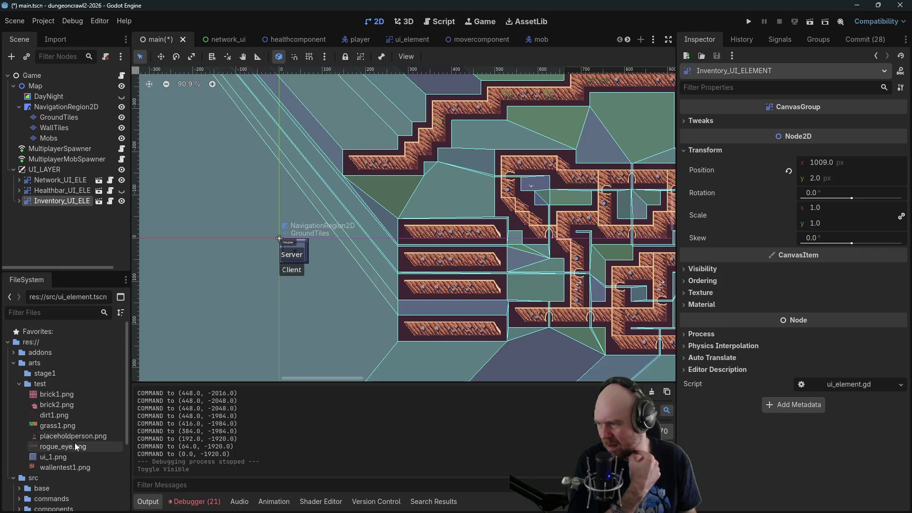
pyautogui.moveTo(70, 470)
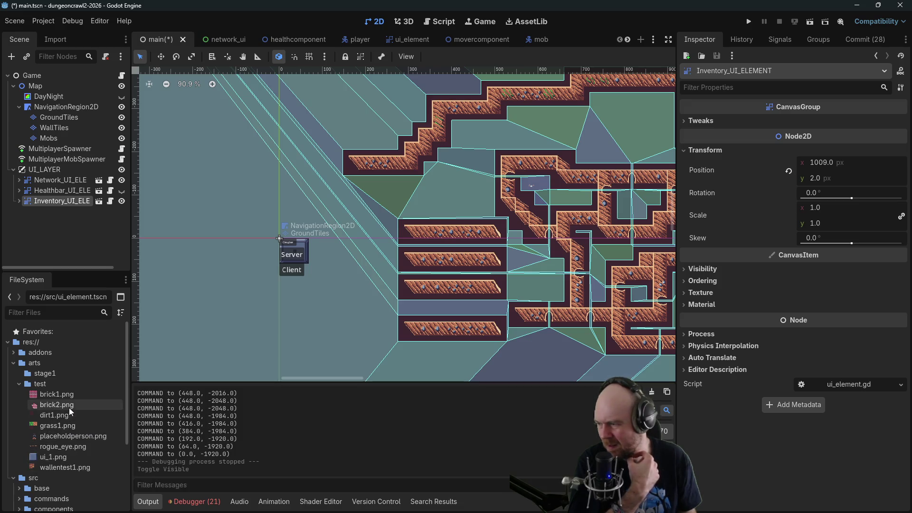
pyautogui.moveTo(70, 406)
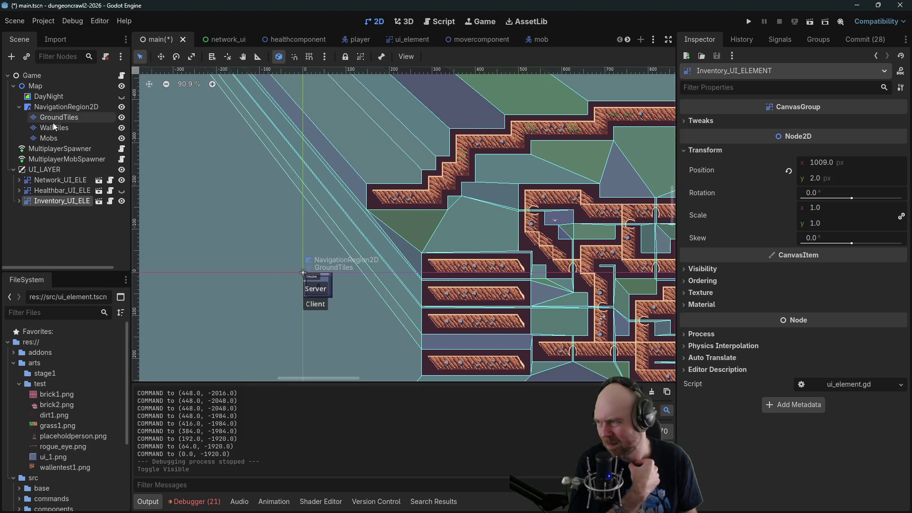
pyautogui.click(13, 169)
pyautogui.click(19, 107)
pyautogui.click(13, 86)
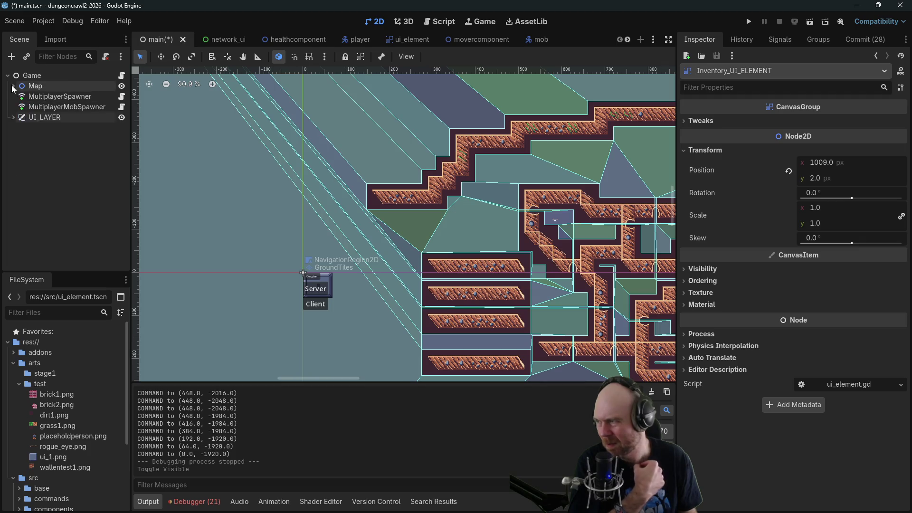
pyautogui.click(13, 364)
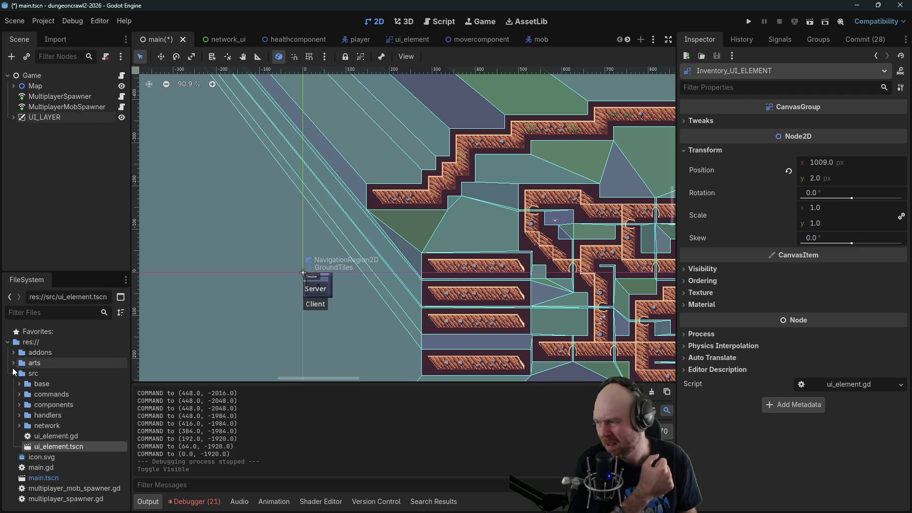
pyautogui.doubleClick(46, 386)
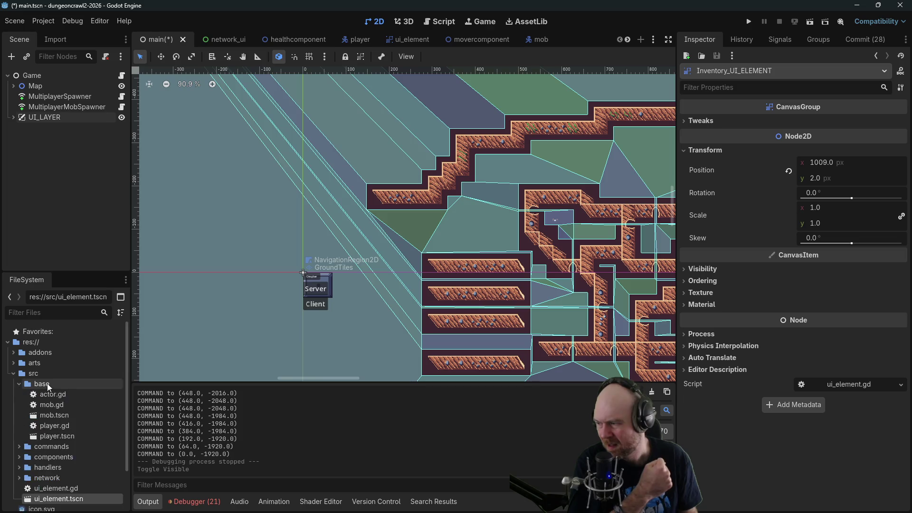
# Create a new scene named Item in the src/base folder.
pyautogui.rightClick(46, 386)
pyautogui.moveTo(116, 343)
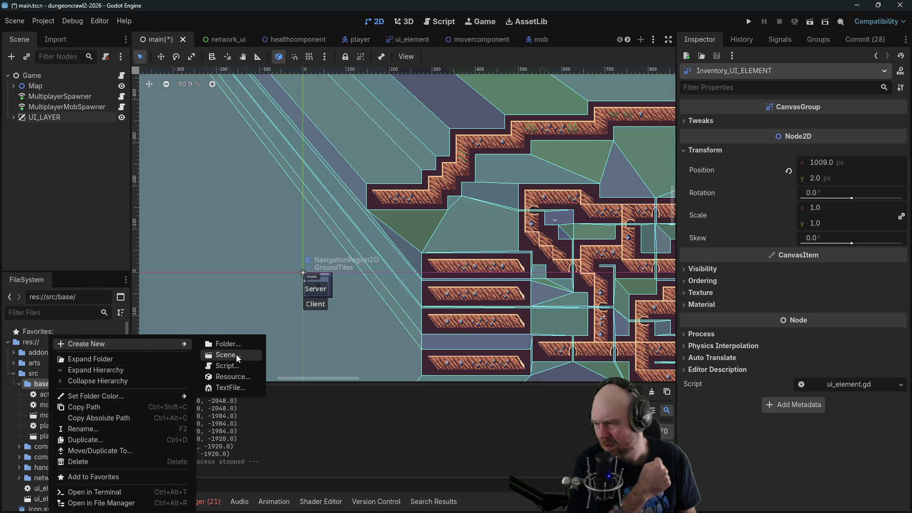
pyautogui.click(237, 357)
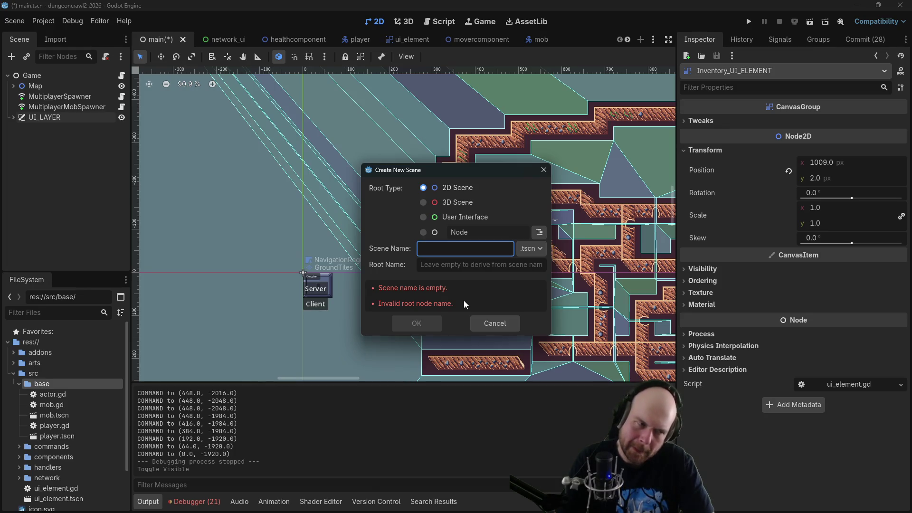
pyautogui.write('Item')
pyautogui.press('Return')
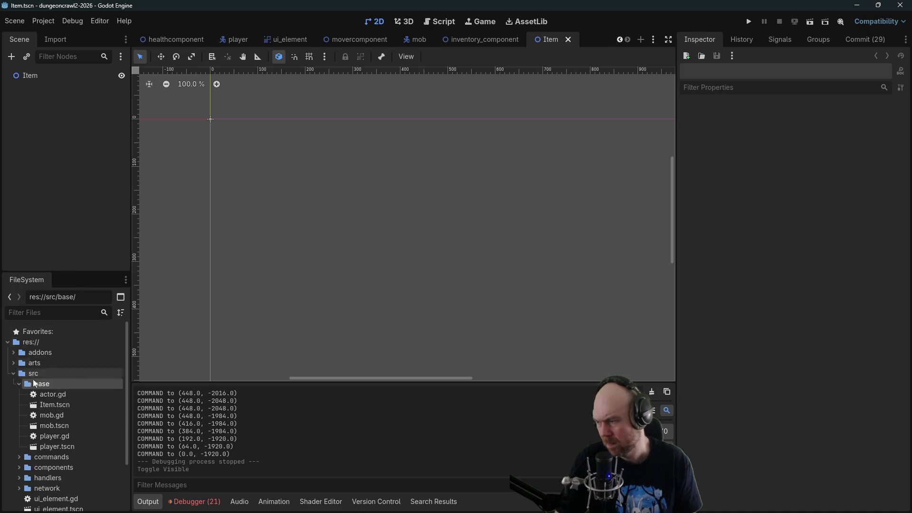
# Rename the Item.tscn file to item.tscn.
pyautogui.rightClick(40, 407)
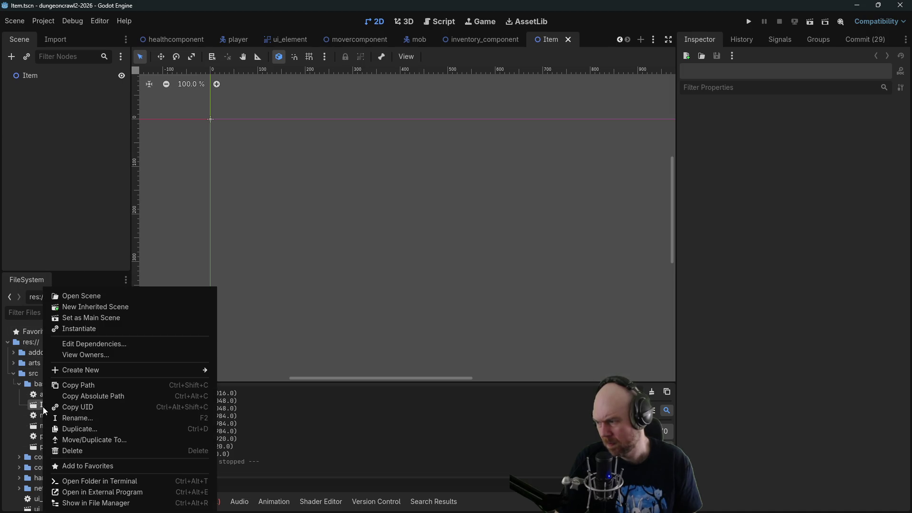
pyautogui.click(77, 418)
pyautogui.write('item')
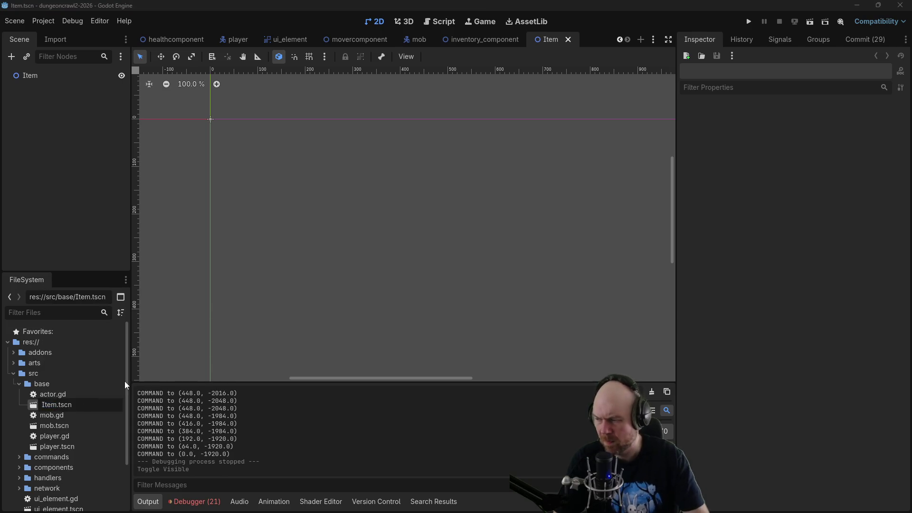
pyautogui.press('Return')
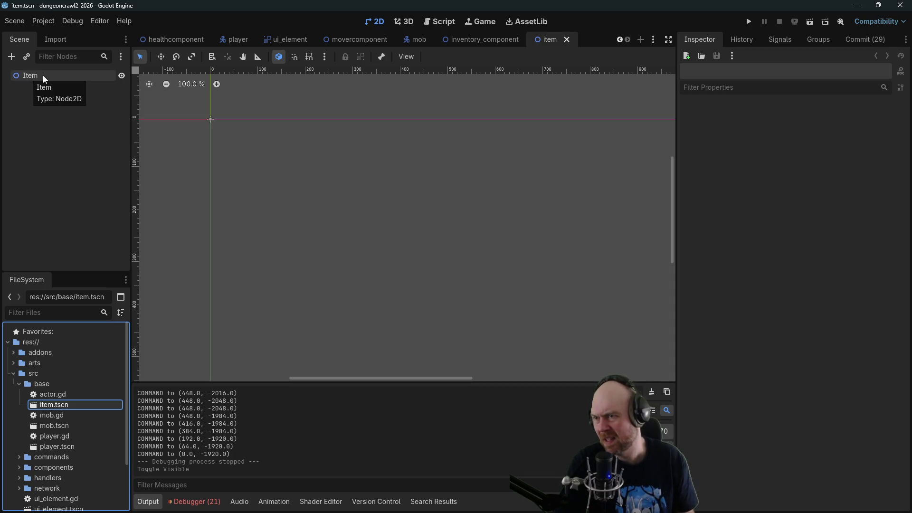
# Close the inventory_component scene tab and expand the components folder in the FileSystem dock.
pyautogui.click(476, 40)
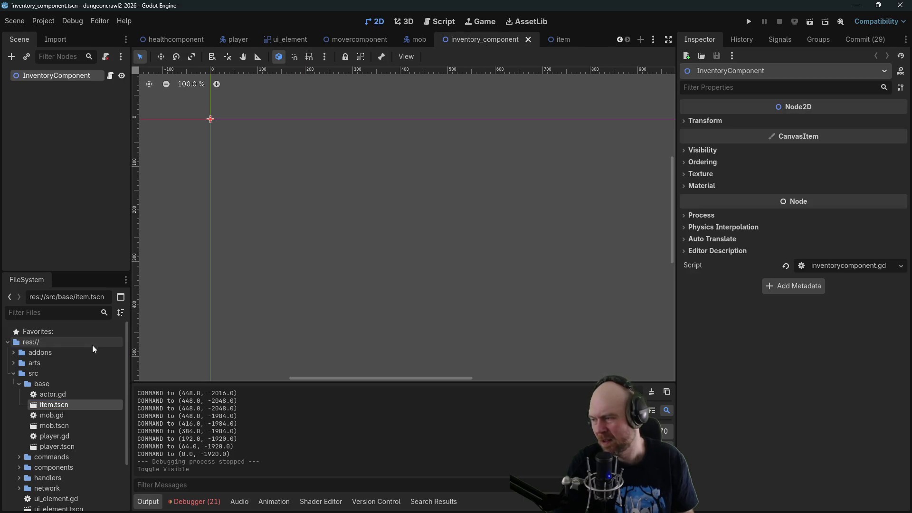
pyautogui.click(528, 40)
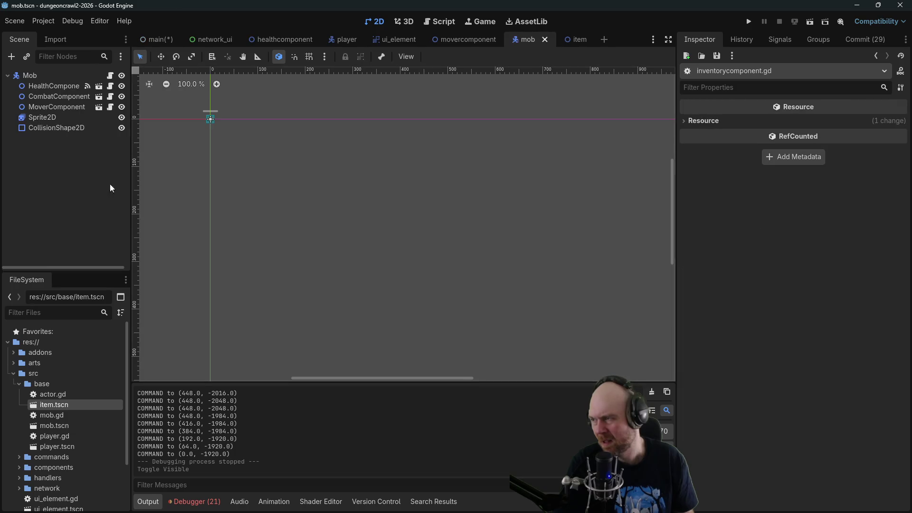
pyautogui.click(15, 383)
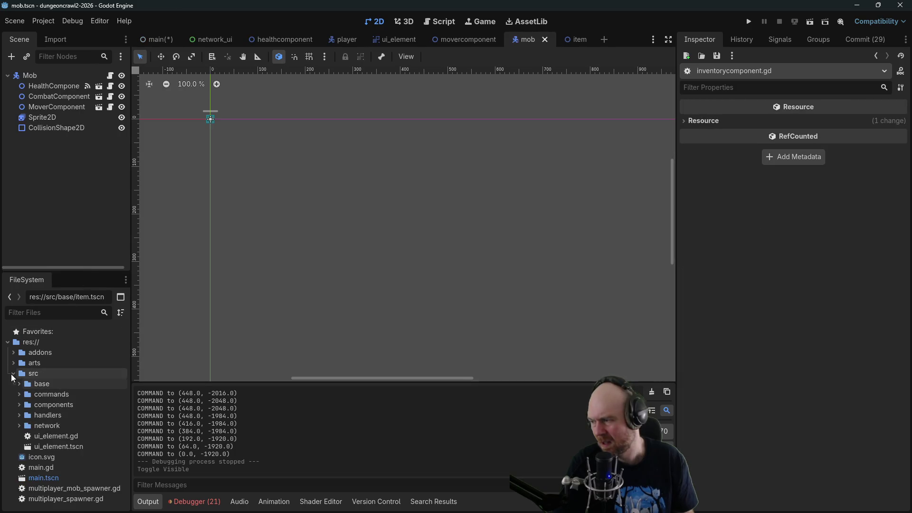
pyautogui.click(19, 405)
# Rename inventory_component.tscn to inventorycomponent.tscn, then open and close it to confirm it loads.
pyautogui.rightClick(76, 478)
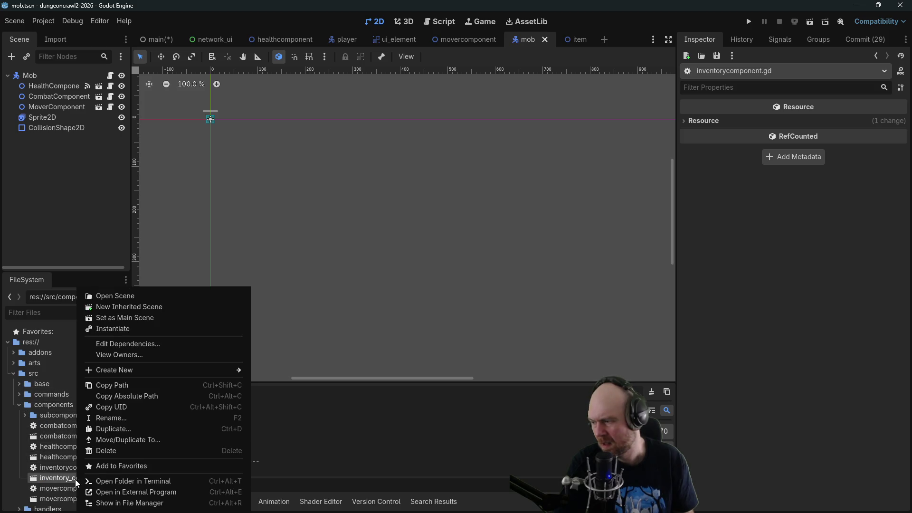
pyautogui.click(106, 419)
pyautogui.click(72, 478)
pyautogui.press('BackSpace')
pyautogui.press('Return')
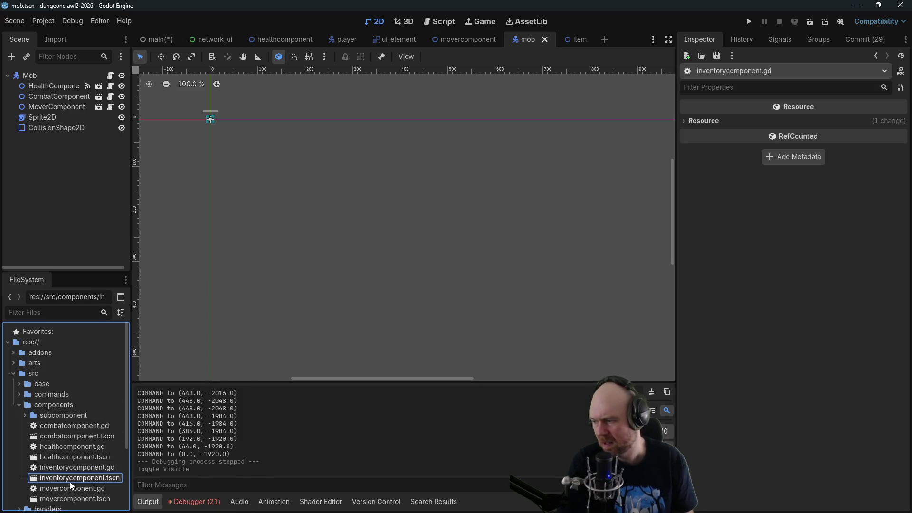
pyautogui.doubleClick(70, 480)
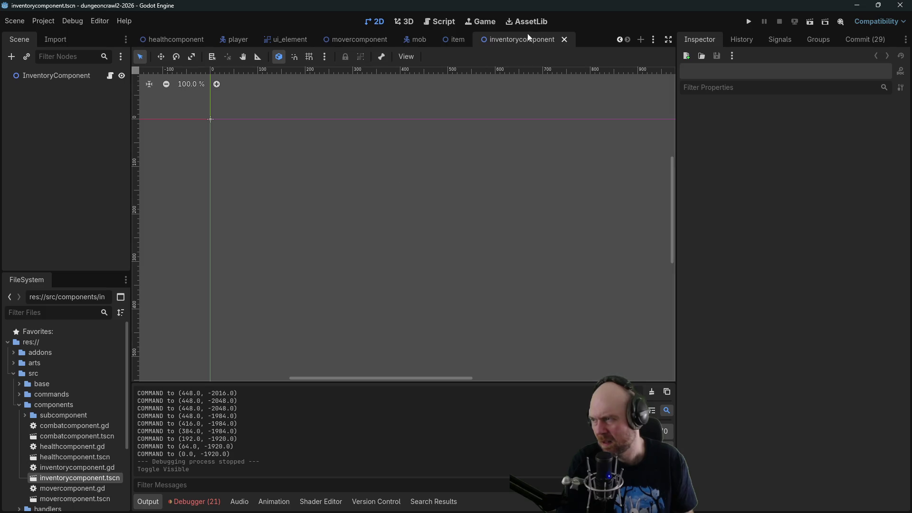
pyautogui.click(564, 39)
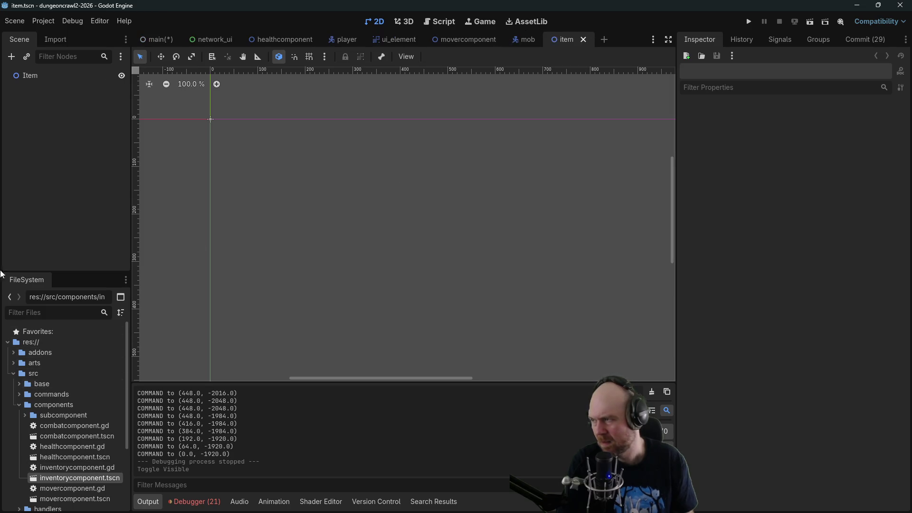
# Add a Sprite2D child node under the Item root.
pyautogui.click(32, 80)
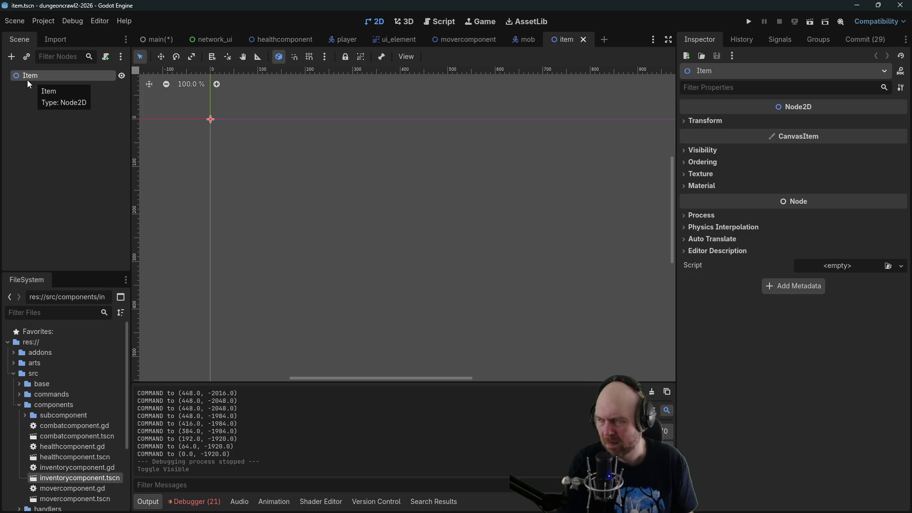
pyautogui.rightClick(47, 76)
pyautogui.click(101, 84)
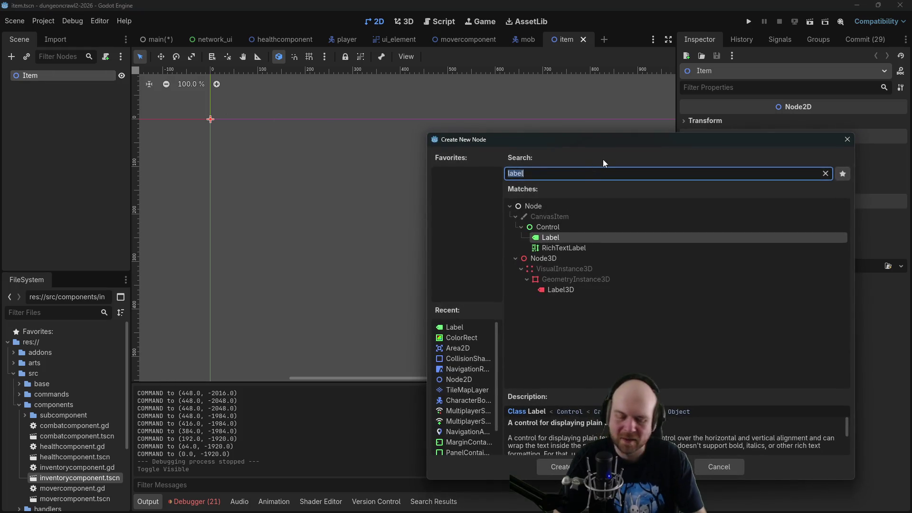
pyautogui.write('sprite2d')
pyautogui.press('Return')
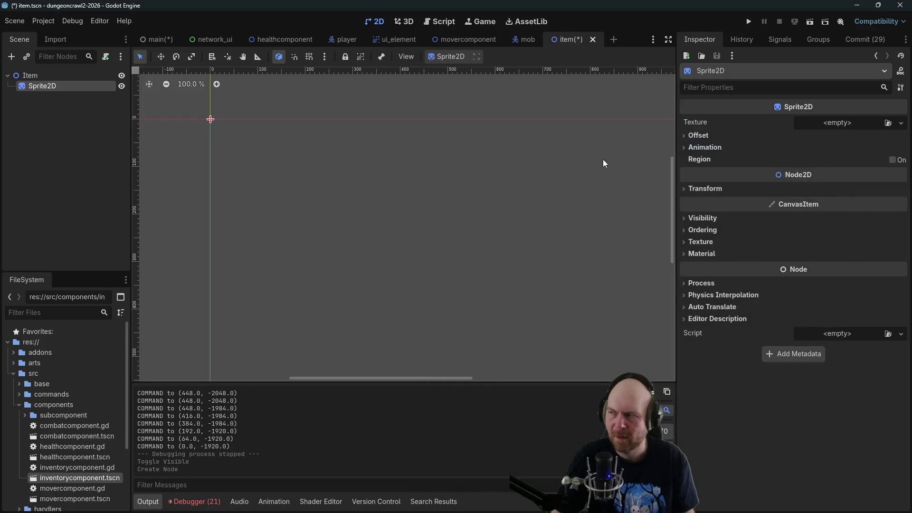
# Load icon.svg as the Sprite2D's texture.
pyautogui.click(888, 123)
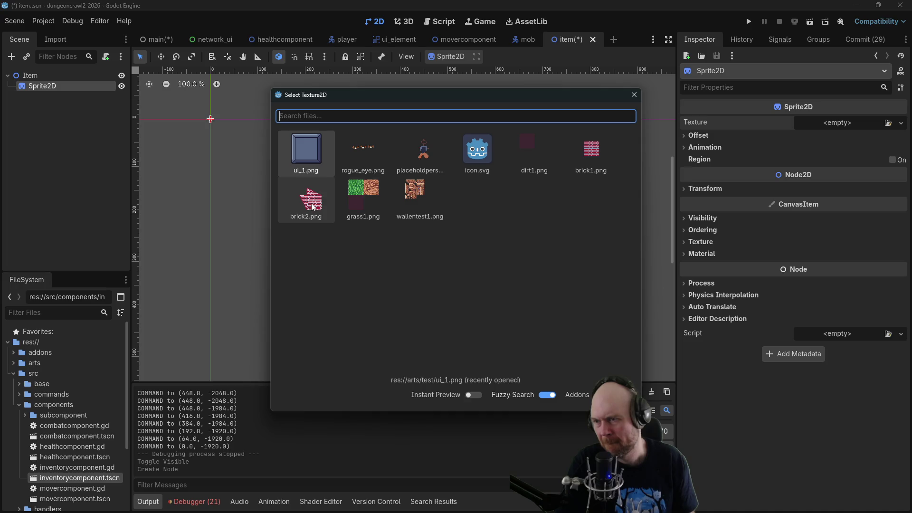
pyautogui.doubleClick(486, 151)
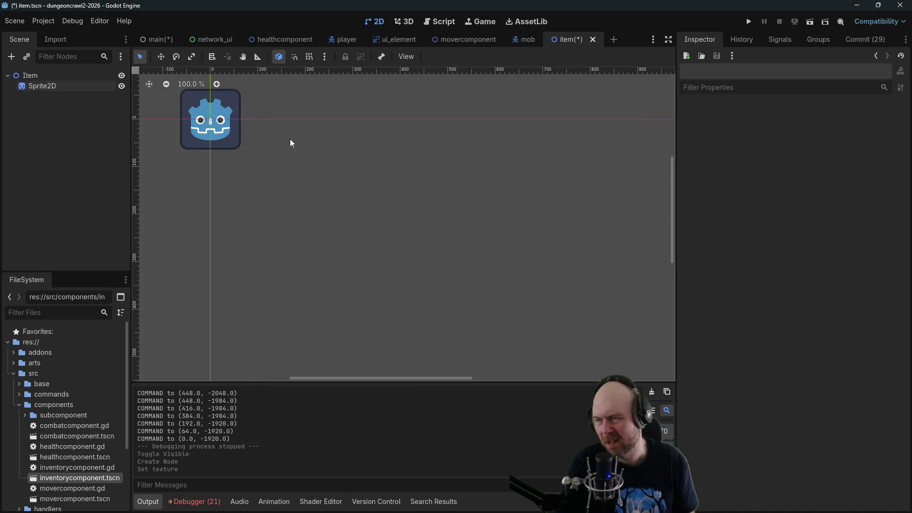
pyautogui.click(234, 130)
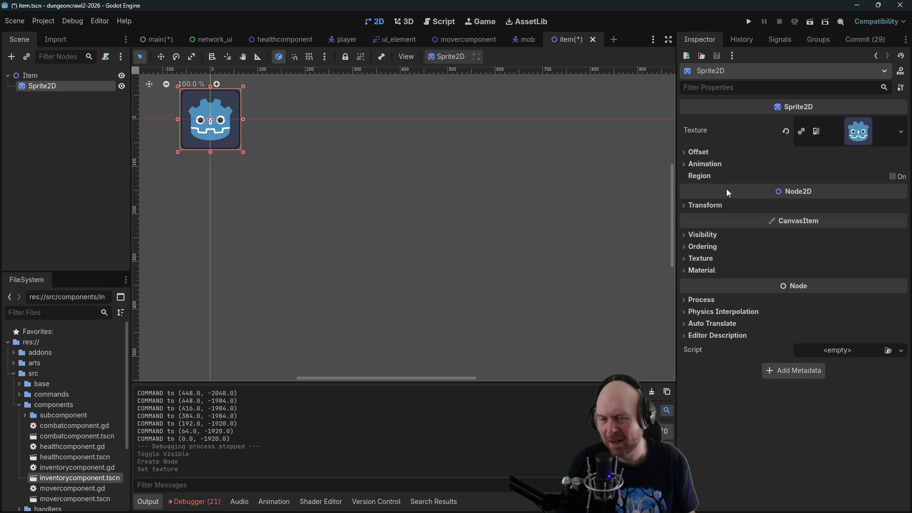
# Expand the sprite's Transform section, center it on the canvas, and browse the Visibility, Ordering, Texture and Material settings.
pyautogui.click(705, 206)
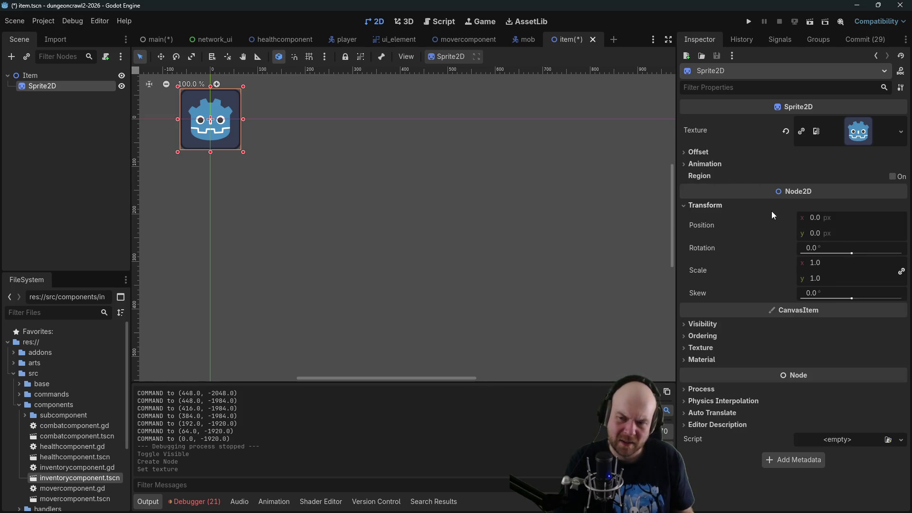
pyautogui.moveTo(442, 151); pyautogui.dragTo(542, 223)
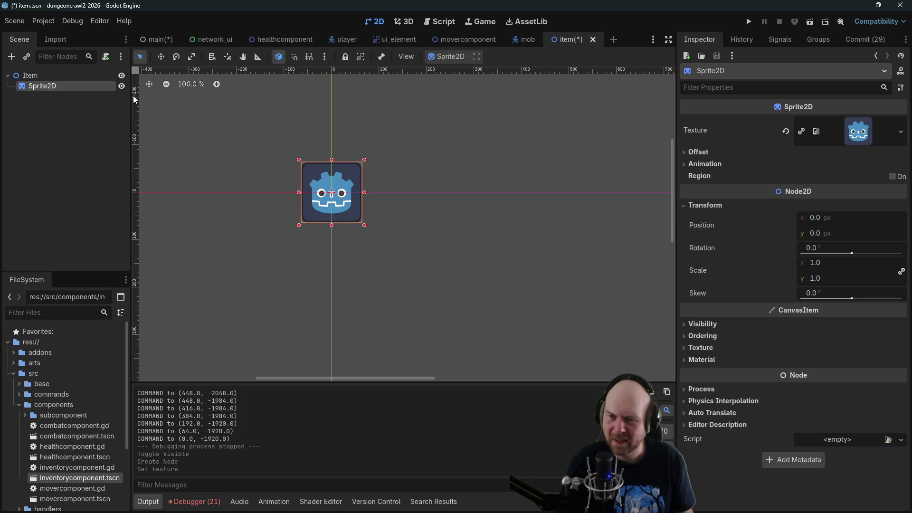
pyautogui.click(823, 265)
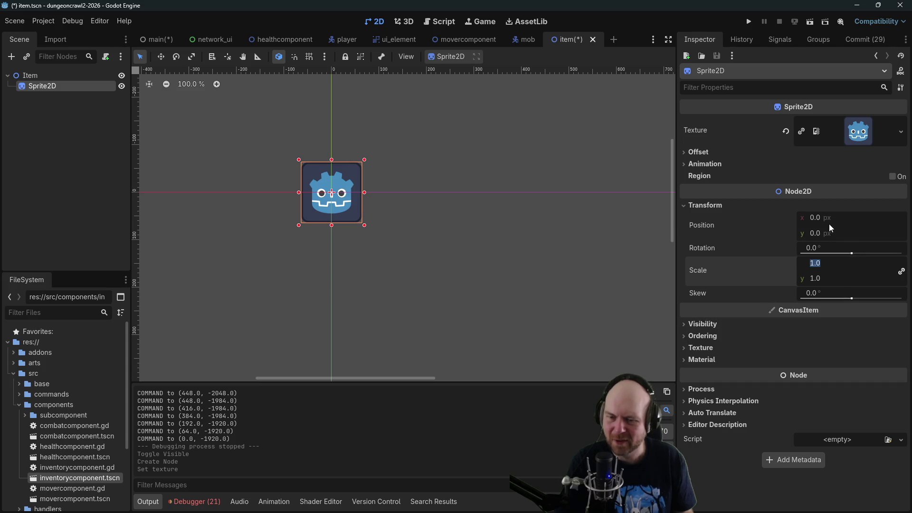
pyautogui.click(714, 324)
pyautogui.click(713, 324)
pyautogui.click(714, 336)
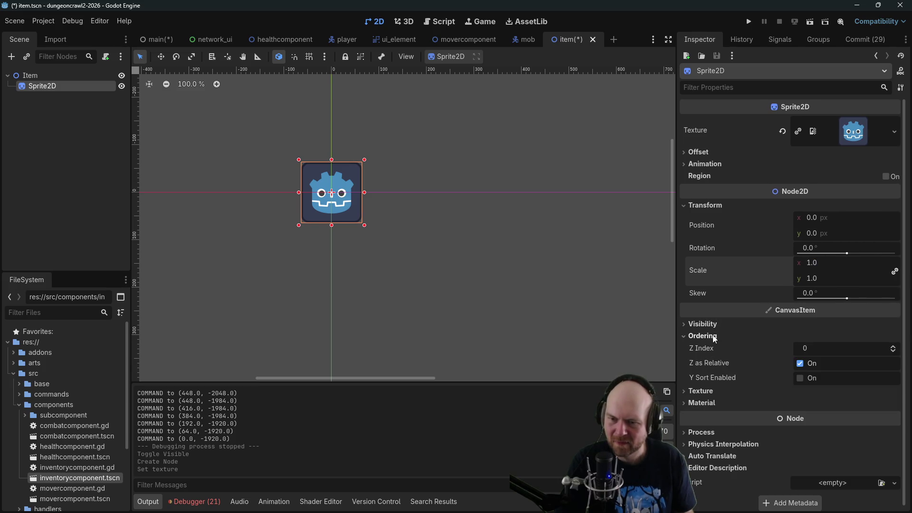
pyautogui.click(715, 337)
pyautogui.click(712, 349)
pyautogui.click(711, 348)
pyautogui.click(705, 361)
pyautogui.click(704, 361)
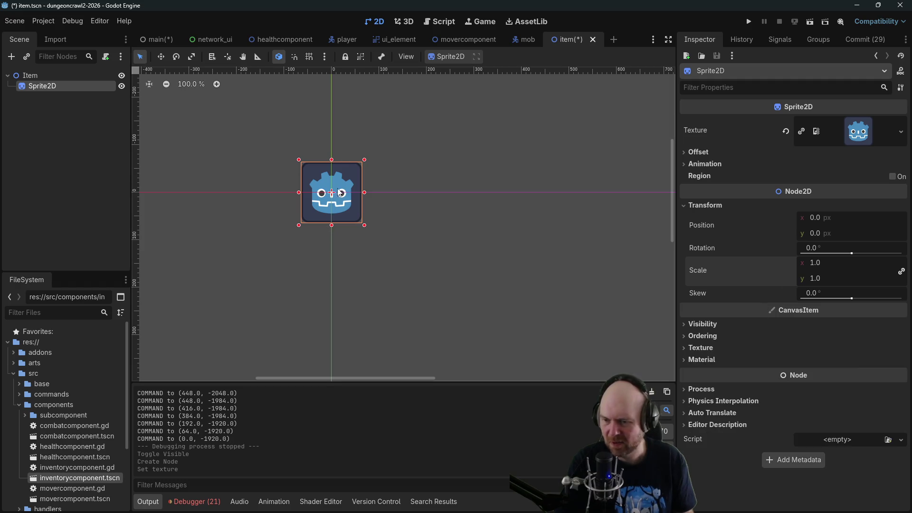
# Peek at the sprite's Animation and Offset settings in the Inspector.
pyautogui.scroll(4, 436, 185)
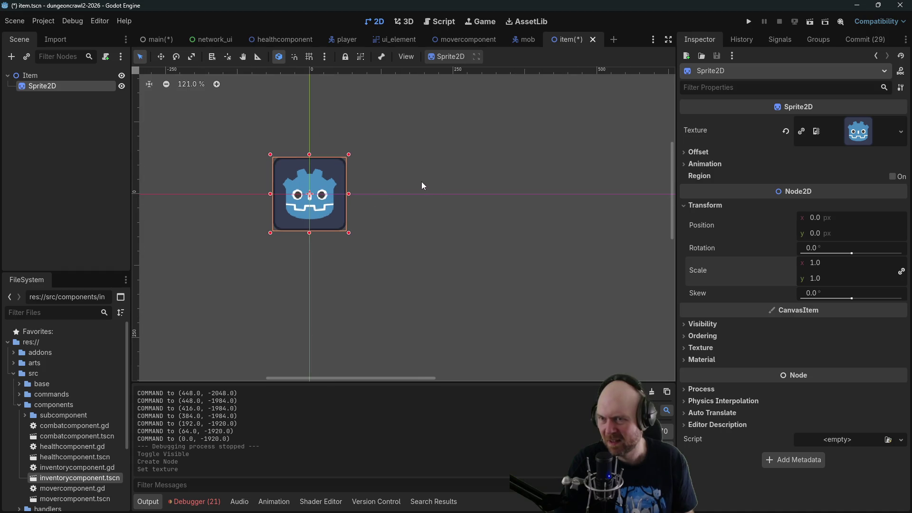
pyautogui.click(704, 164)
pyautogui.click(705, 167)
pyautogui.click(706, 153)
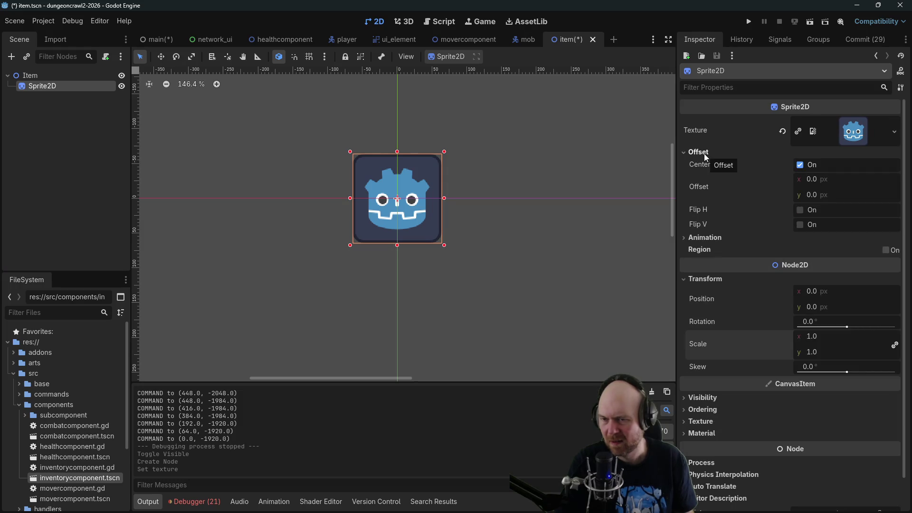
pyautogui.click(706, 153)
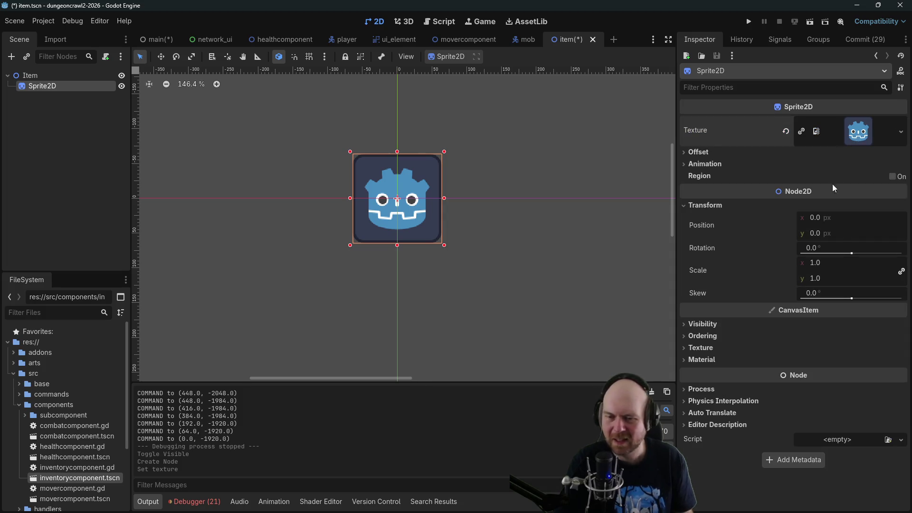
# Set the Sprite2D's scale to 0.25.
pyautogui.click(832, 264)
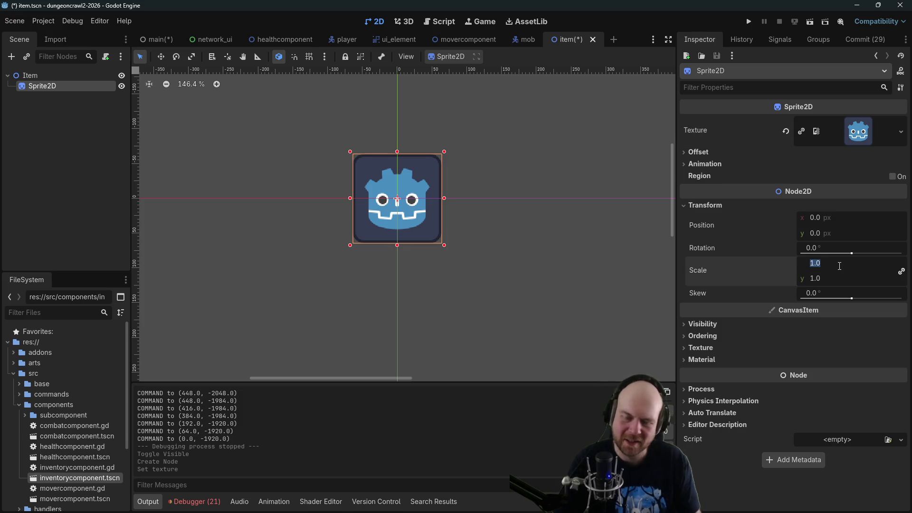
pyautogui.write('0.25')
pyautogui.press('Return')
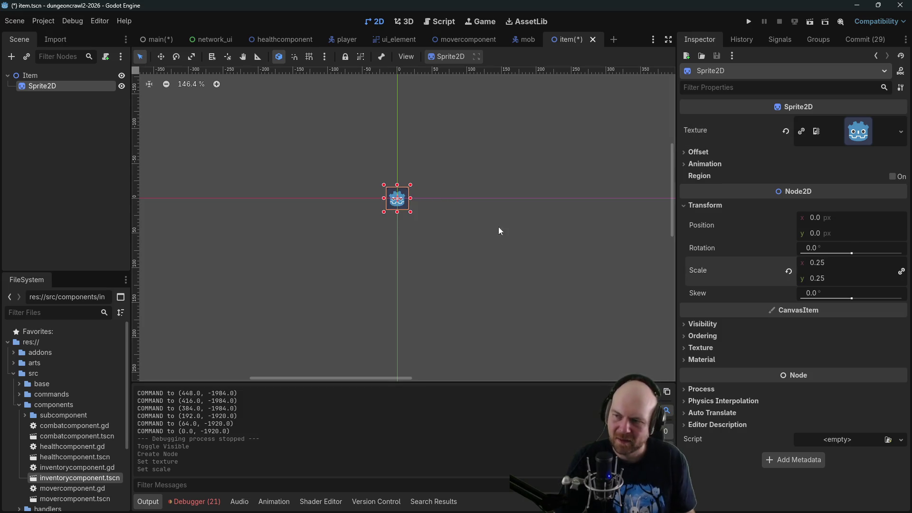
pyautogui.click(516, 221)
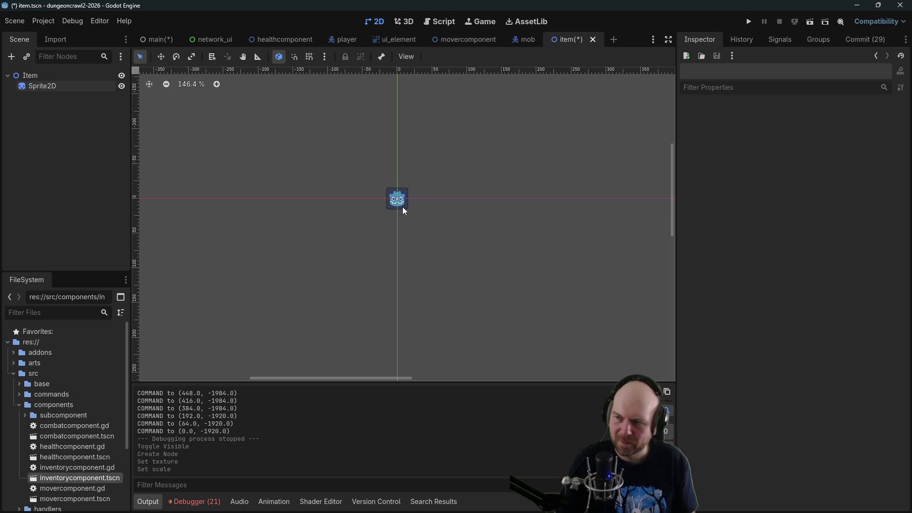
pyautogui.scroll(-5, 453, 253)
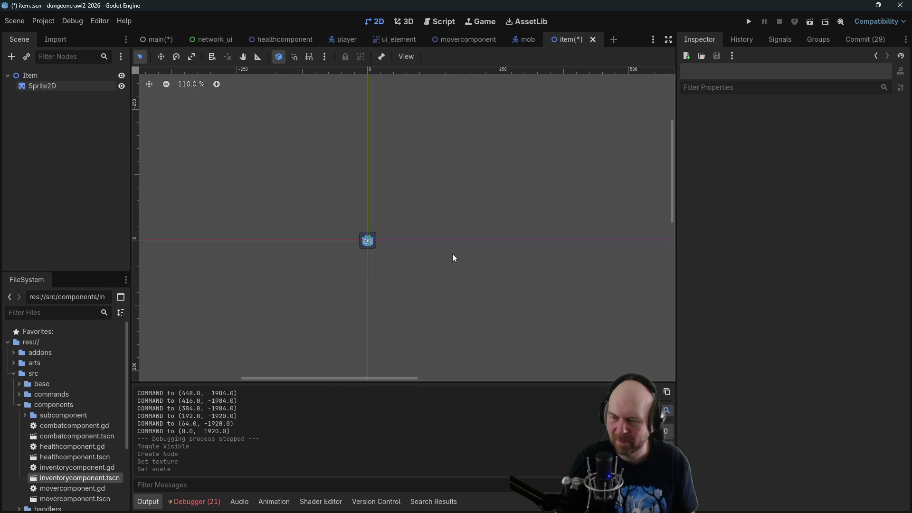
pyautogui.scroll(-1, 452, 255)
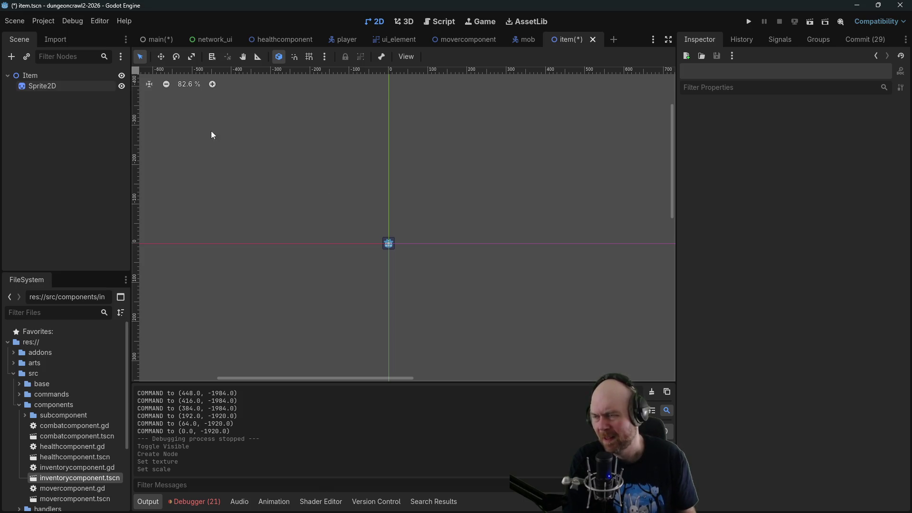
pyautogui.rightClick(44, 76)
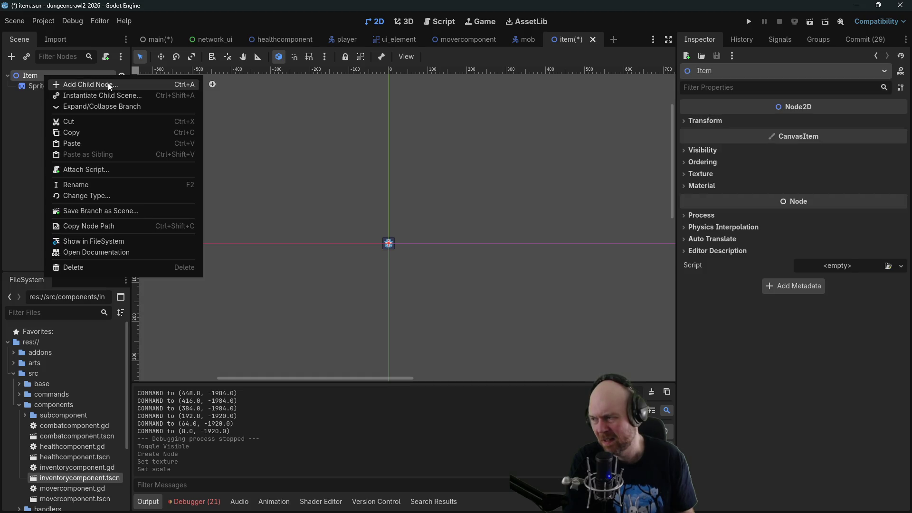
# Switch to the movercomponent scene and review the PositionSynchronizer's replication settings.
pyautogui.click(312, 142)
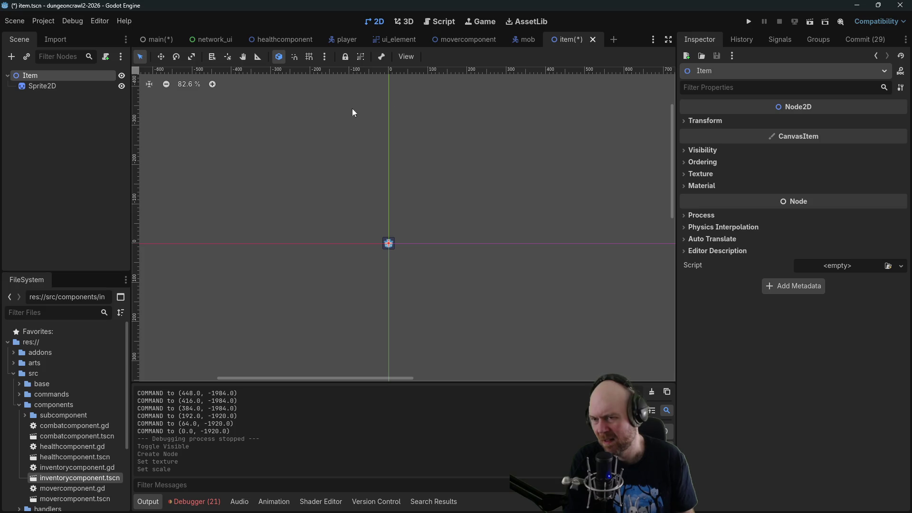
pyautogui.click(467, 42)
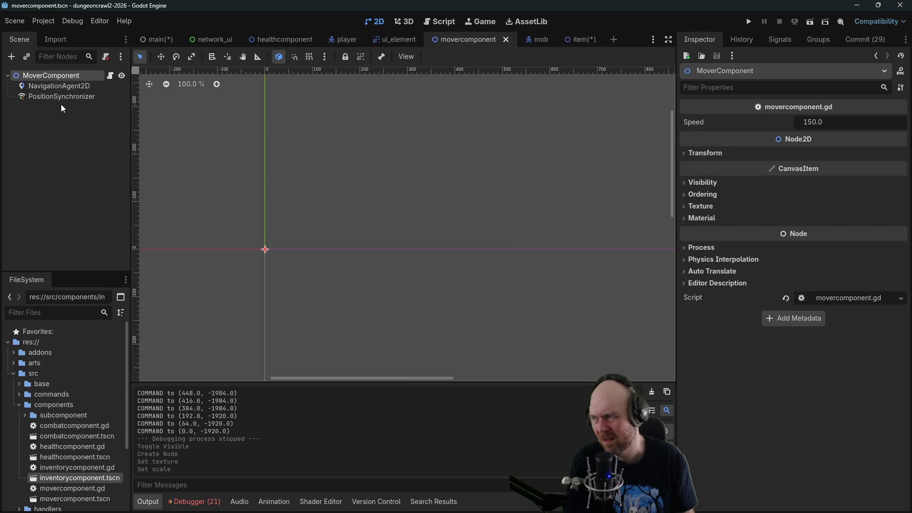
pyautogui.click(57, 100)
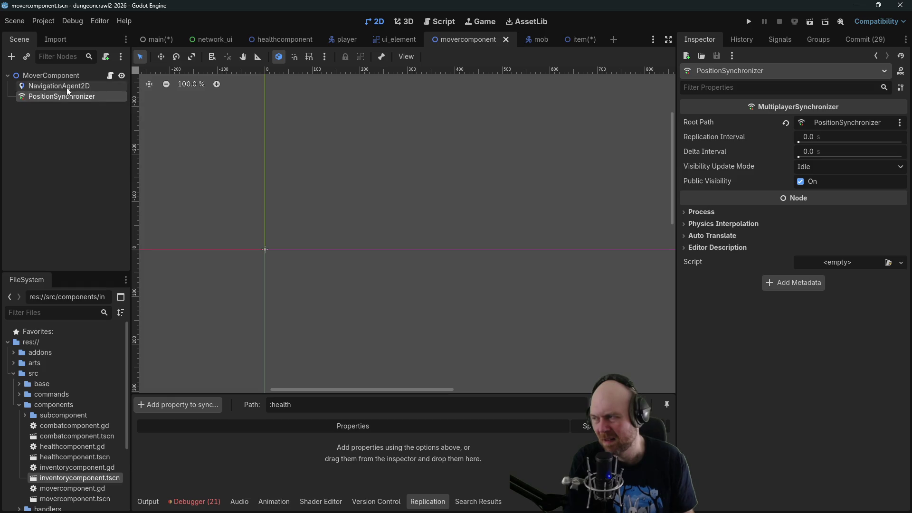
pyautogui.click(67, 87)
pyautogui.click(66, 77)
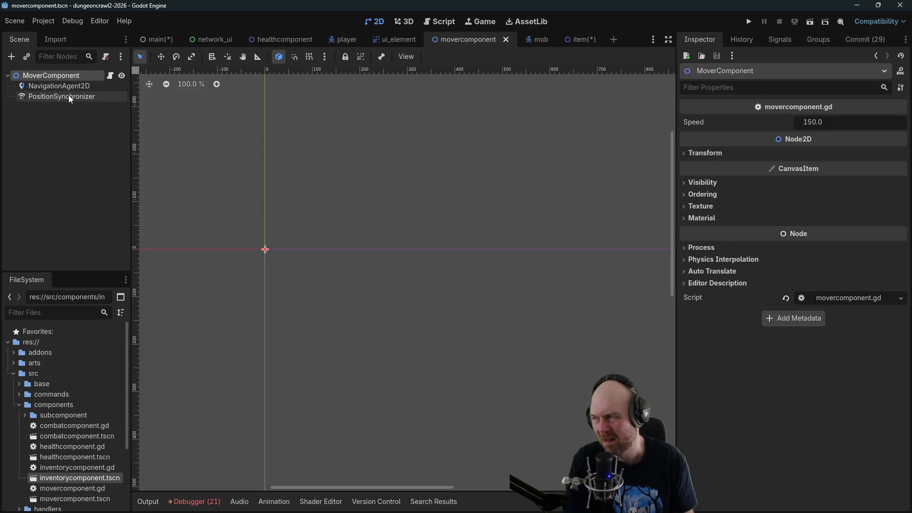
pyautogui.click(68, 96)
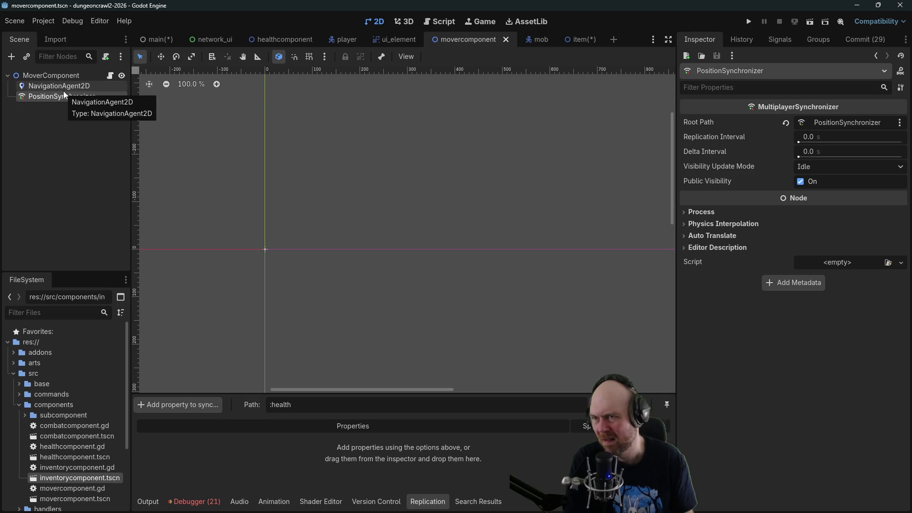
# Open the movercomponent.gd script attached to MoverComponent, leaving PositionSynchronizer's name unchanged.
pyautogui.doubleClick(68, 95)
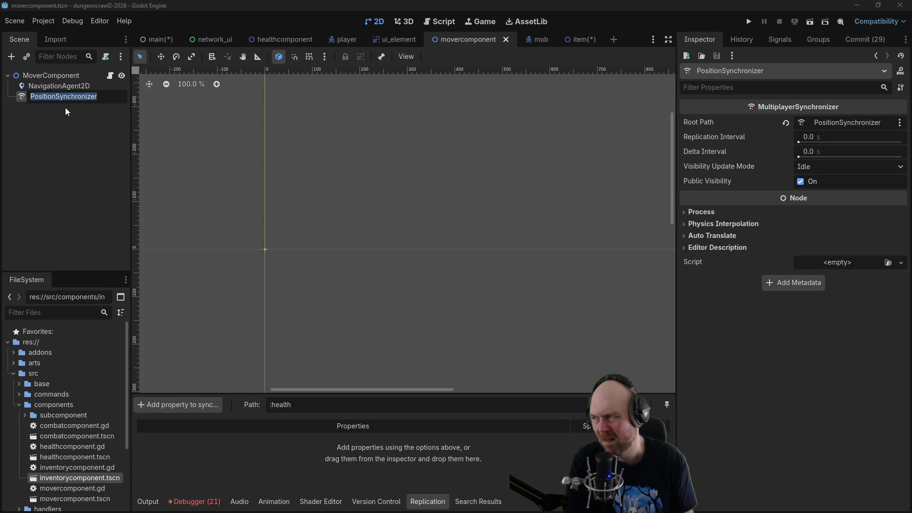
pyautogui.press('Escape')
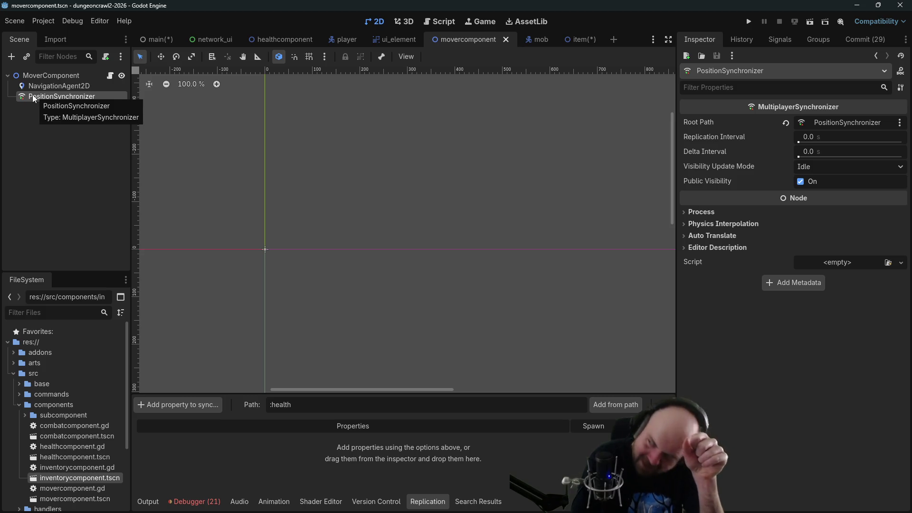
pyautogui.click(109, 77)
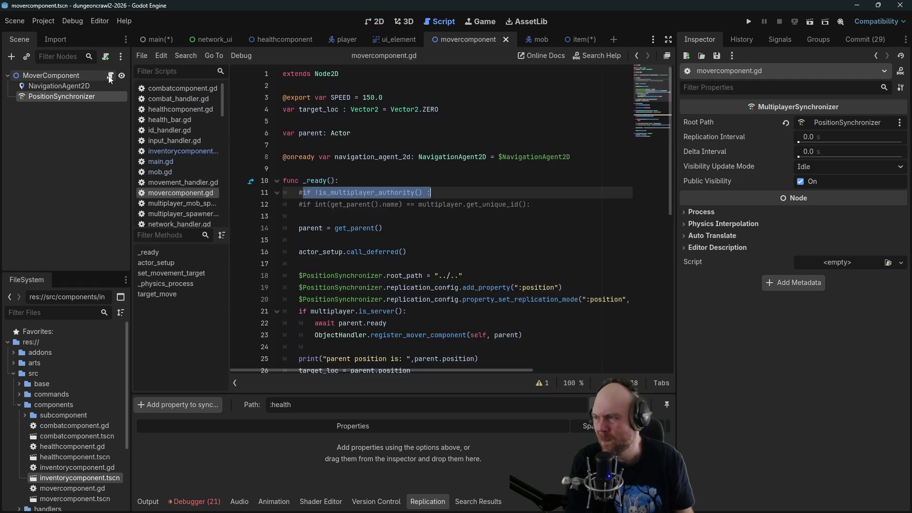
pyautogui.press('End')
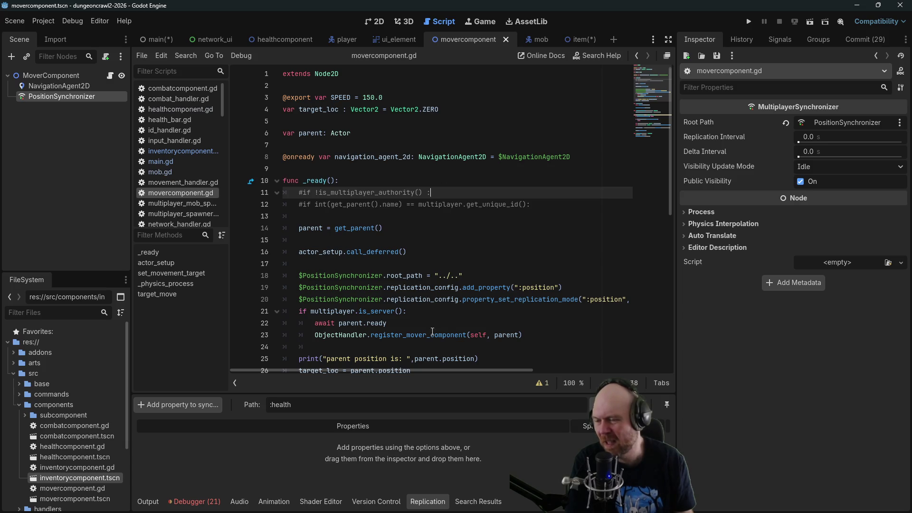
pyautogui.scroll(-3, 432, 330)
pyautogui.scroll(3, 388, 286)
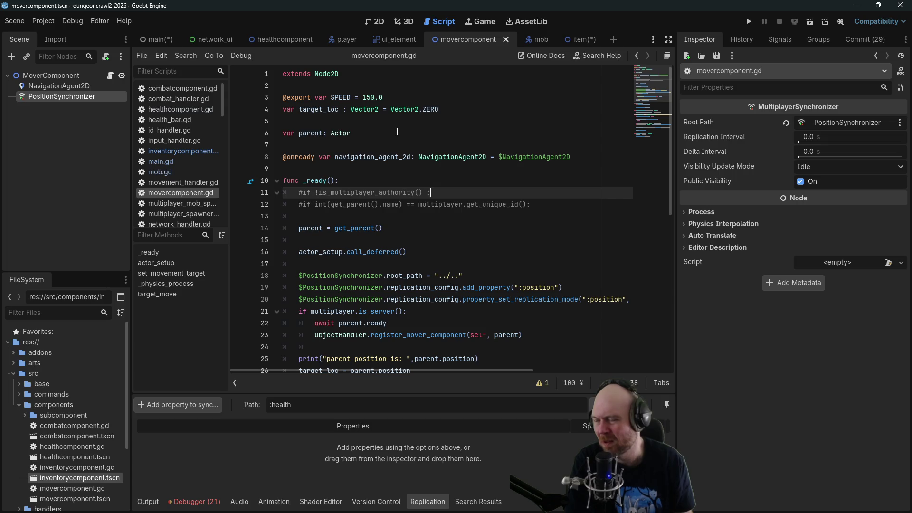
pyautogui.click(55, 86)
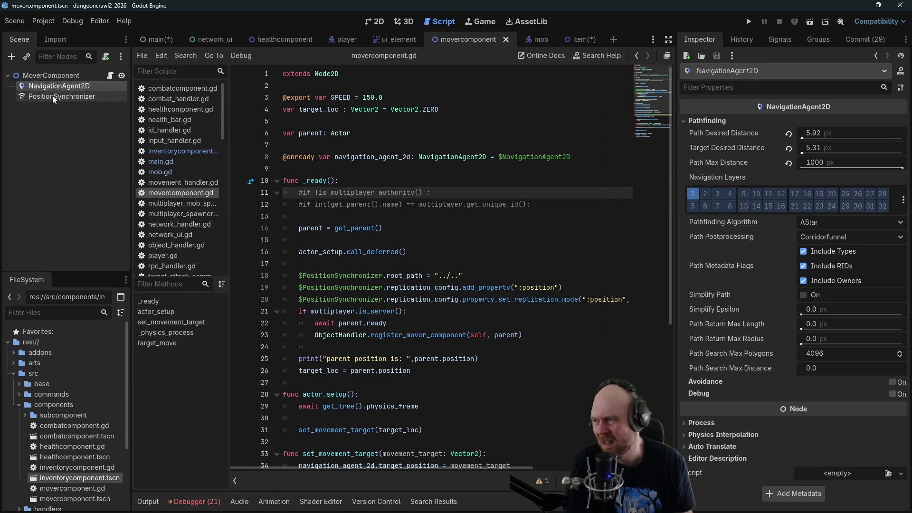
pyautogui.click(53, 96)
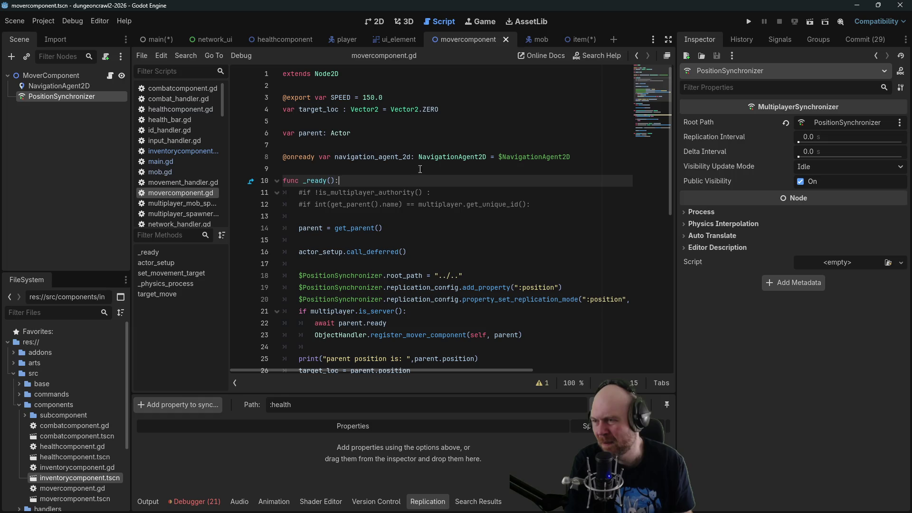
pyautogui.click(333, 145)
pyautogui.click(70, 89)
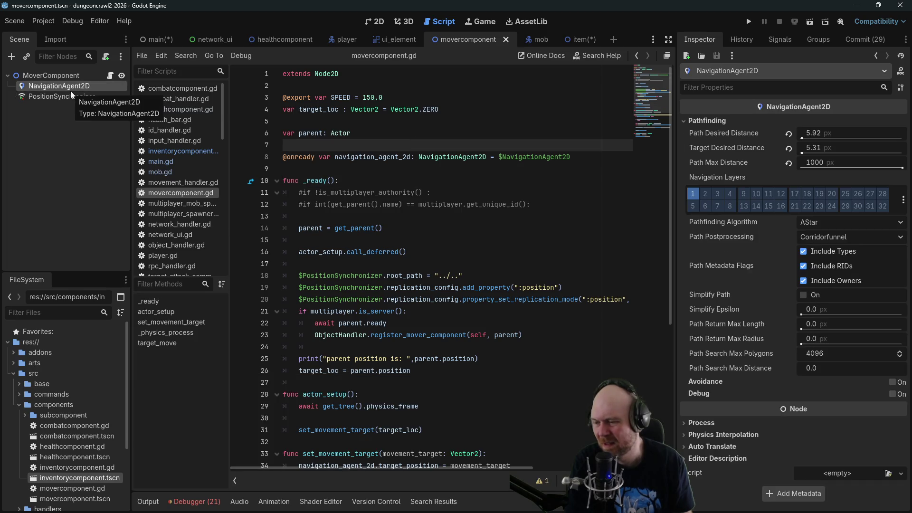
pyautogui.click(75, 99)
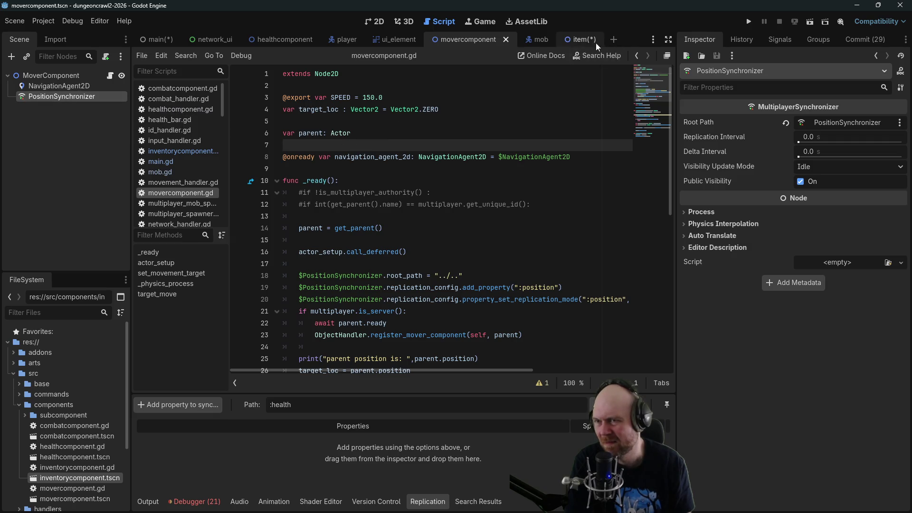
pyautogui.click(579, 41)
# Add a MultiplayerSynchronizer child under Item, then return to the movercomponent script.
pyautogui.rightClick(36, 73)
pyautogui.click(74, 81)
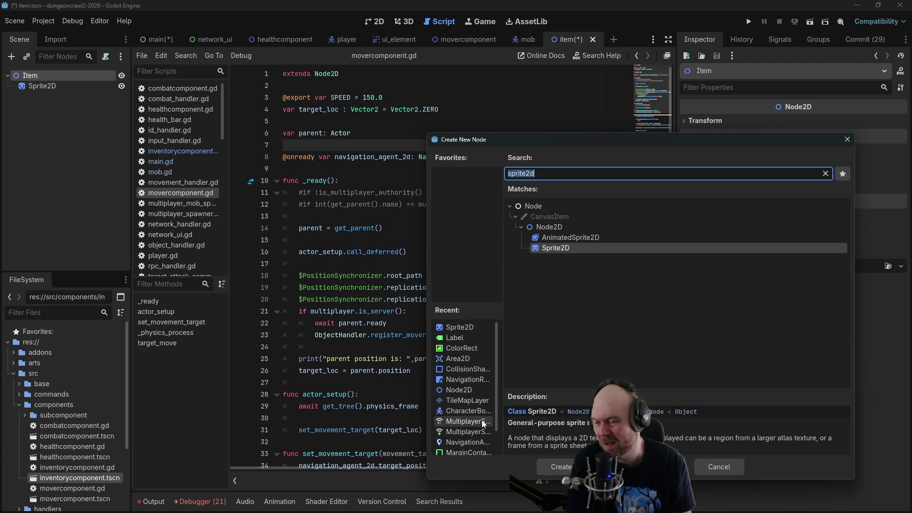
pyautogui.scroll(-2, 482, 420)
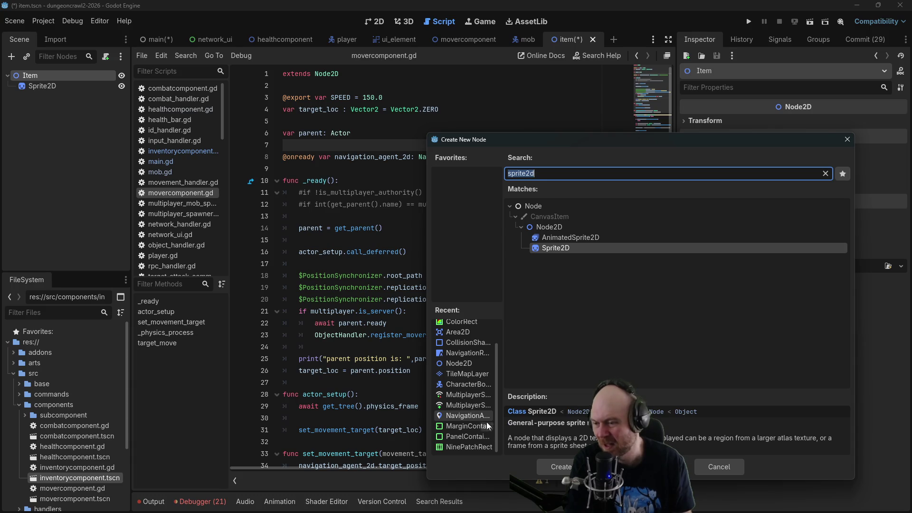
pyautogui.scroll(1, 482, 421)
pyautogui.scroll(1, 482, 421)
pyautogui.write('multiplayer')
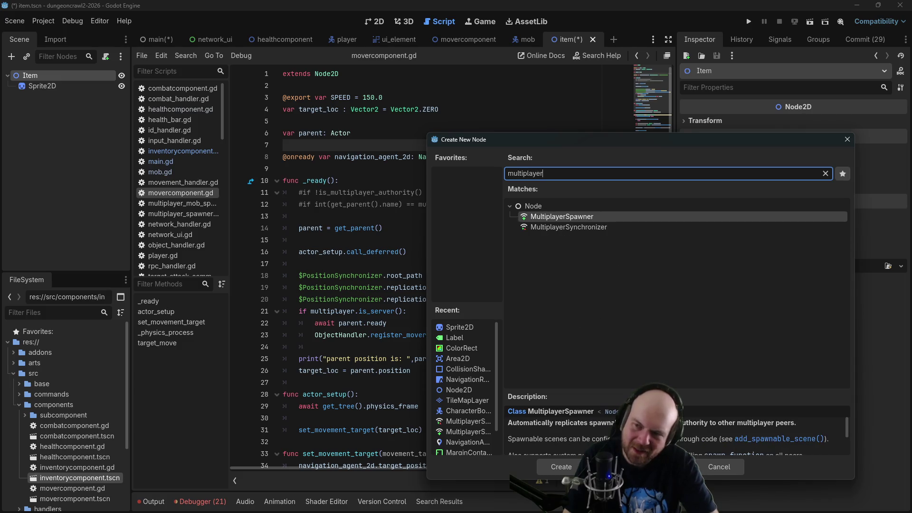
pyautogui.press('Down')
pyautogui.press('Return')
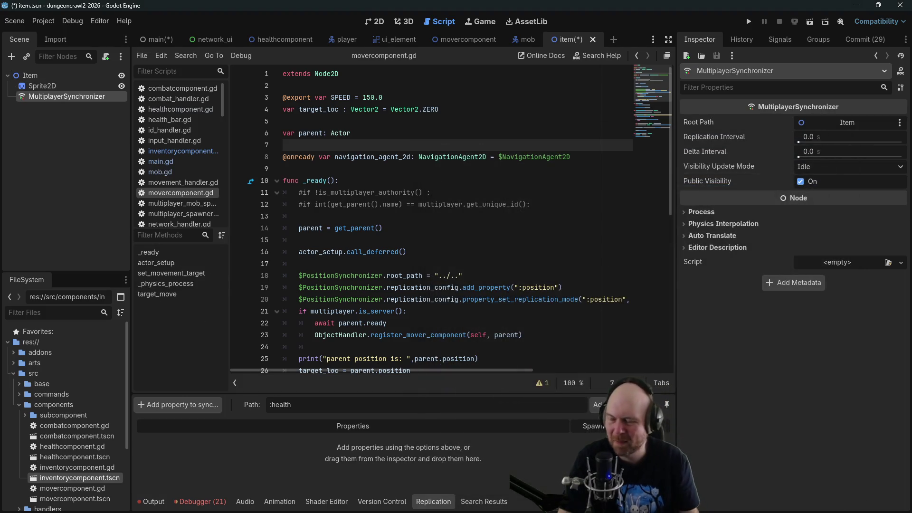
pyautogui.click(449, 40)
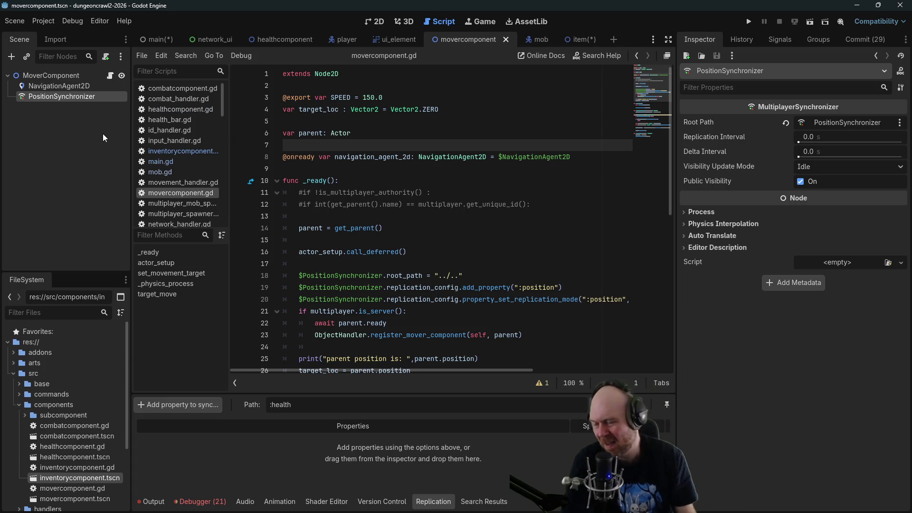
pyautogui.scroll(-3, 392, 183)
# Select the item scene's MultiplayerSynchronizer to show its Replication panel properties.
pyautogui.scroll(-5, 392, 183)
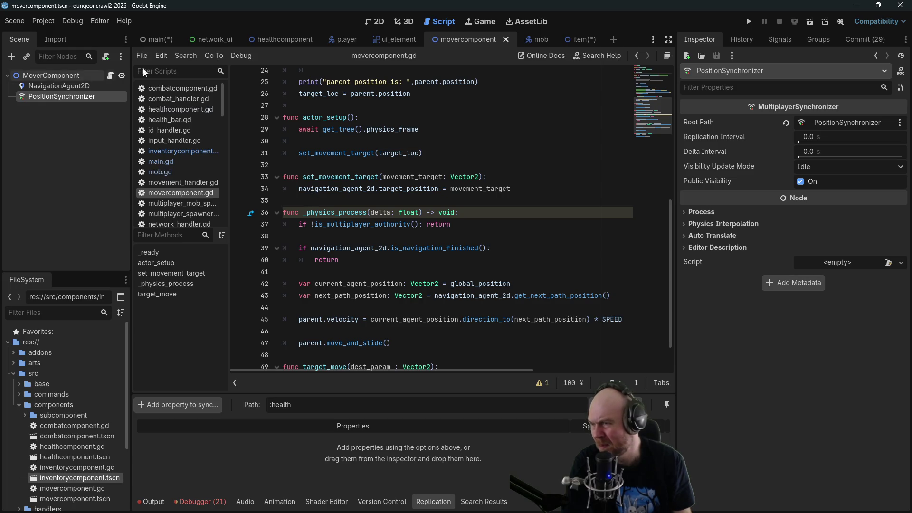
pyautogui.click(578, 40)
pyautogui.click(79, 117)
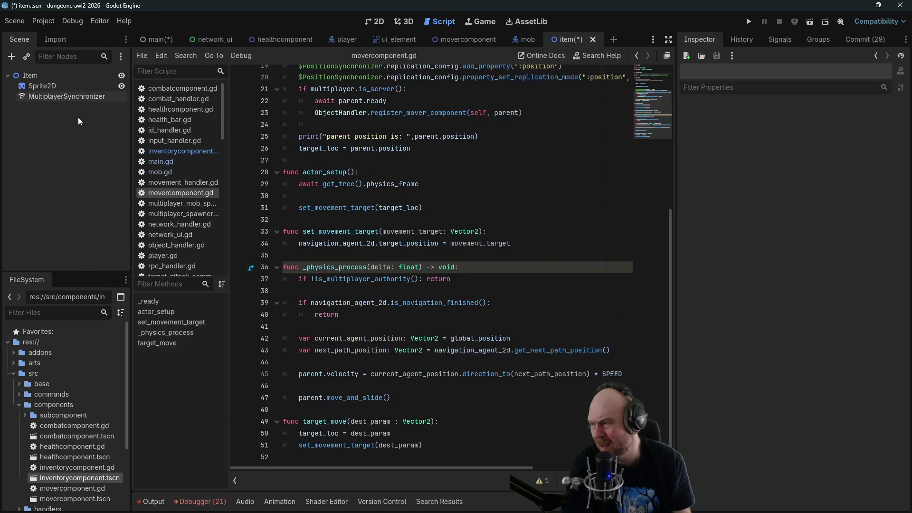
pyautogui.click(74, 97)
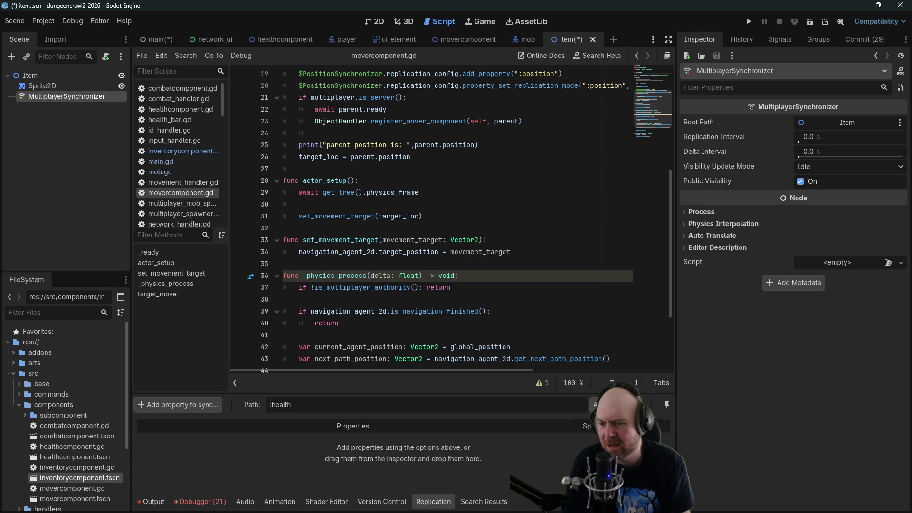
pyautogui.click(596, 404)
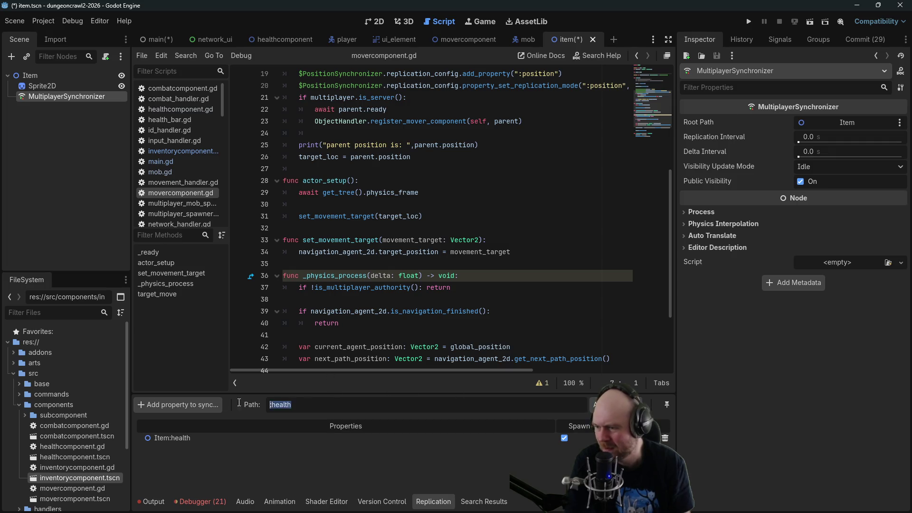
# Replace the replicated Item:health property with Item:position.
pyautogui.click(664, 439)
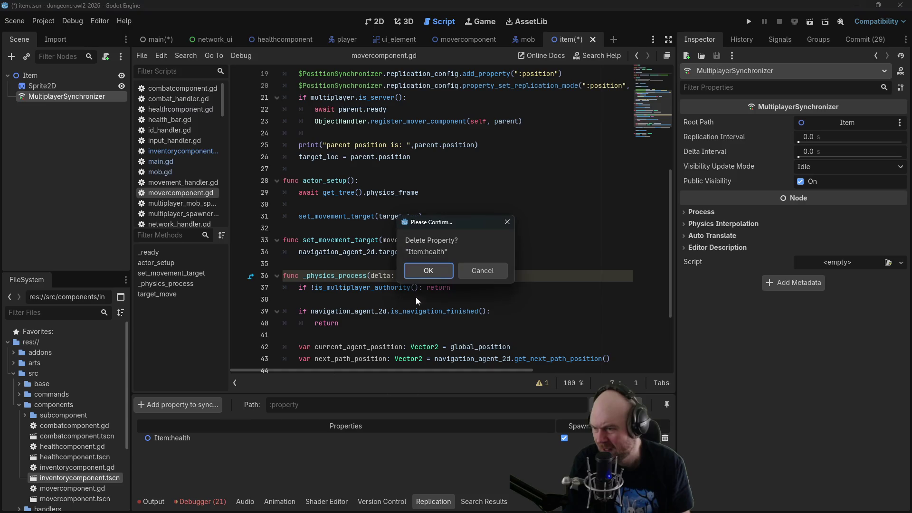
pyautogui.click(428, 269)
pyautogui.click(190, 405)
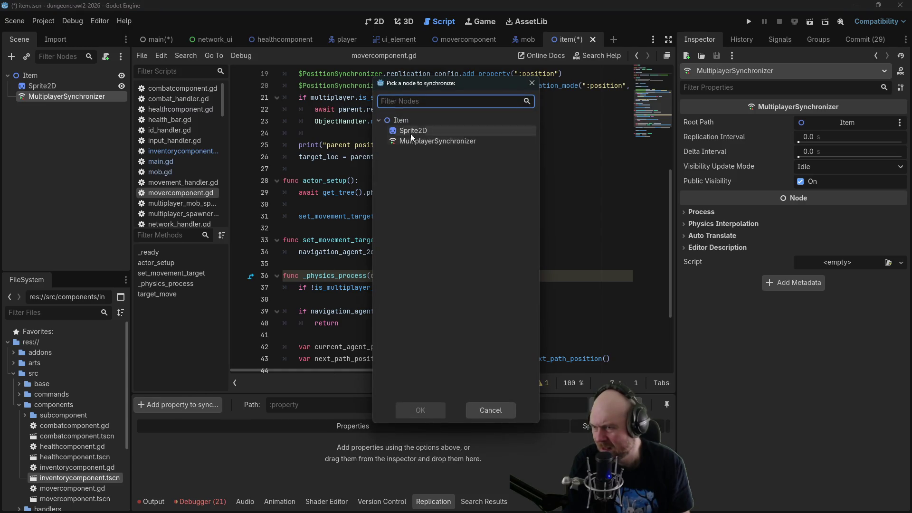
pyautogui.click(424, 416)
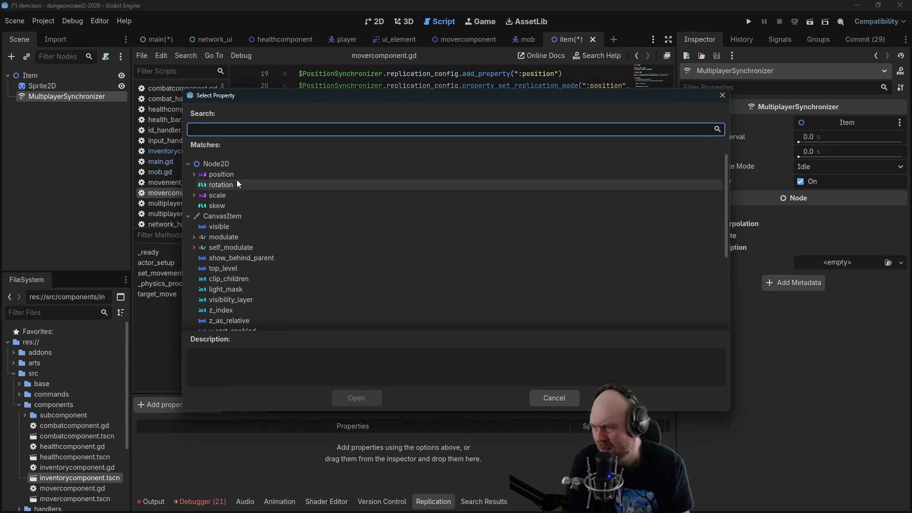
pyautogui.click(223, 174)
pyautogui.click(343, 397)
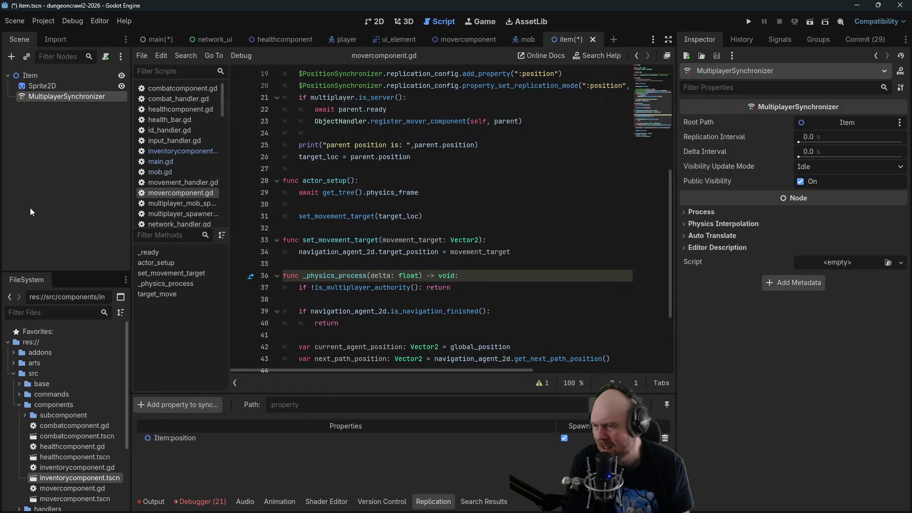
# Check the item scene's nodes, including the Sprite2D's 0.25 scale, and collapse the components and src folders.
pyautogui.click(53, 90)
pyautogui.click(50, 97)
pyautogui.click(51, 84)
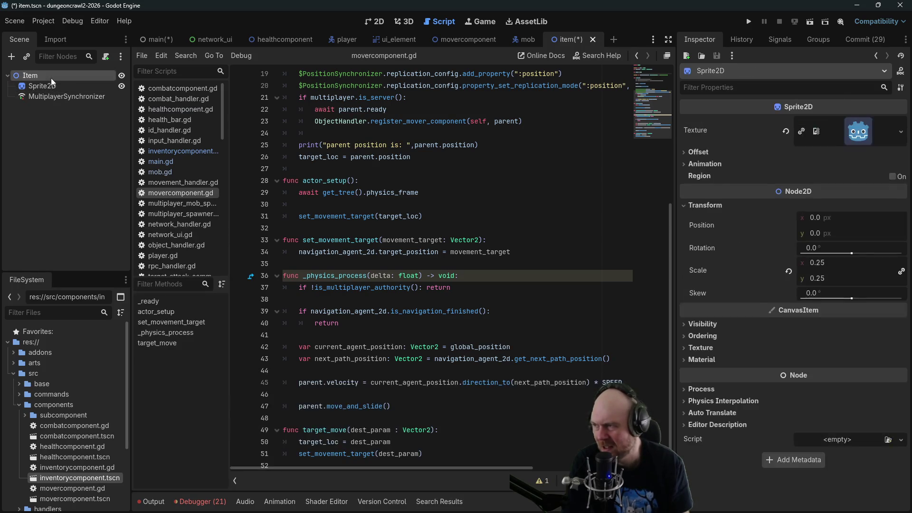
pyautogui.click(51, 78)
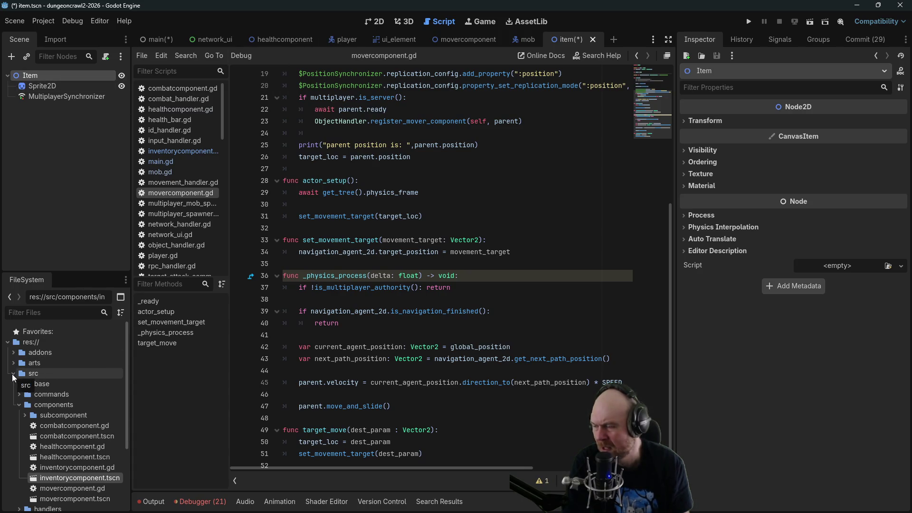
pyautogui.click(19, 405)
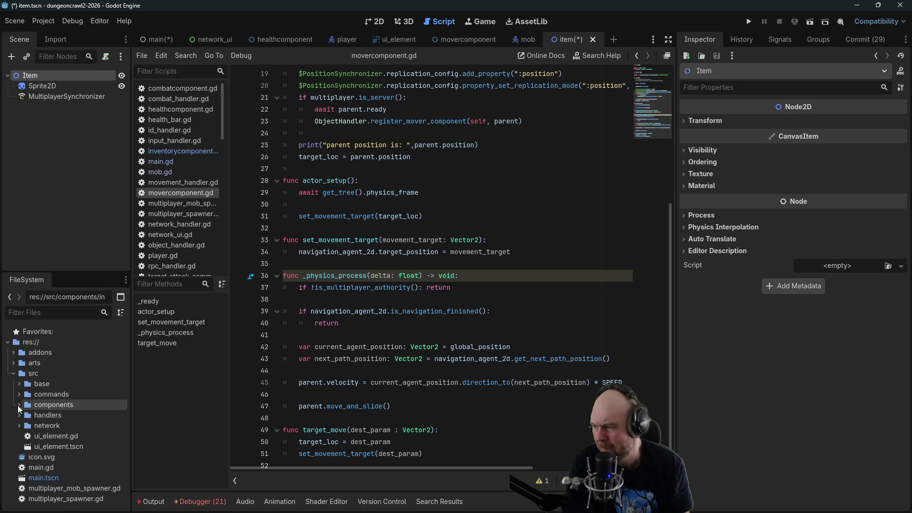
pyautogui.click(14, 373)
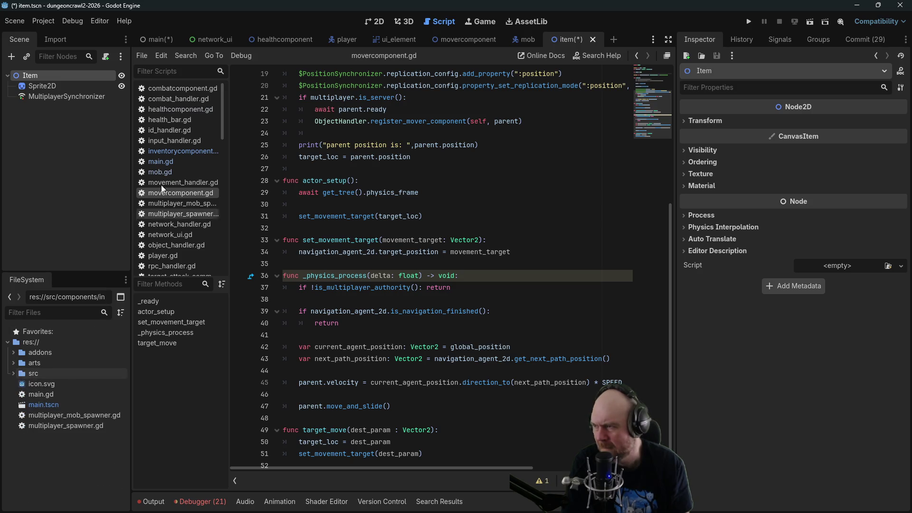
# Save the main scene and open its main.gd script.
pyautogui.click(152, 39)
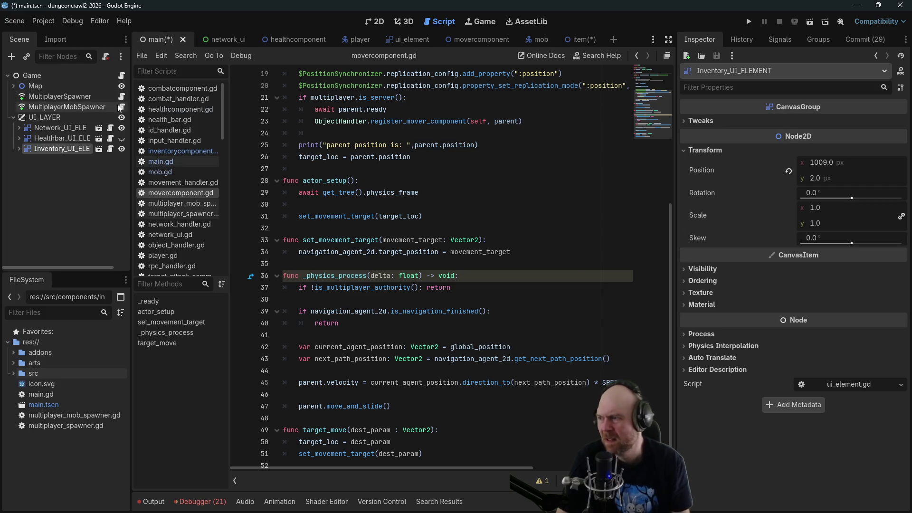
pyautogui.hotkey('ctrl', 's')
pyautogui.click(13, 117)
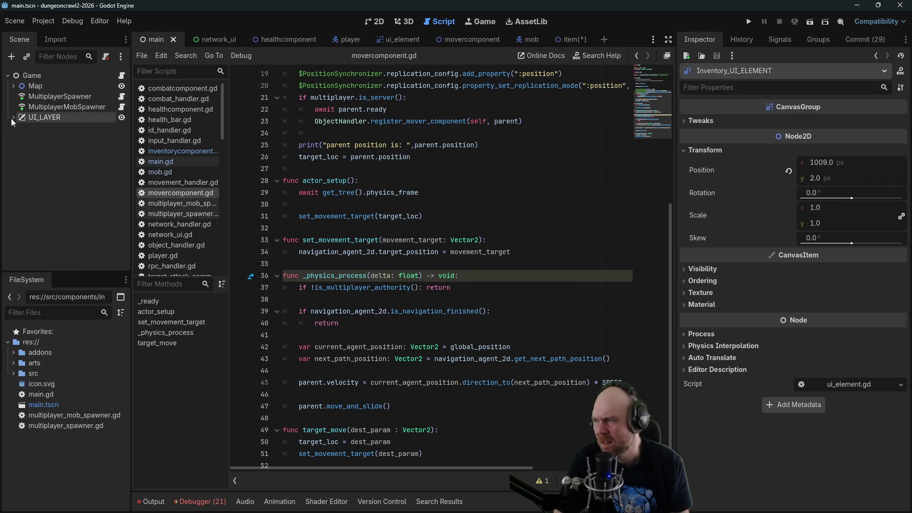
pyautogui.click(122, 75)
pyautogui.click(403, 180)
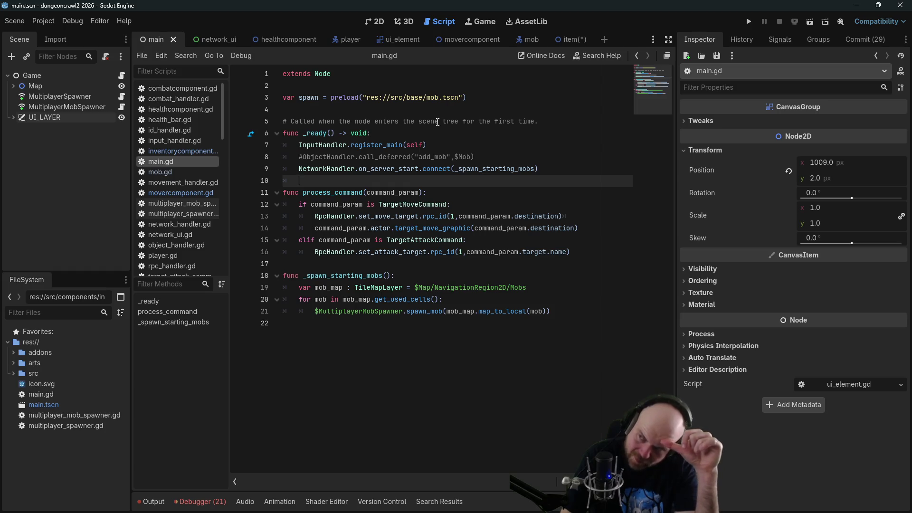
# Show the map in 2D and drag item.tscn from the base folder into the main scene.
pyautogui.click(374, 22)
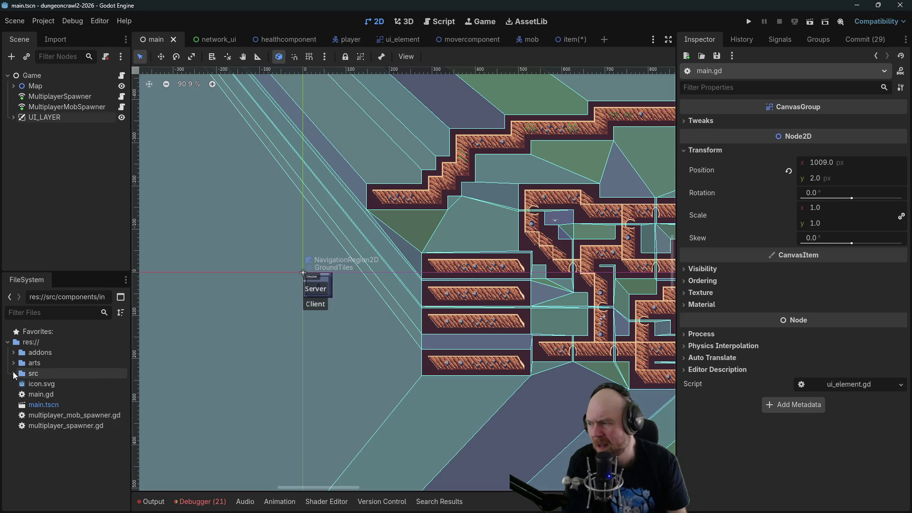
pyautogui.click(13, 375)
pyautogui.click(20, 384)
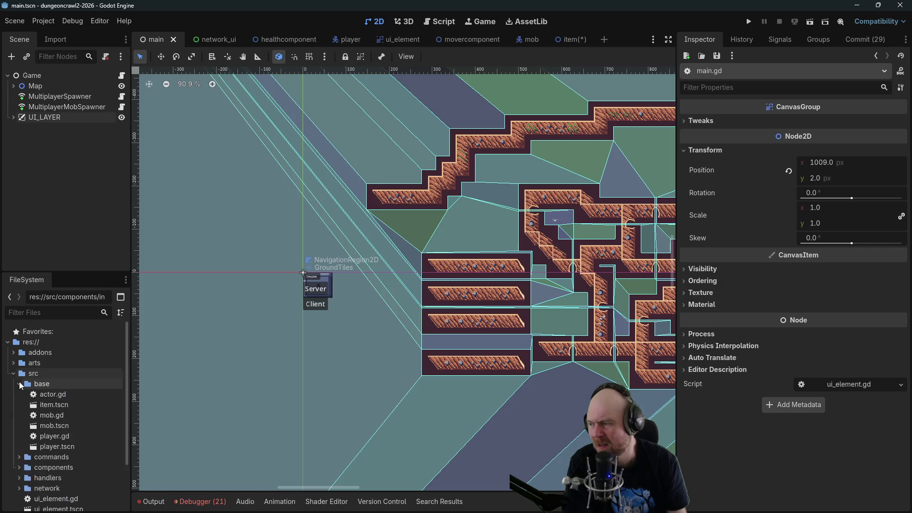
pyautogui.moveTo(47, 406)
pyautogui.mouseDown()
pyautogui.moveTo(53, 101)
pyautogui.moveTo(33, 79)
pyautogui.mouseUp()
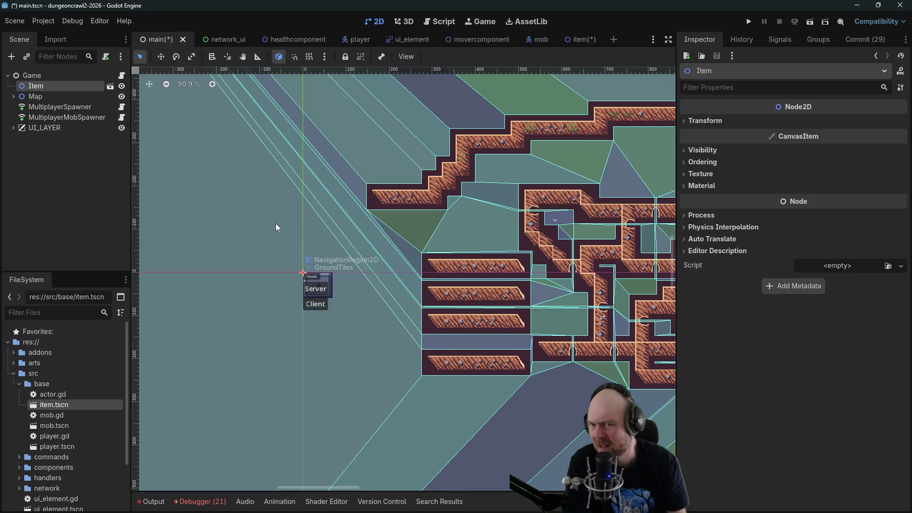
# Set the Item instance's position to 144, 144.
pyautogui.click(685, 121)
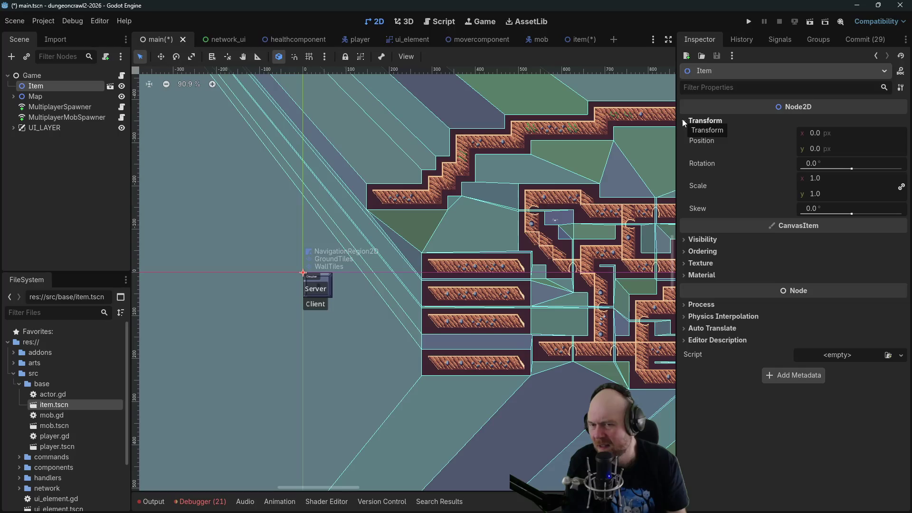
pyautogui.click(813, 134)
pyautogui.write('144')
pyautogui.click(816, 148)
pyautogui.write('144')
pyautogui.click(478, 203)
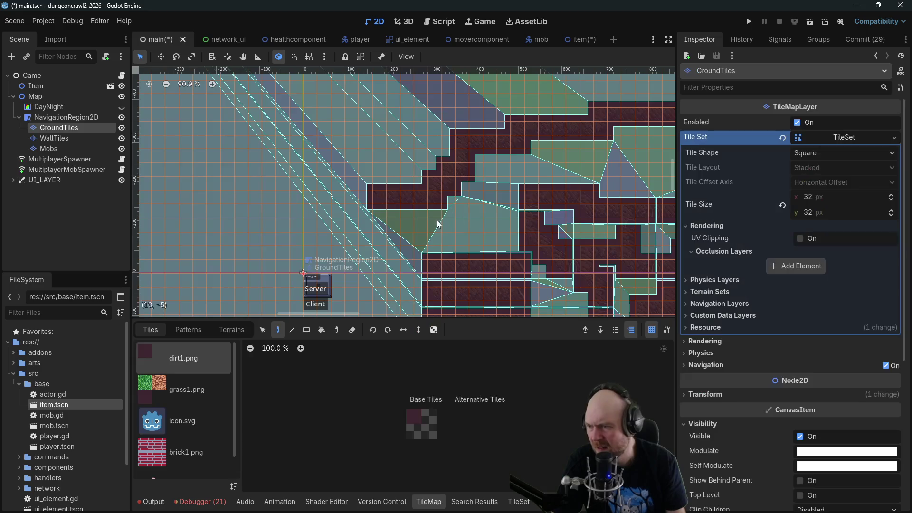
# Move the Item node below UI_LAYER and check its placement on the map.
pyautogui.scroll(-5, 404, 209)
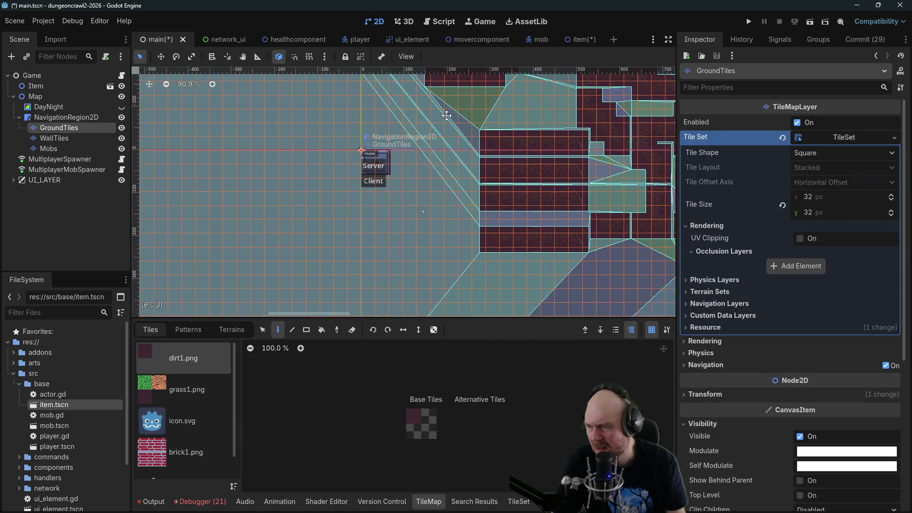
pyautogui.scroll(3, 412, 214)
pyautogui.moveTo(23, 87); pyautogui.dragTo(21, 185)
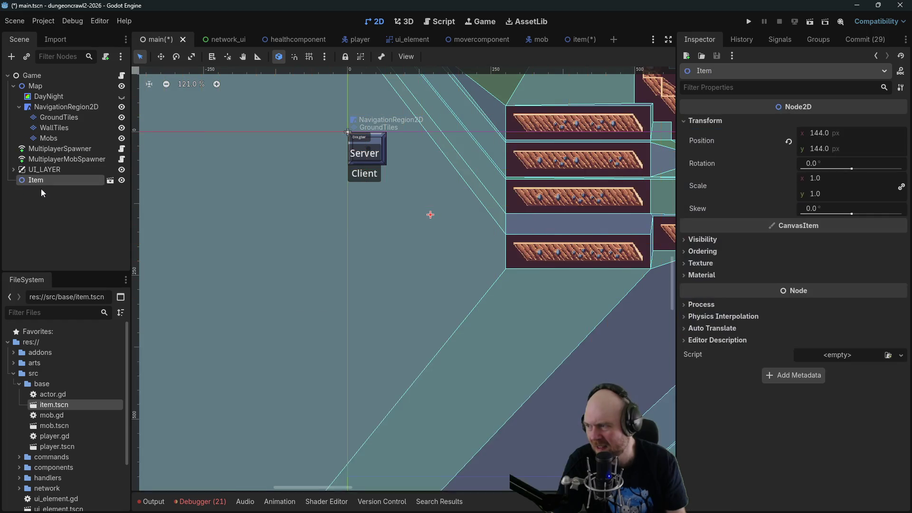
pyautogui.click(376, 201)
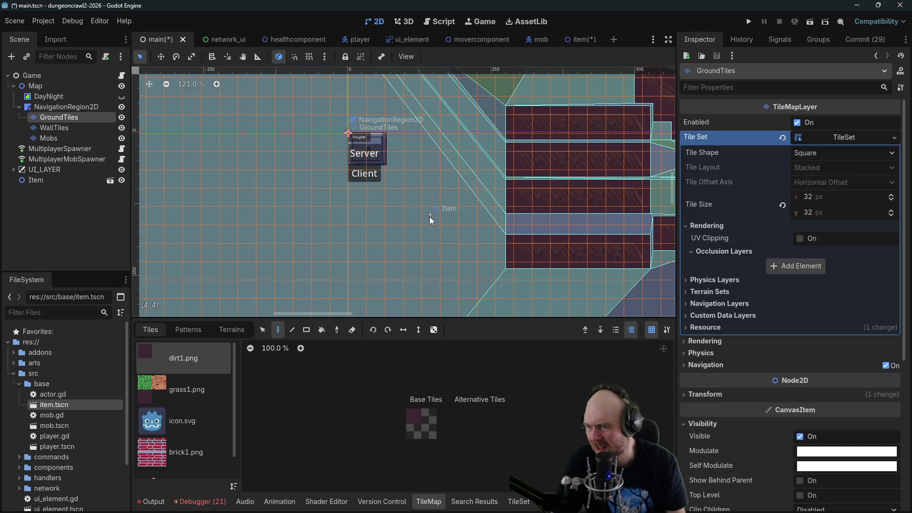
pyautogui.click(57, 181)
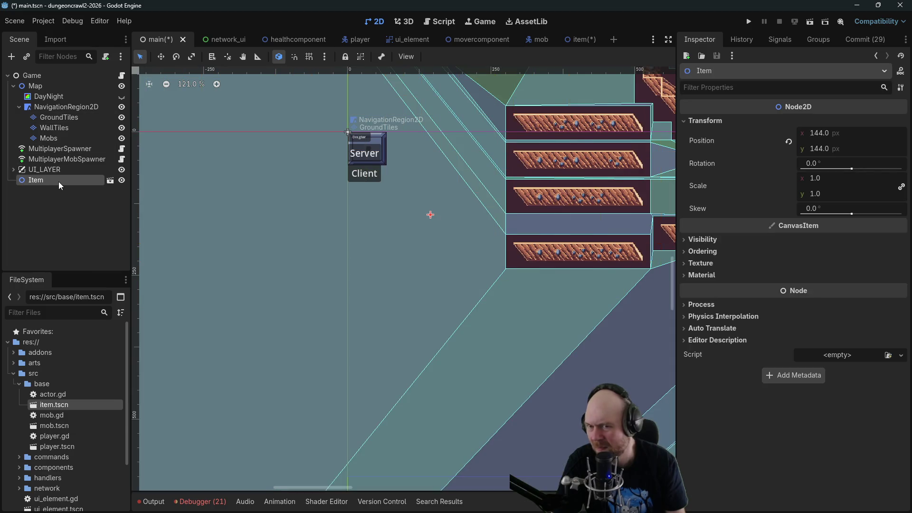
pyautogui.scroll(1, 309, 193)
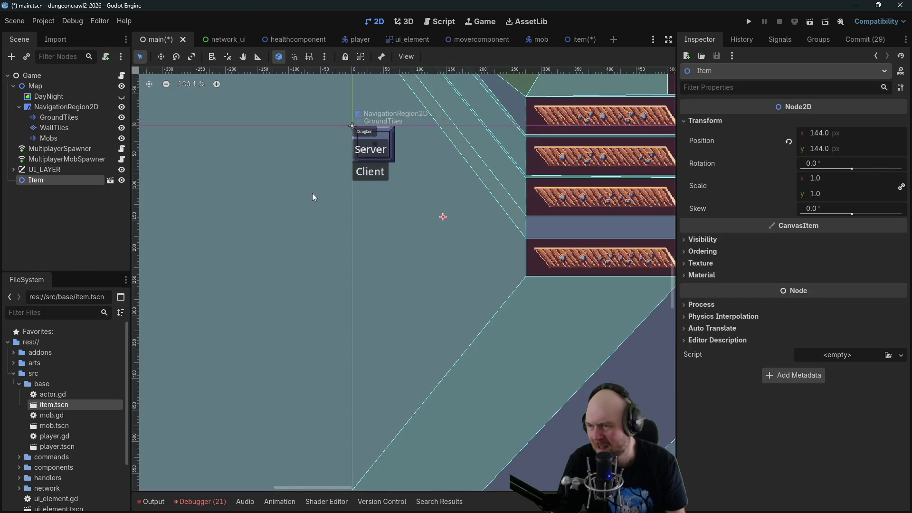
pyautogui.scroll(-2, 328, 195)
pyautogui.scroll(-2, 338, 196)
pyautogui.scroll(-2, 397, 184)
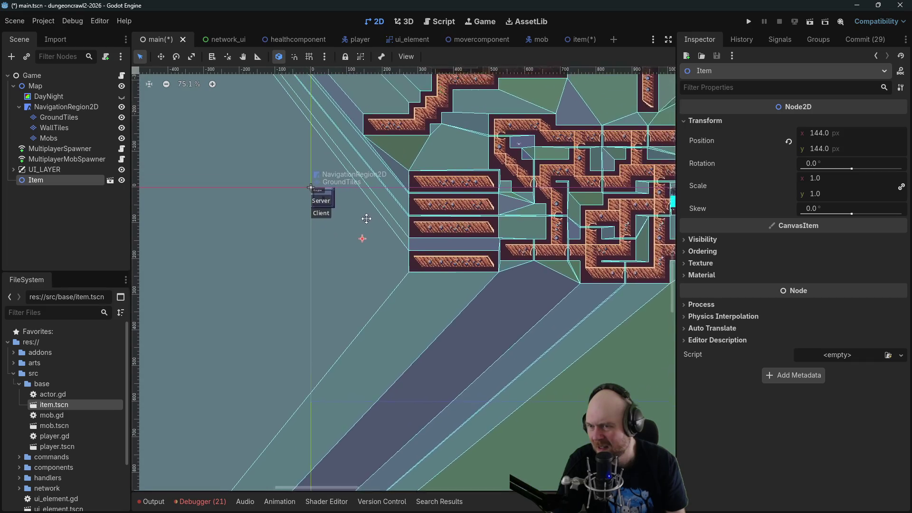
pyautogui.scroll(10, 375, 251)
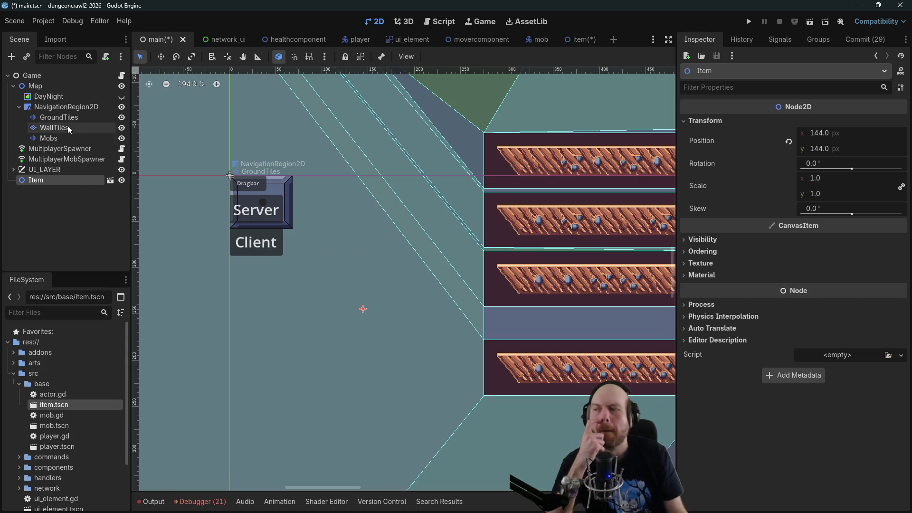
# Turn on Editable Children for the Item instance and save the item scene.
pyautogui.rightClick(48, 181)
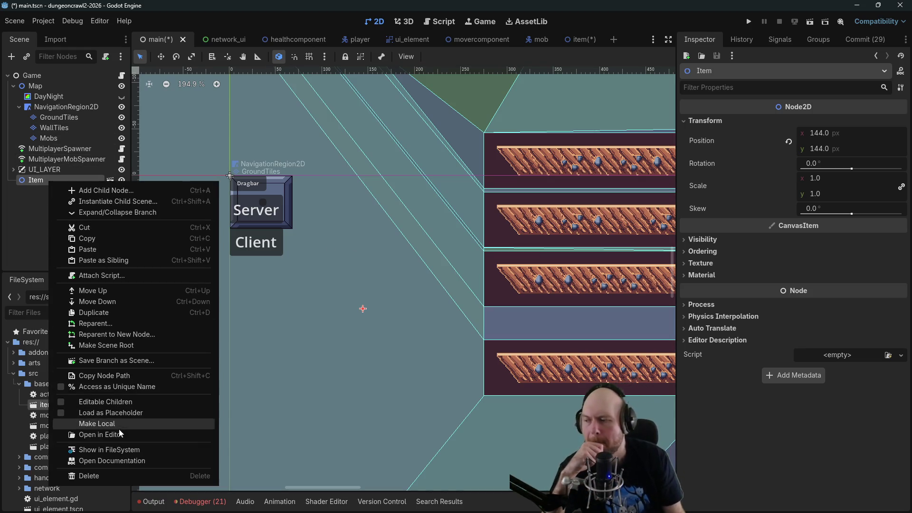
pyautogui.click(112, 404)
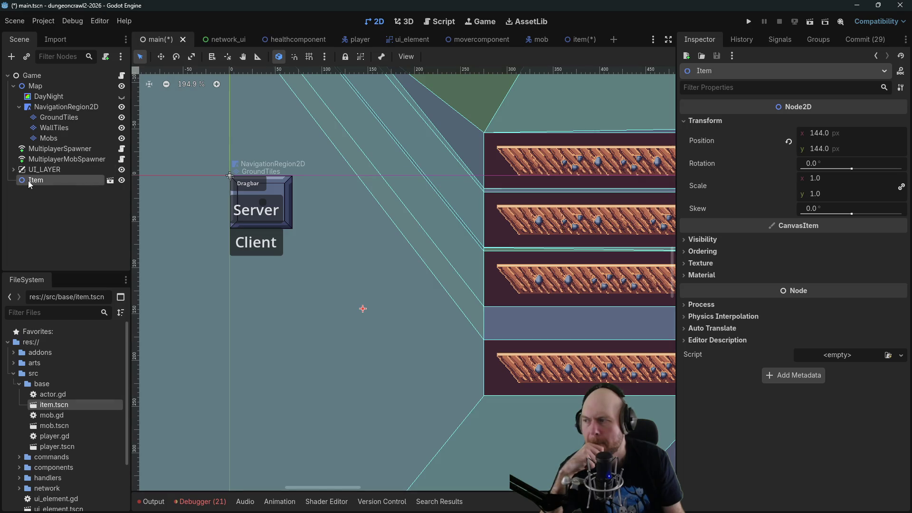
pyautogui.rightClick(28, 183)
pyautogui.press('Escape')
pyautogui.click(570, 40)
pyautogui.hotkey('ctrl', 's')
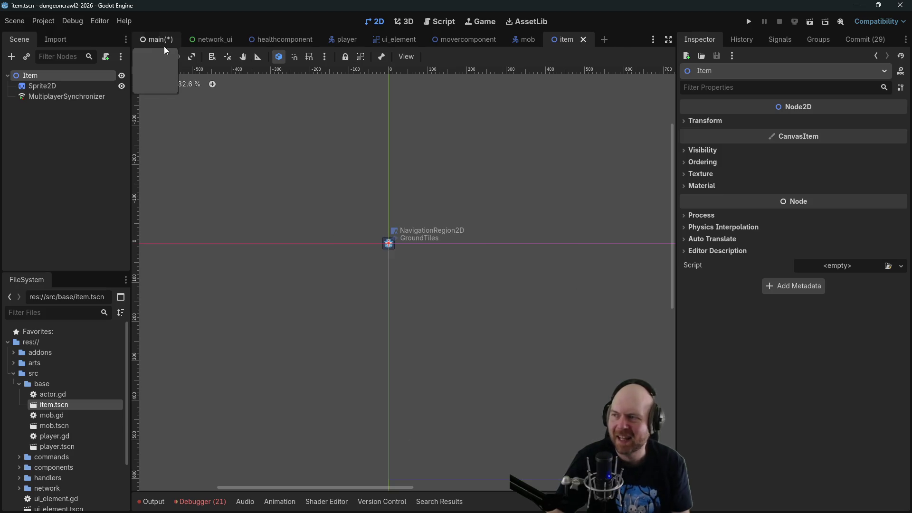
pyautogui.click(159, 40)
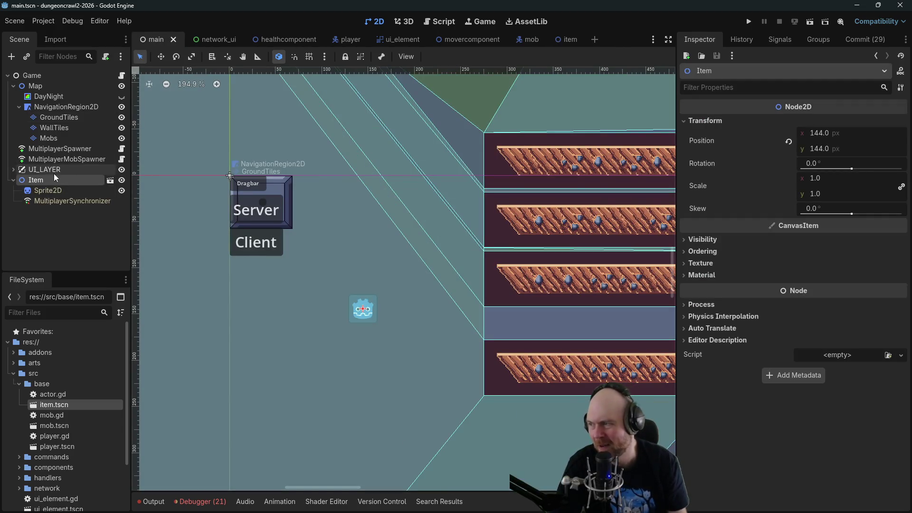
# Turn off Editable Children on the Item instance, save the main scene, and run the game.
pyautogui.rightClick(52, 180)
pyautogui.click(102, 399)
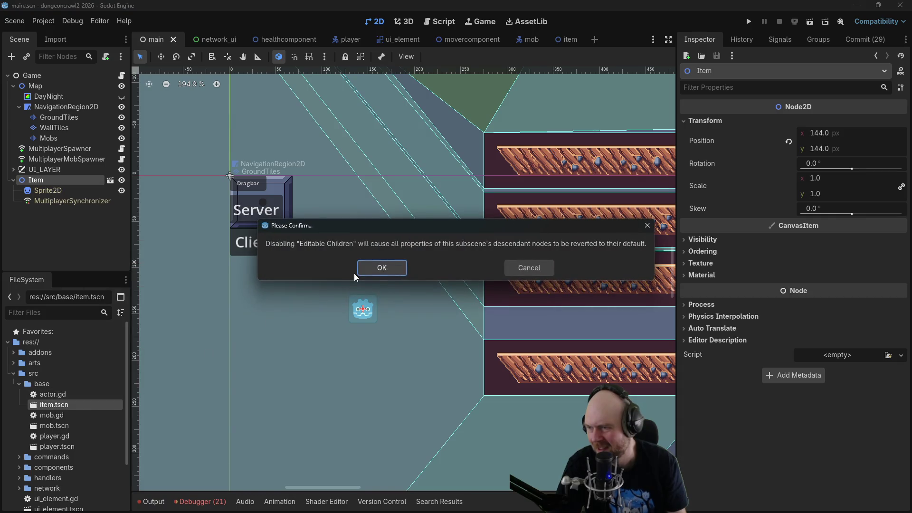
pyautogui.click(374, 265)
pyautogui.hotkey('ctrl', 's')
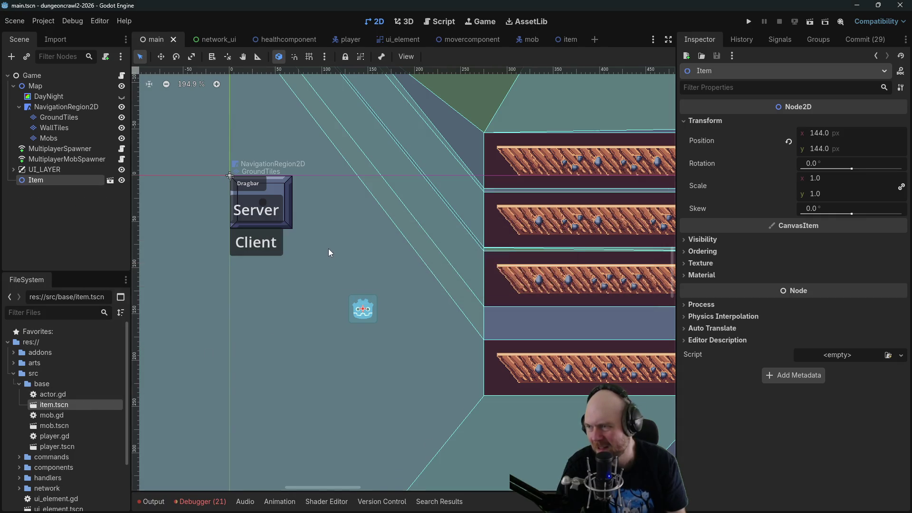
pyautogui.moveTo(379, 169)
pyautogui.mouseDown()
pyautogui.moveTo(440, 179)
pyautogui.moveTo(510, 214)
pyautogui.mouseUp()
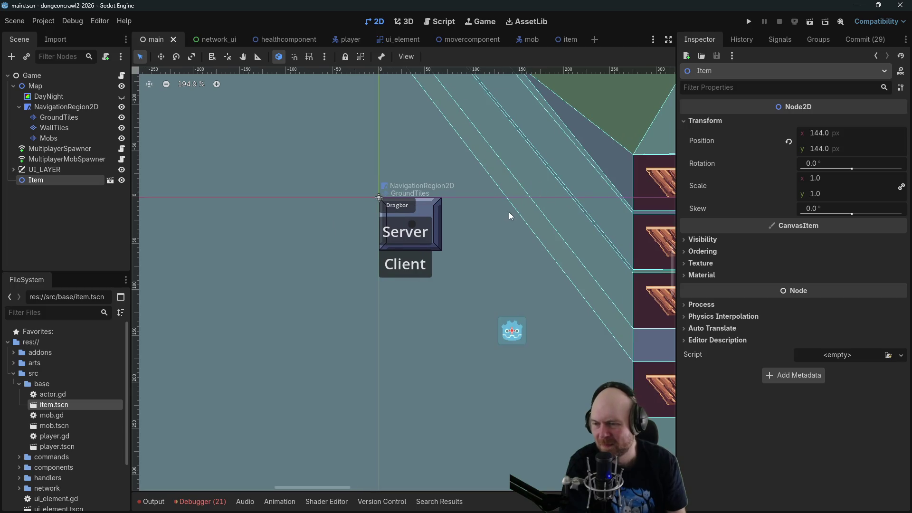
pyautogui.click(744, 24)
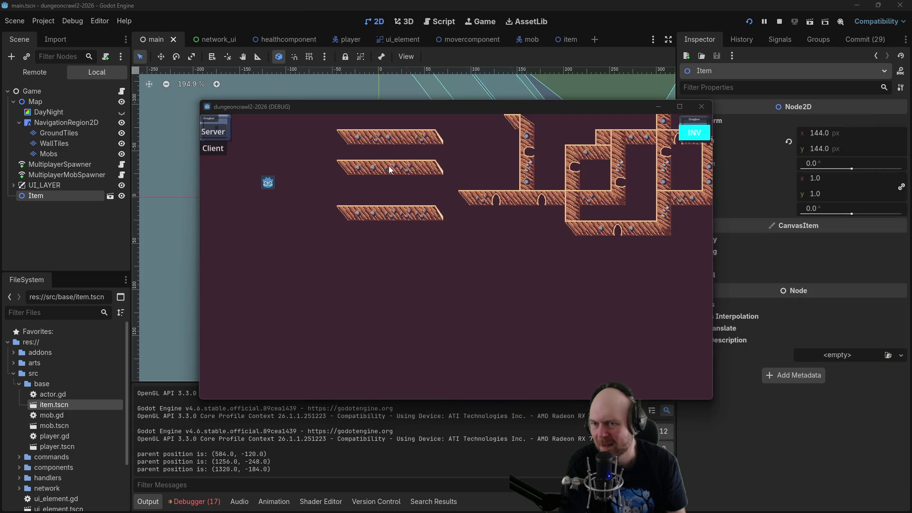
# Join as a client and walk the player across several tiles toward the item icon.
pyautogui.click(225, 152)
pyautogui.click(430, 206)
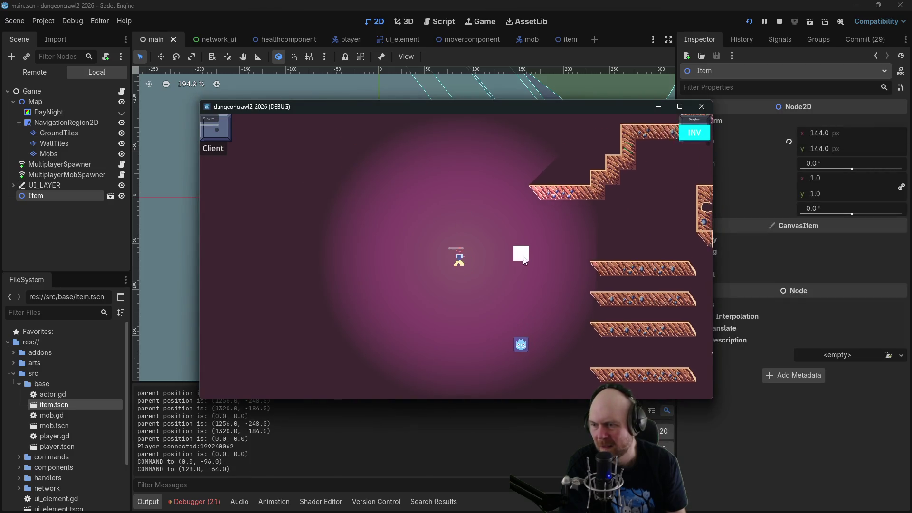
pyautogui.click(484, 354)
pyautogui.click(464, 318)
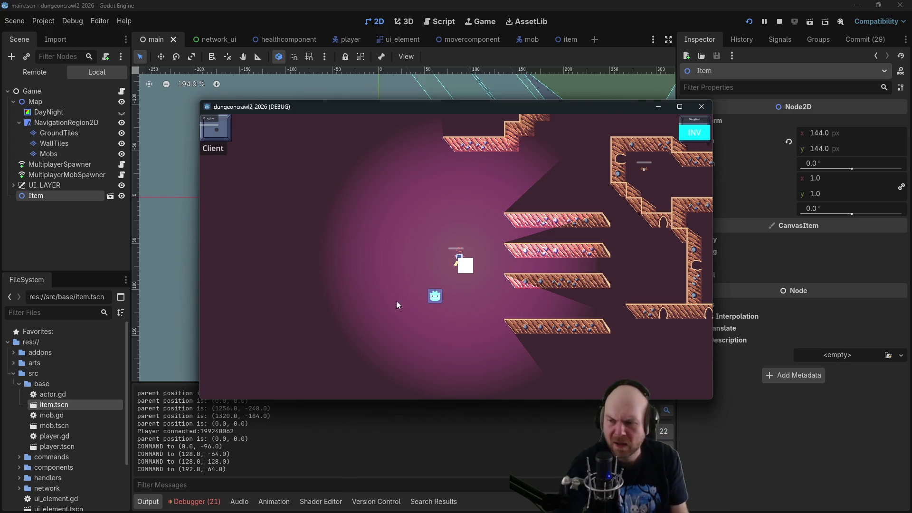
pyautogui.click(447, 293)
pyautogui.click(471, 287)
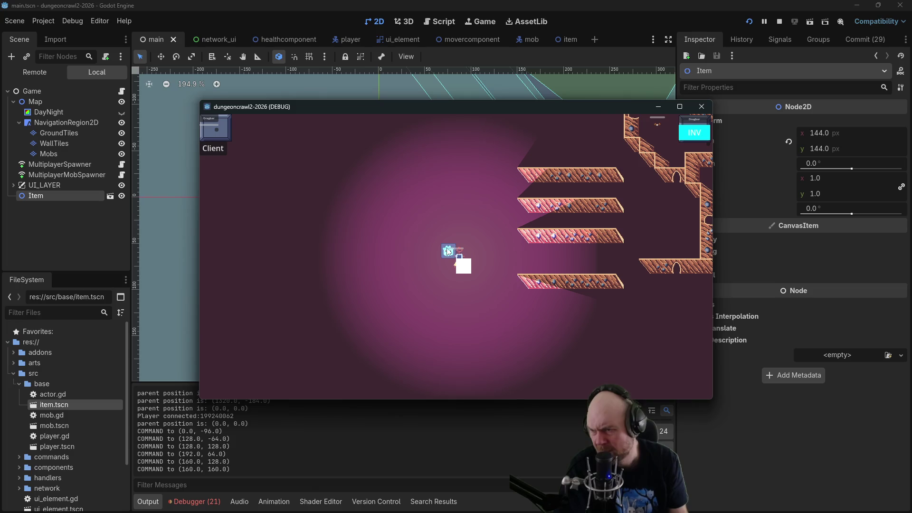
pyautogui.click(446, 248)
pyautogui.click(461, 253)
pyautogui.click(434, 267)
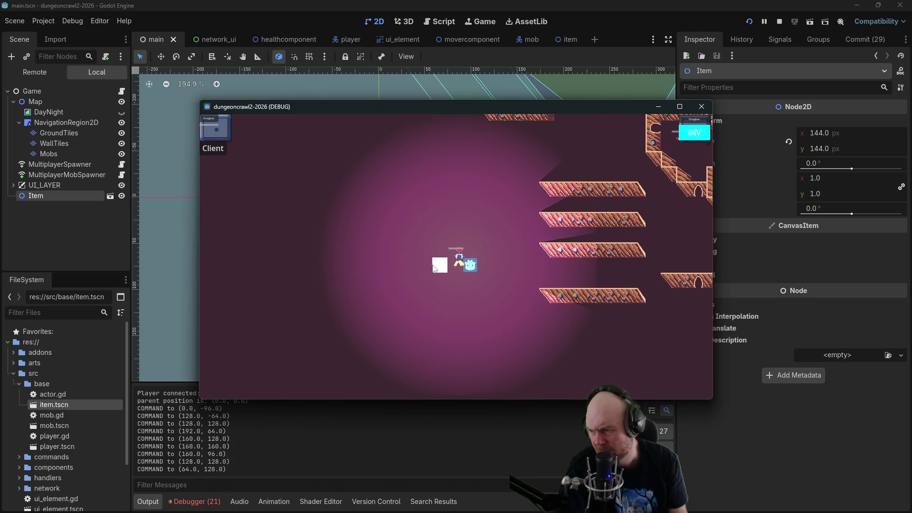
# Walk the player up-right, target the nearby mob, then stop the game.
pyautogui.click(505, 218)
pyautogui.click(518, 228)
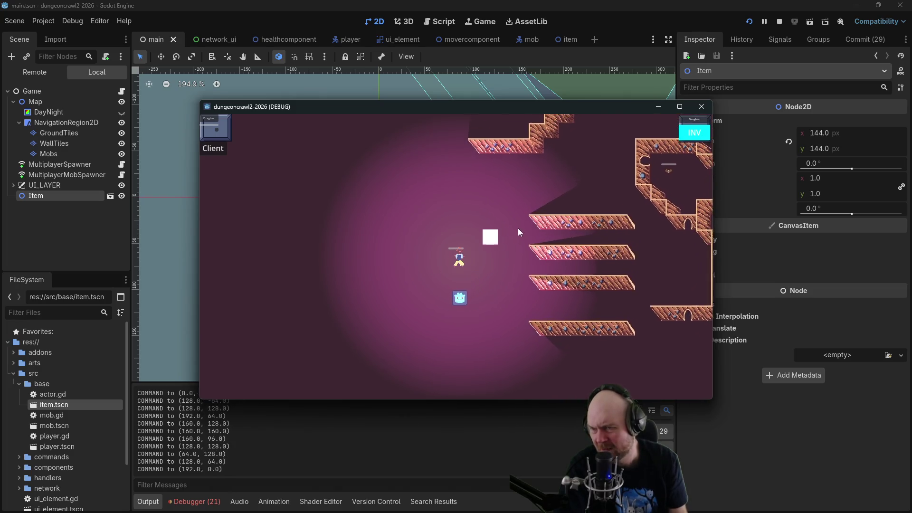
pyautogui.click(632, 199)
pyautogui.click(429, 337)
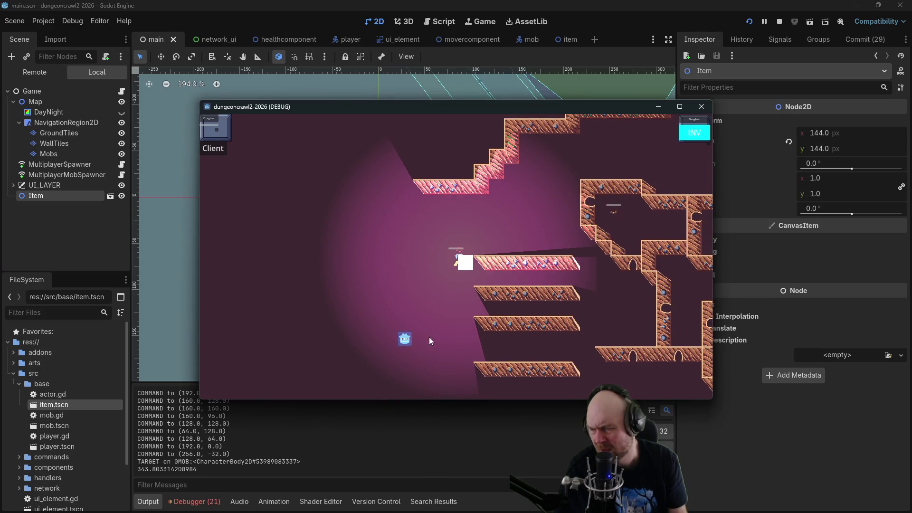
pyautogui.click(451, 281)
pyautogui.click(444, 254)
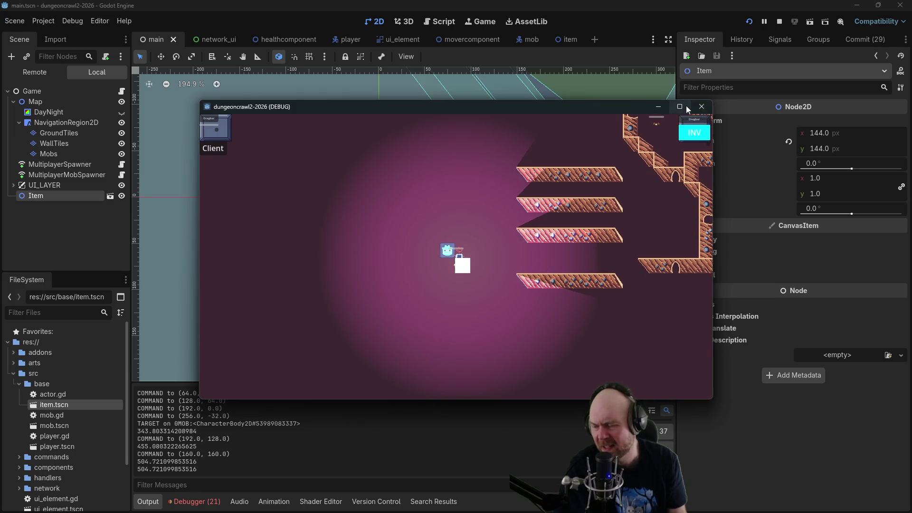
pyautogui.click(781, 22)
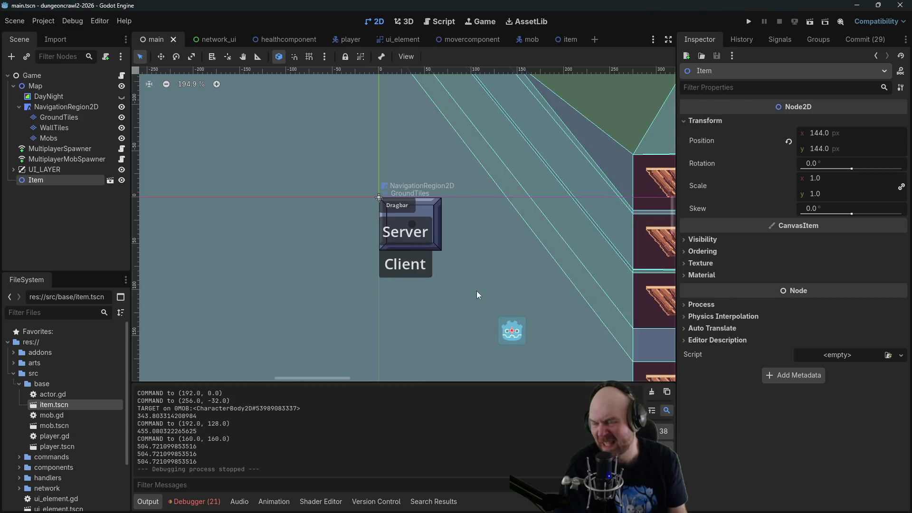
# Collapse NavigationRegion2D and the res://src/base folder, expand handlers and select input_handler.gd.
pyautogui.scroll(-3, 461, 289)
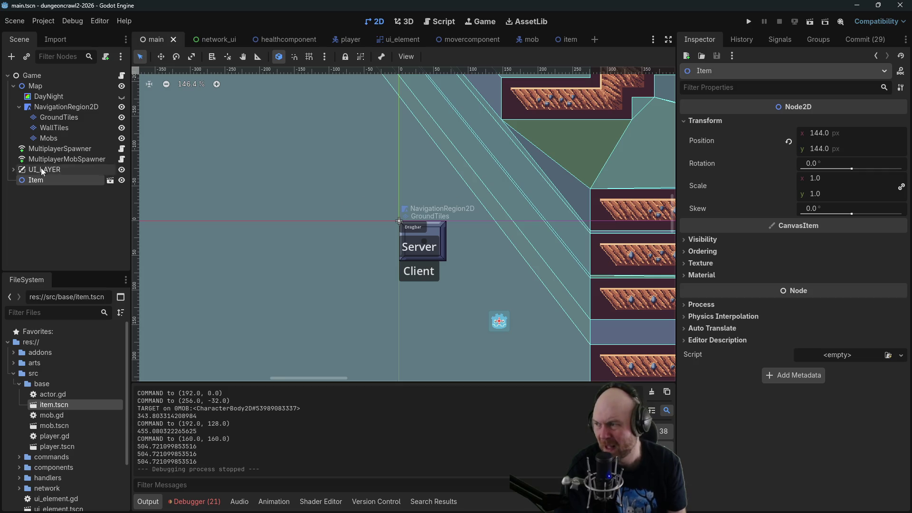
pyautogui.moveTo(624, 173)
pyautogui.mouseDown()
pyautogui.moveTo(372, 224)
pyautogui.moveTo(431, 259)
pyautogui.moveTo(549, 125)
pyautogui.mouseUp()
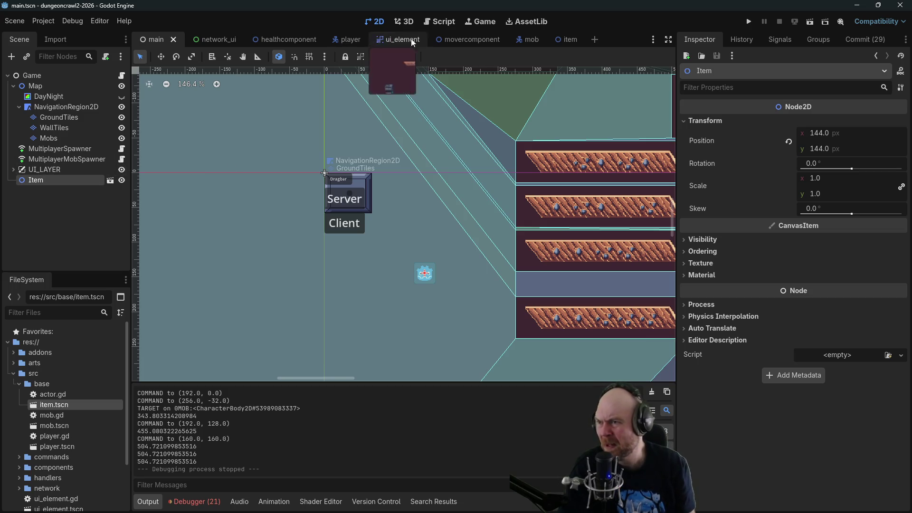
pyautogui.click(19, 106)
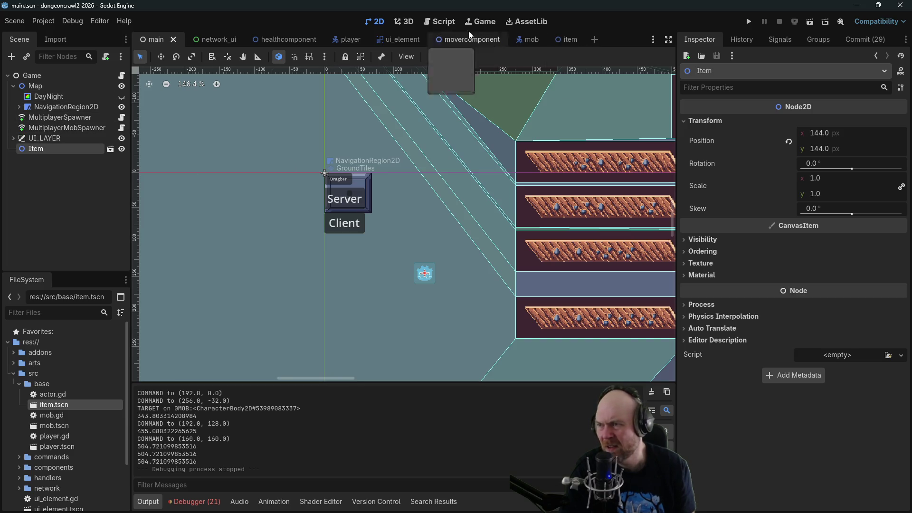
pyautogui.click(21, 381)
pyautogui.click(19, 415)
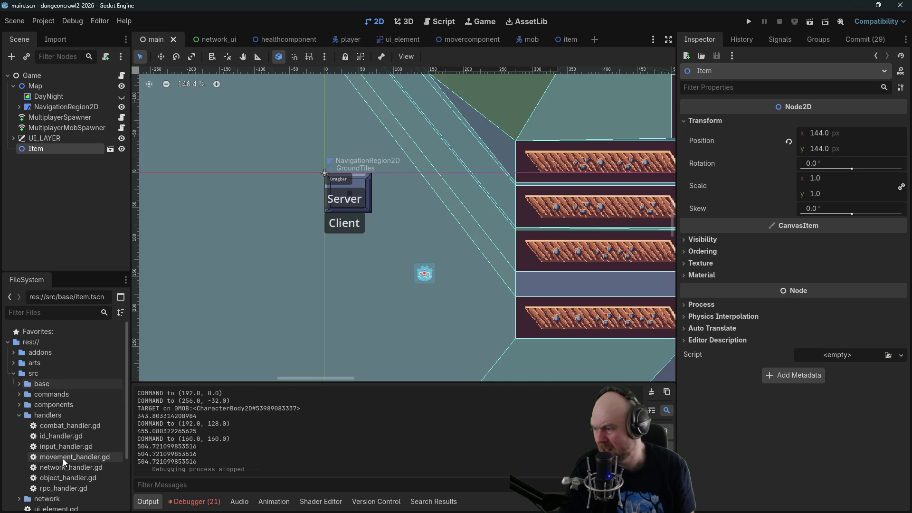
pyautogui.click(53, 446)
# Uncomment print(objects_clicked_on) on line 21 of input_handler.gd, then relaunch the game as a client.
pyautogui.doubleClick(53, 446)
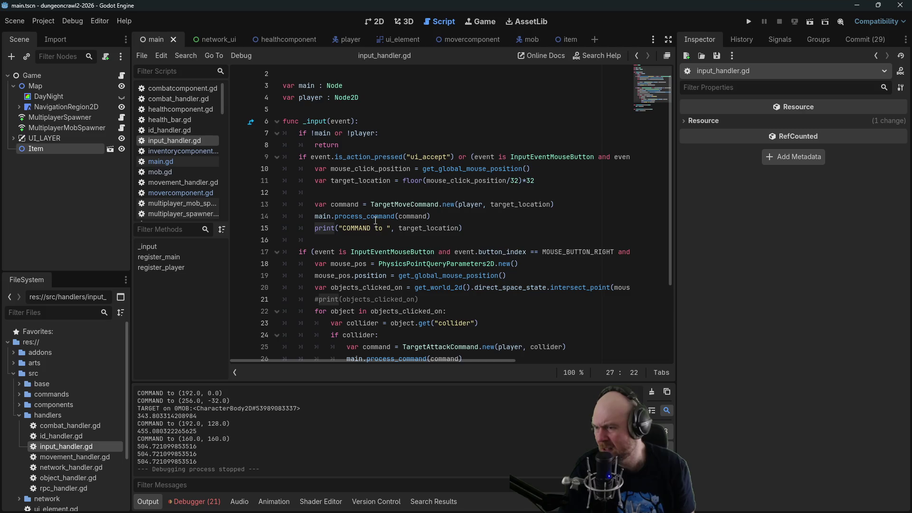
pyautogui.scroll(-3, 538, 156)
pyautogui.scroll(1, 527, 160)
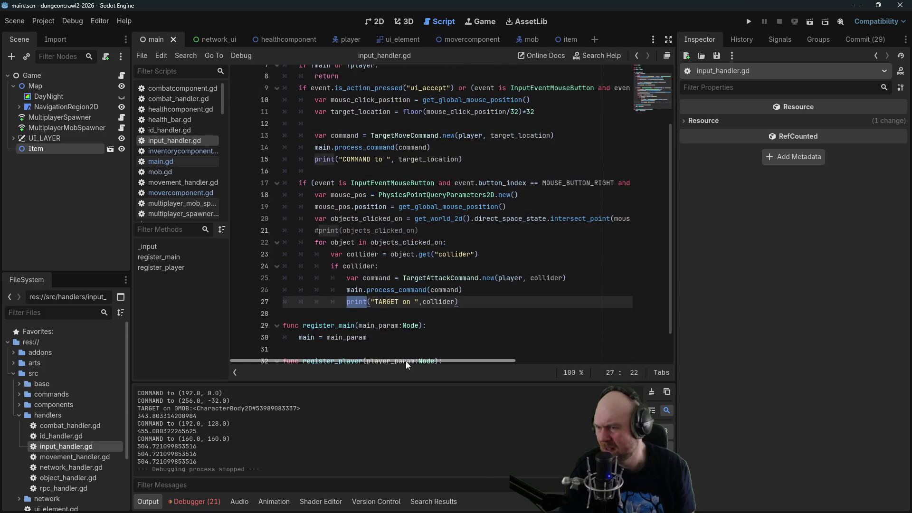
pyautogui.hscroll(5, 406, 364)
pyautogui.hscroll(-5, 380, 362)
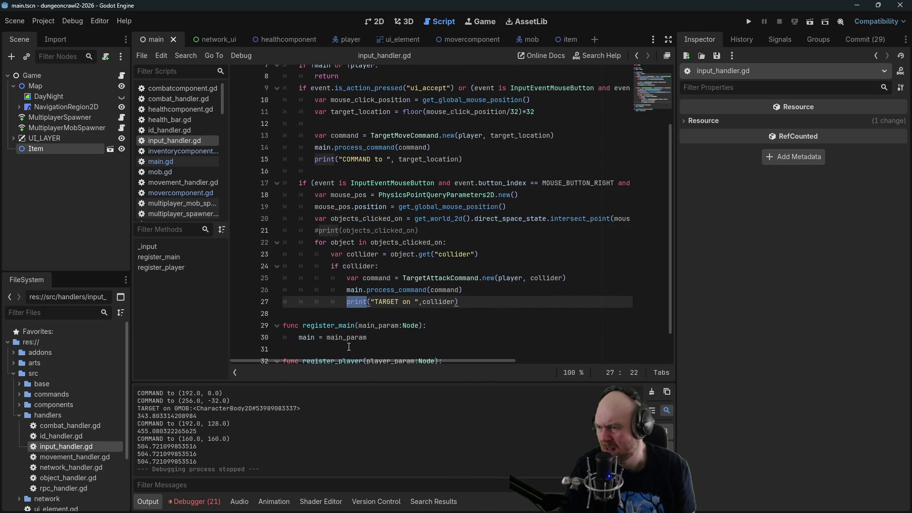
pyautogui.click(320, 220)
pyautogui.click(318, 230)
pyautogui.write('#')
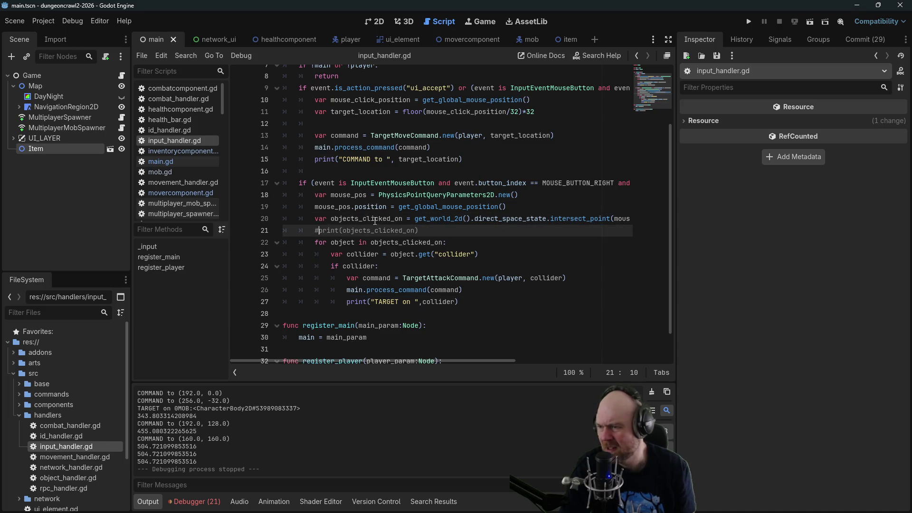
pyautogui.press('BackSpace')
pyautogui.click(749, 22)
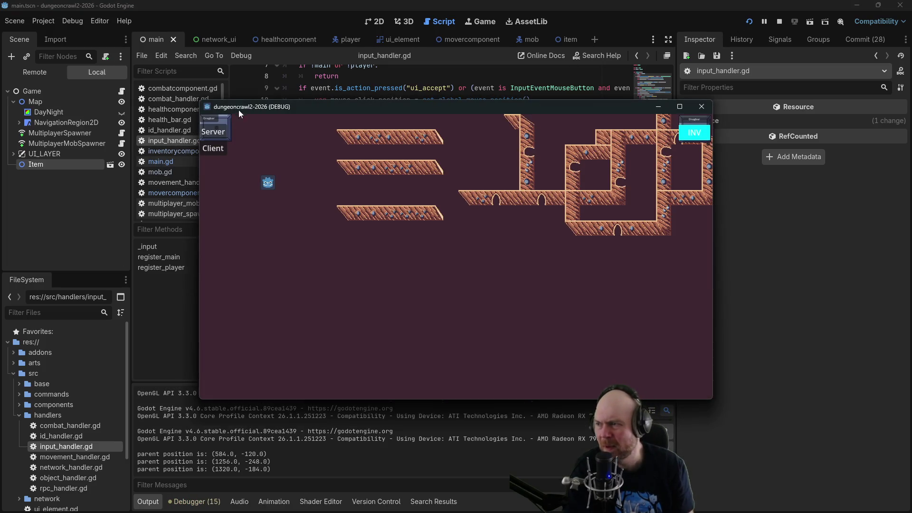
pyautogui.click(213, 149)
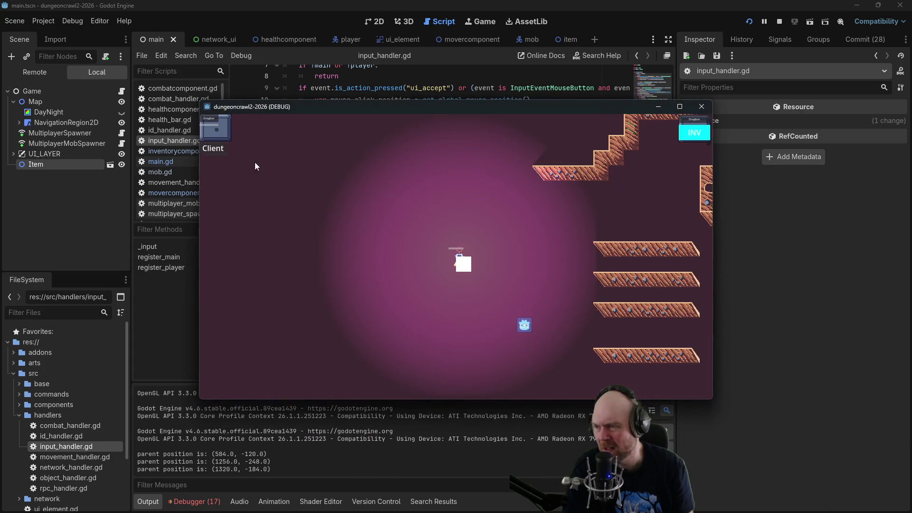